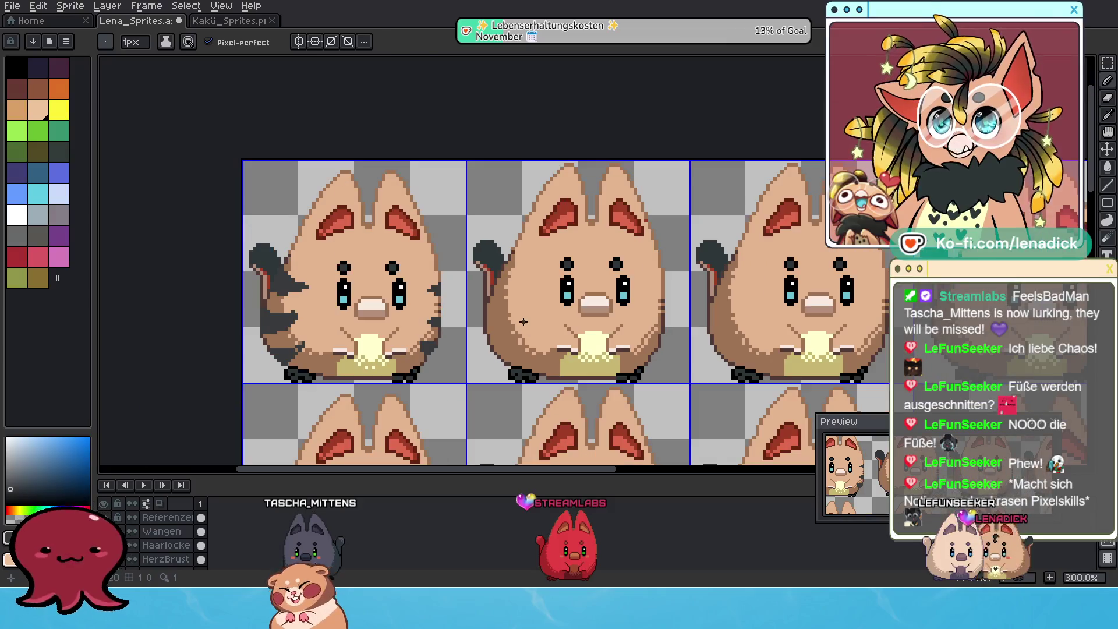
scroll(471, 332, up, 1)
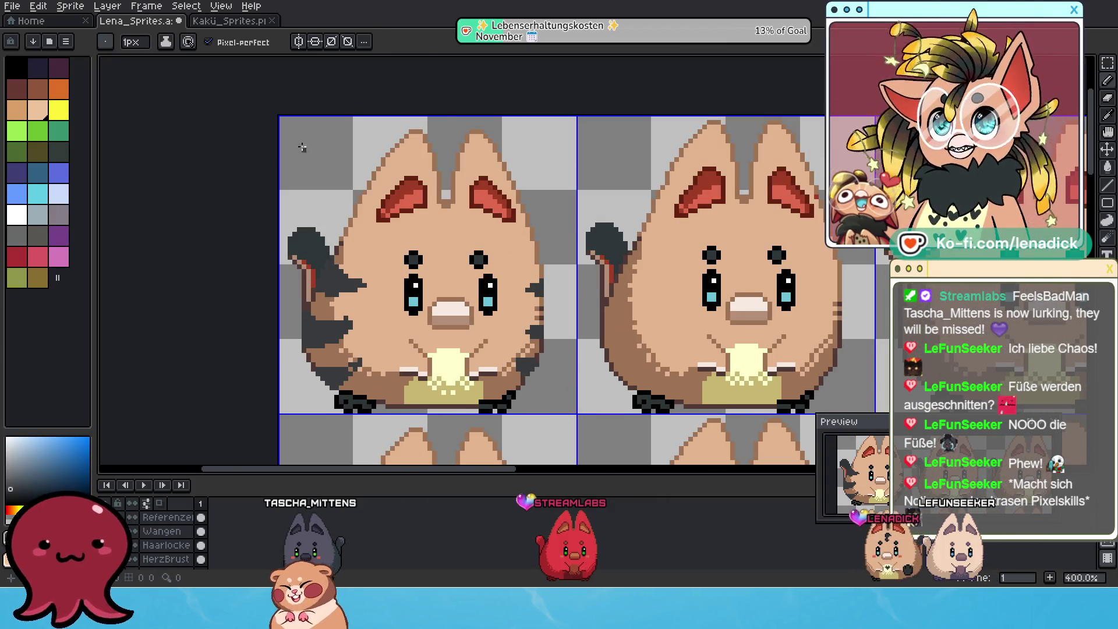
scroll(507, 310, up, 1)
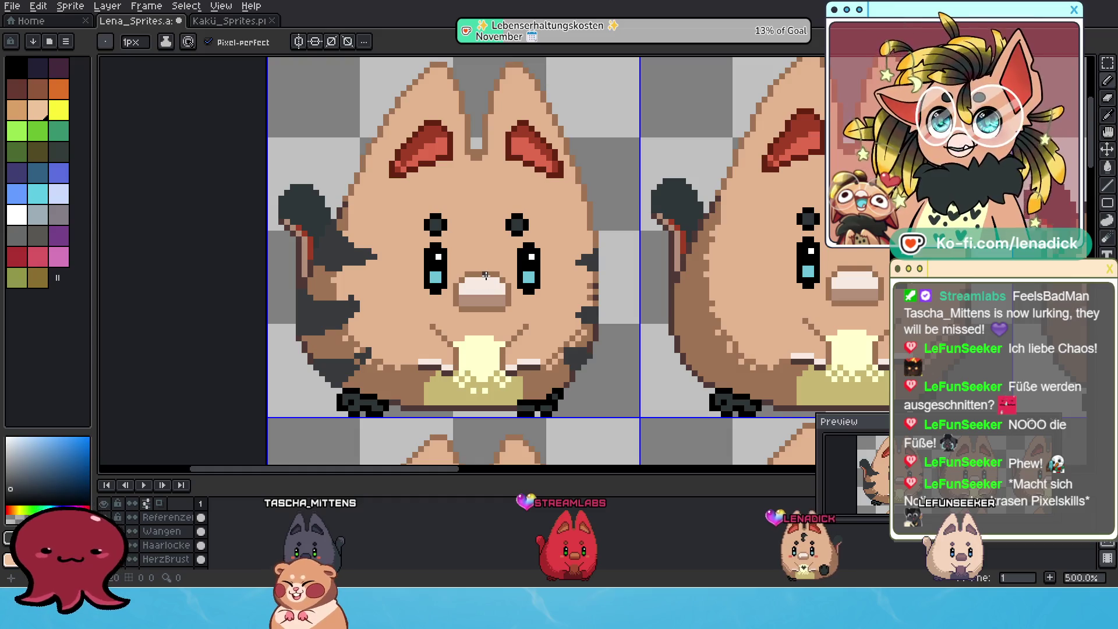
Touch up stripe pixels with the brush and eraser, undoing a stray eraser stroke
key(b)
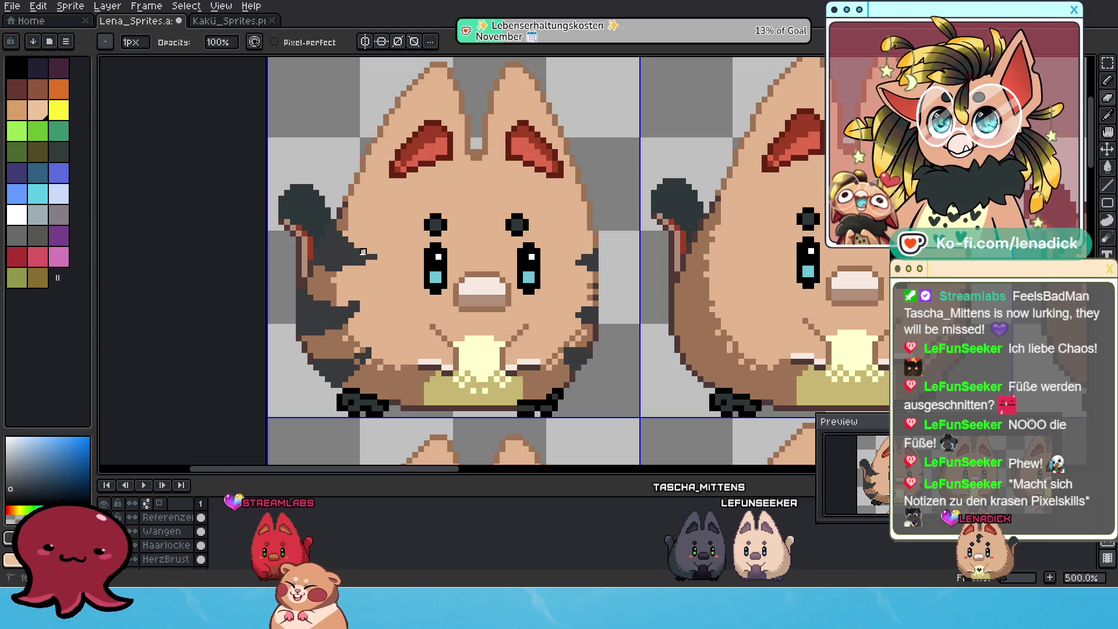
scroll(444, 310, down, 2)
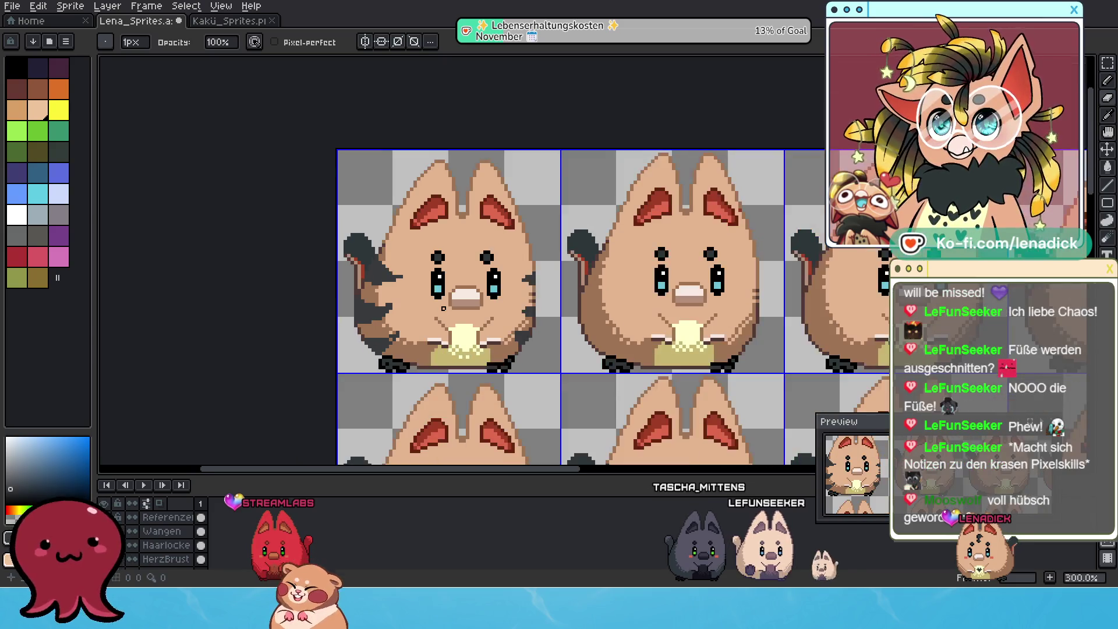
scroll(388, 268, up, 1)
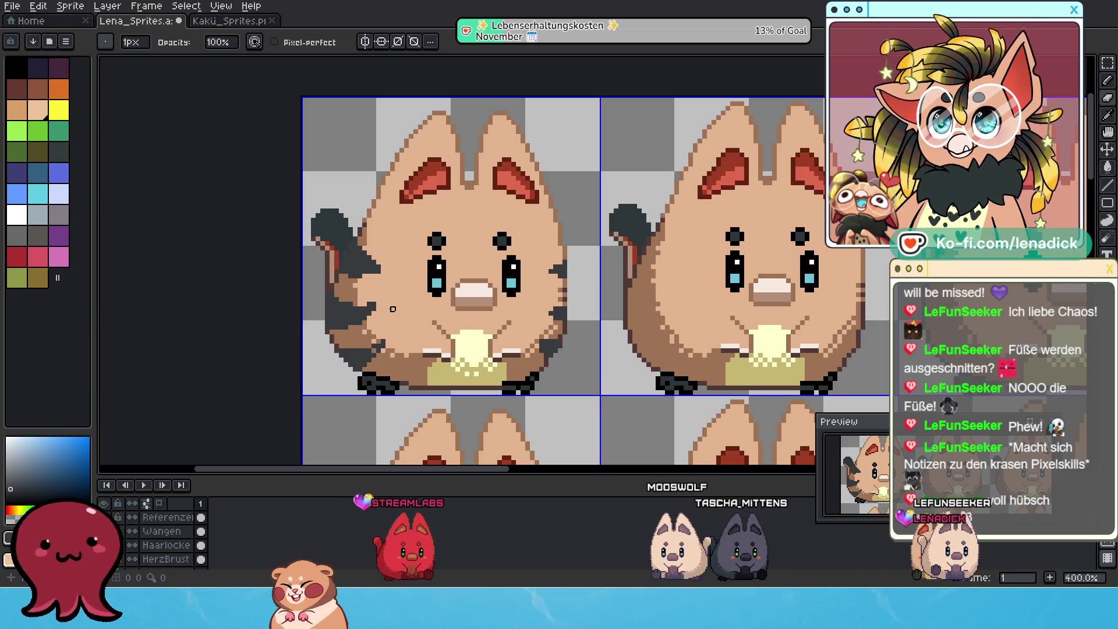
scroll(449, 311, down, 3)
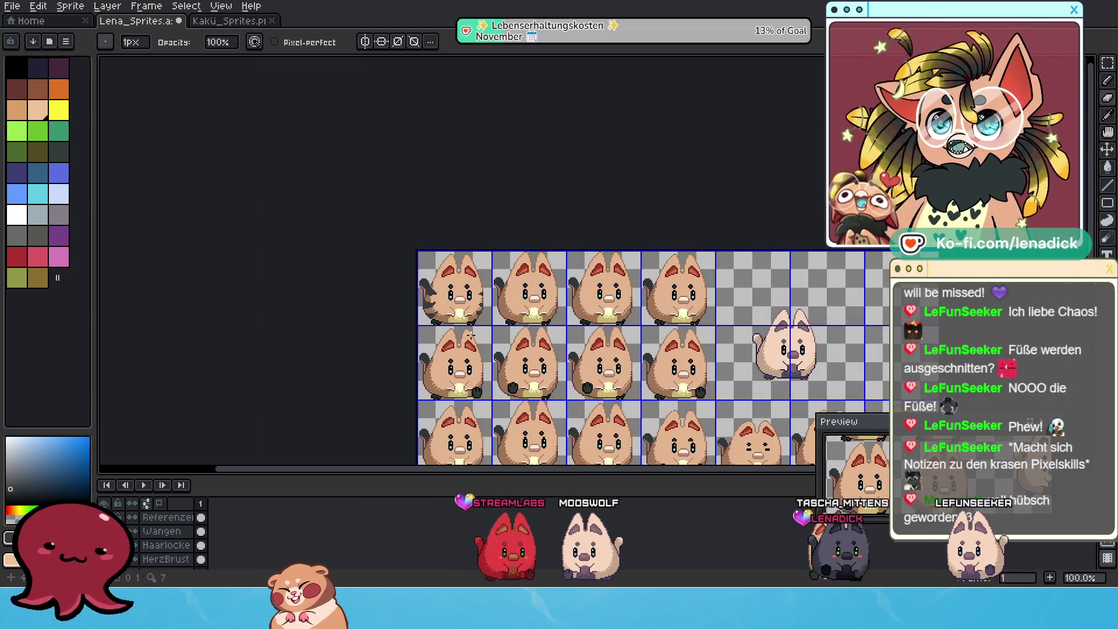
scroll(458, 311, up, 2)
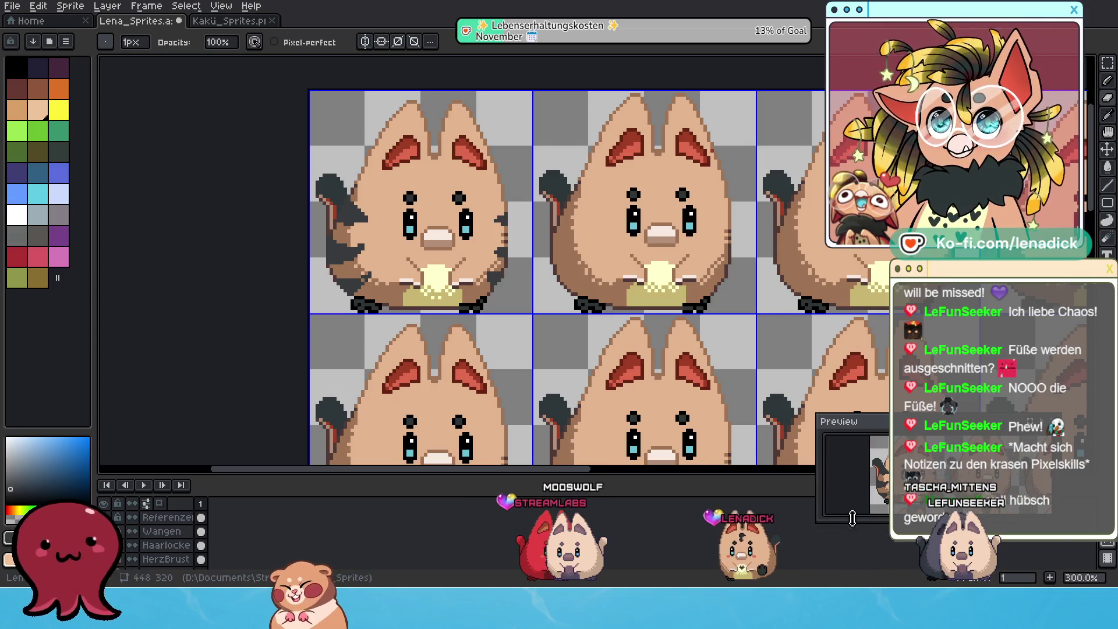
key(v)
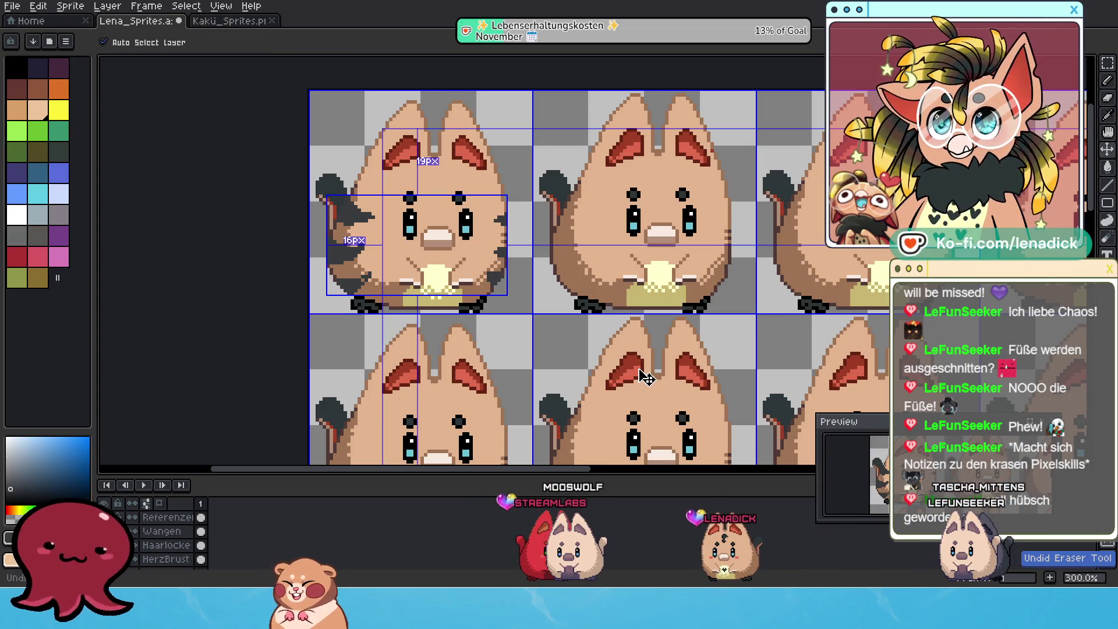
key(b)
scroll(426, 279, up, 1)
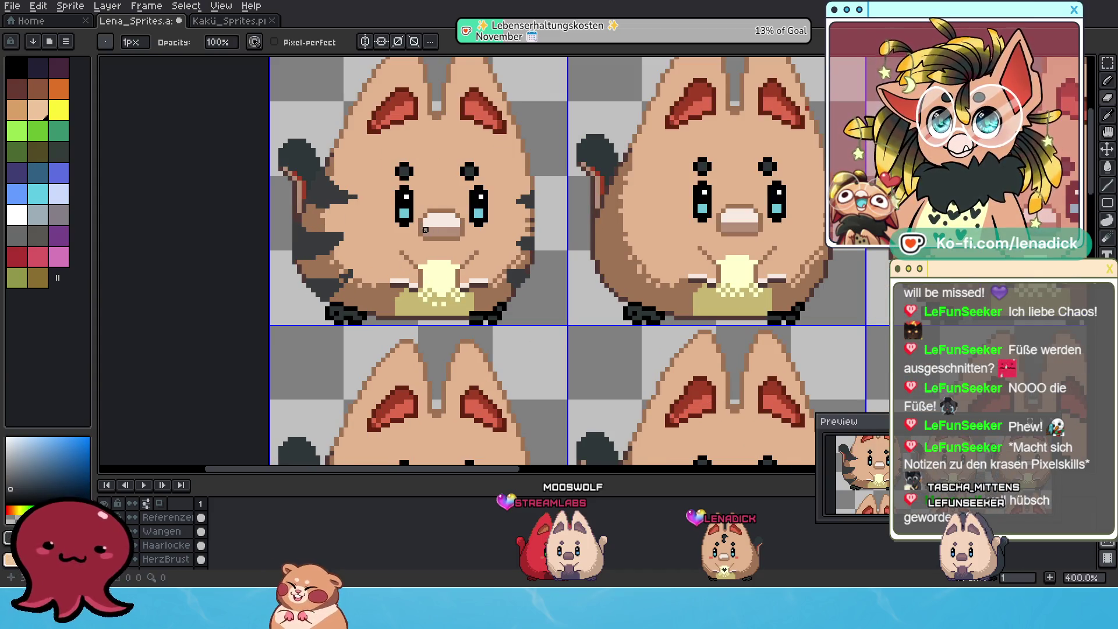
key(ctrl+z)
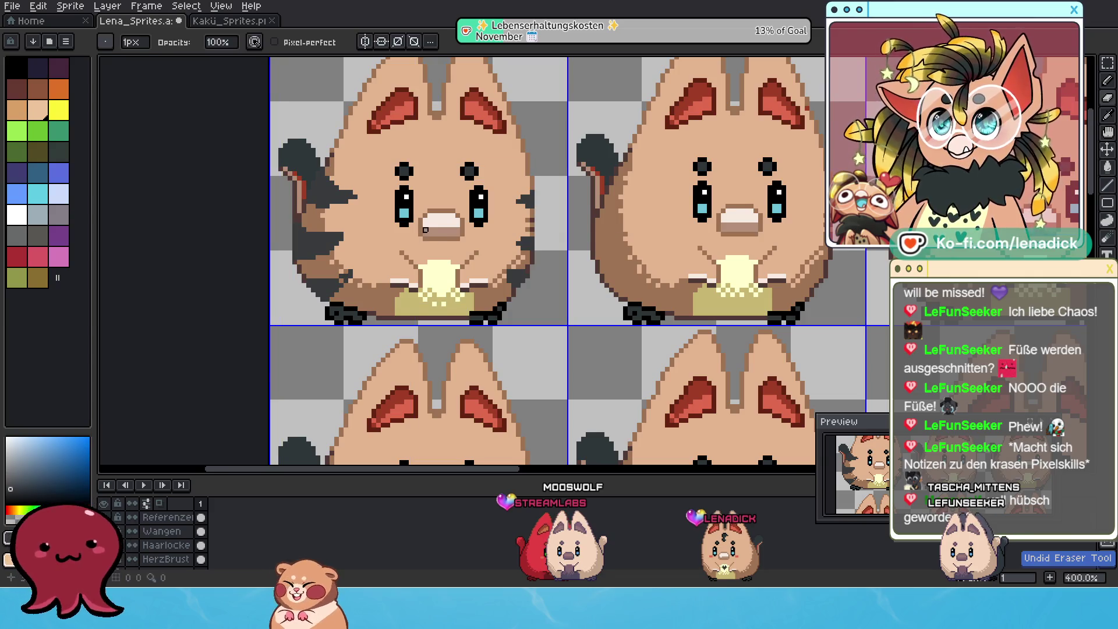
scroll(470, 274, up, 1)
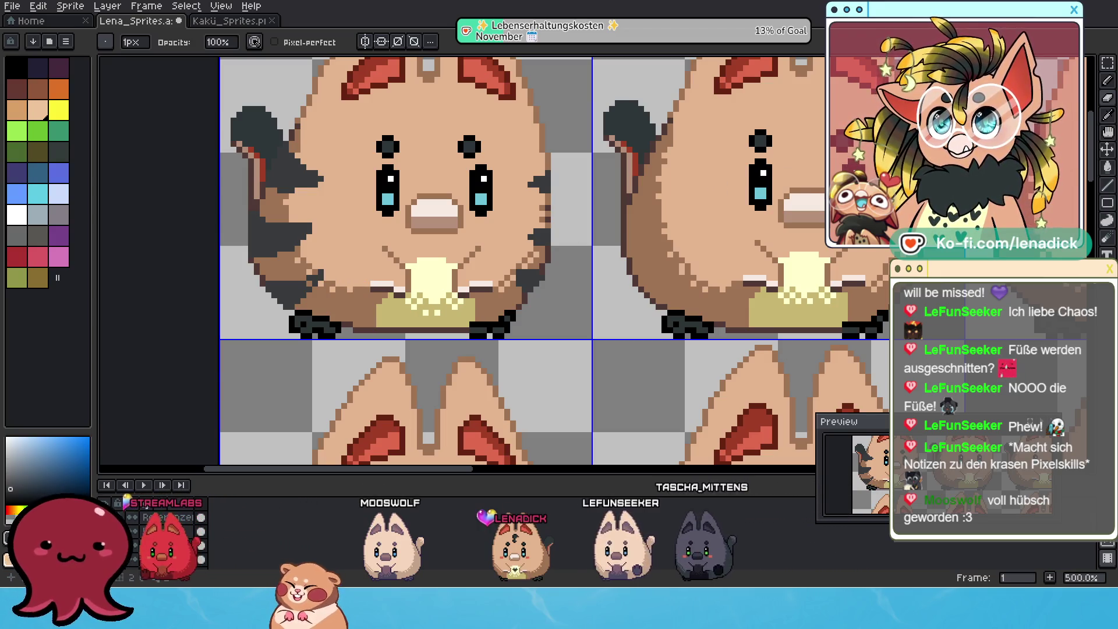
key(e)
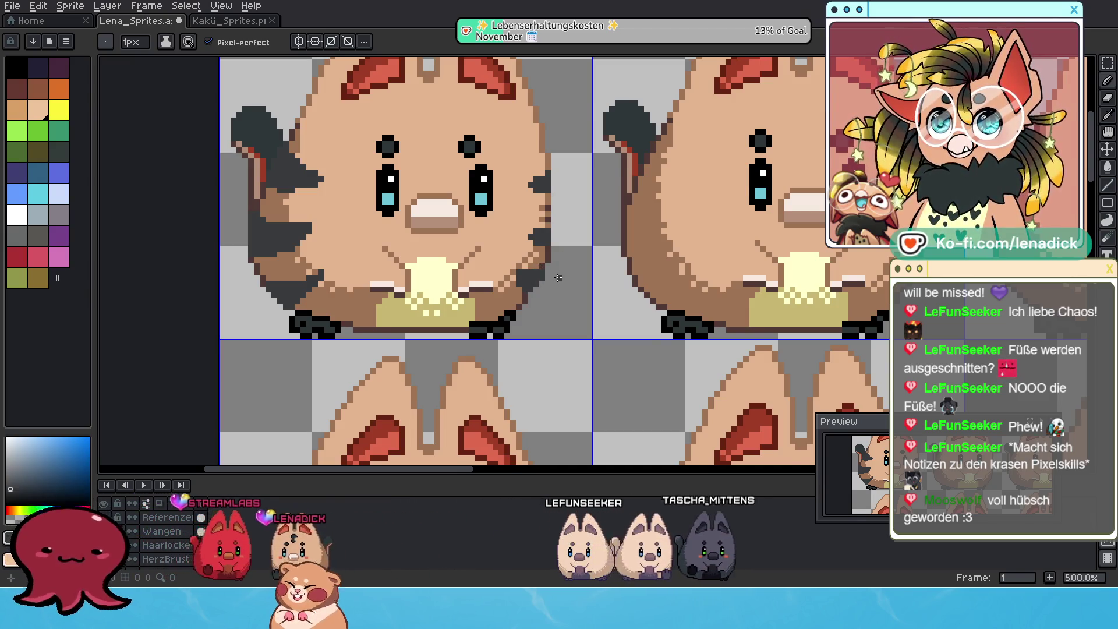
scroll(512, 263, down, 1)
scroll(510, 262, up, 1)
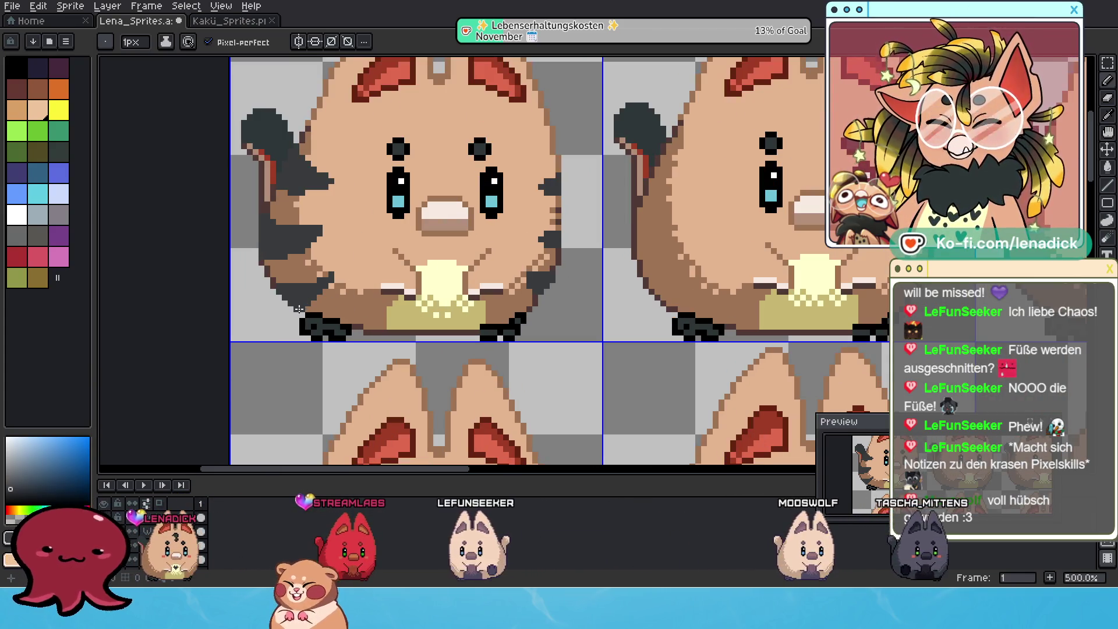
scroll(331, 297, up, 1)
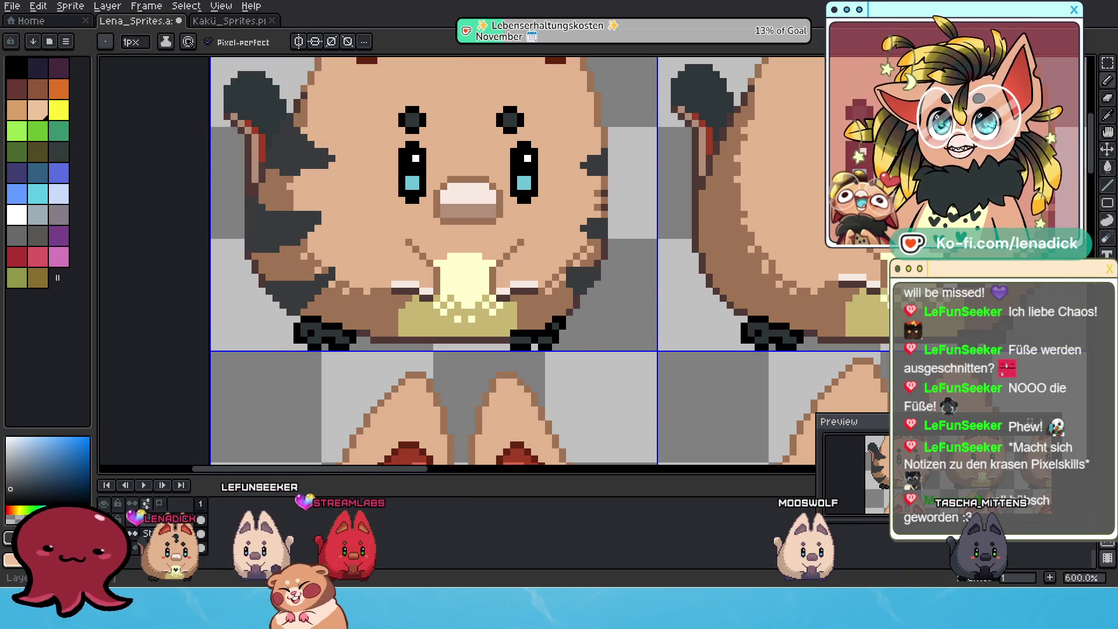
Lower the Streifen stripe layer's opacity to about 79% in its layer properties
right_click(175, 516)
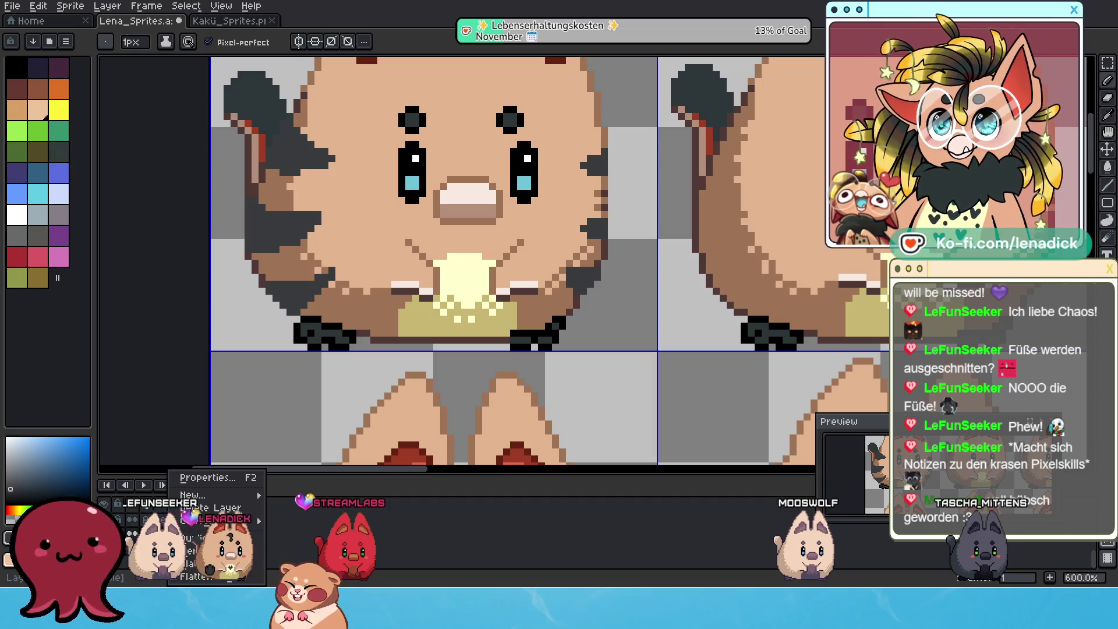
key(Escape)
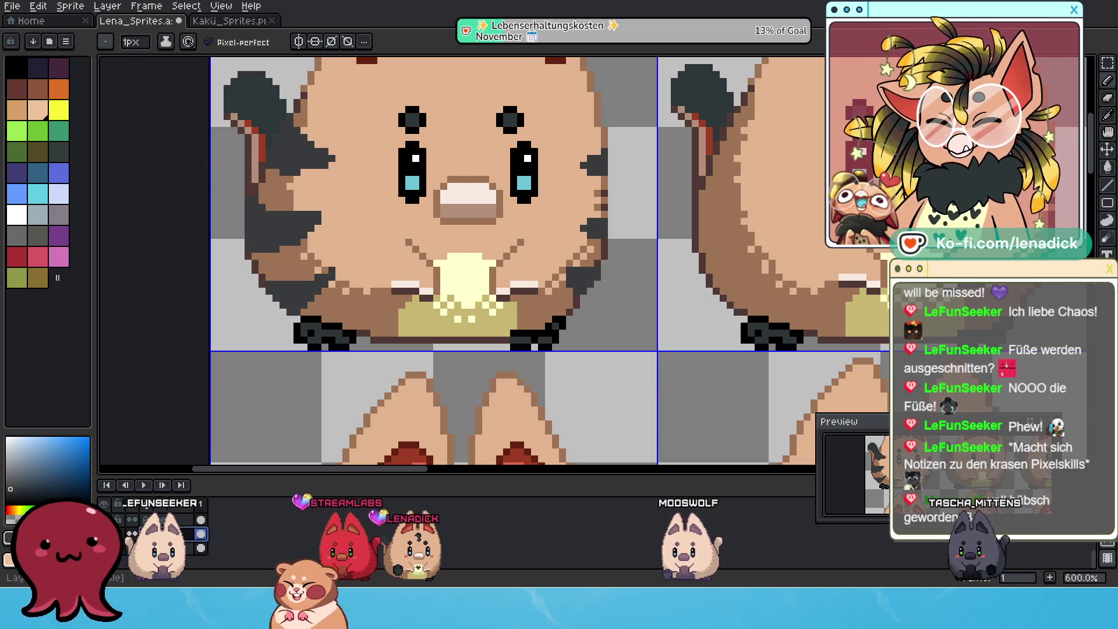
key(shift+p)
mouse_move(641, 324)
mouse_down()
mouse_move(626, 324)
mouse_move(634, 330)
mouse_up()
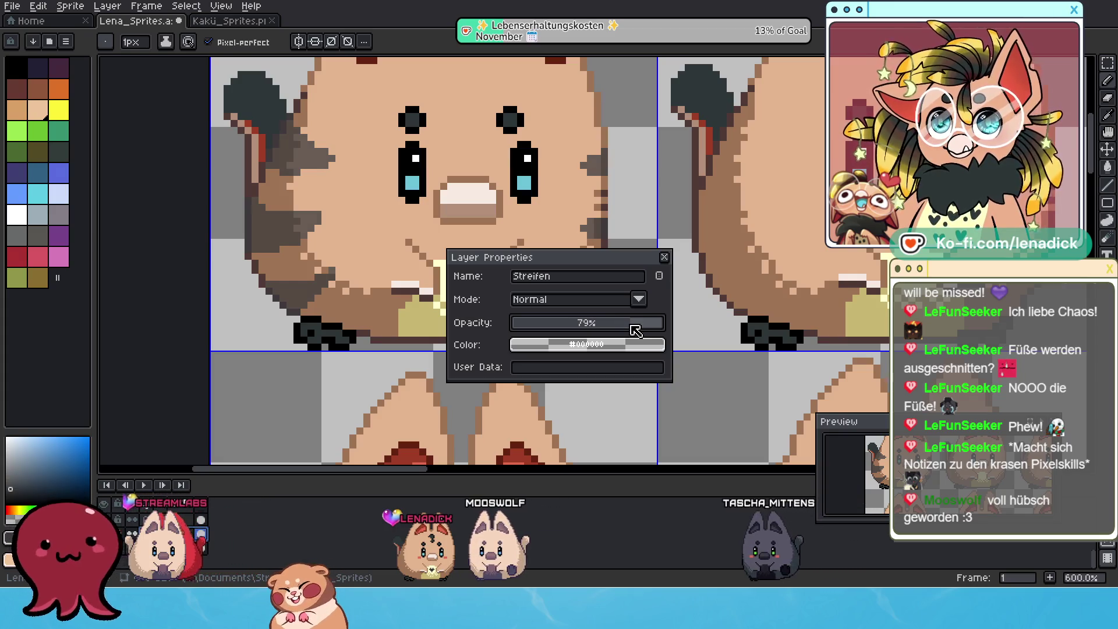
click(665, 257)
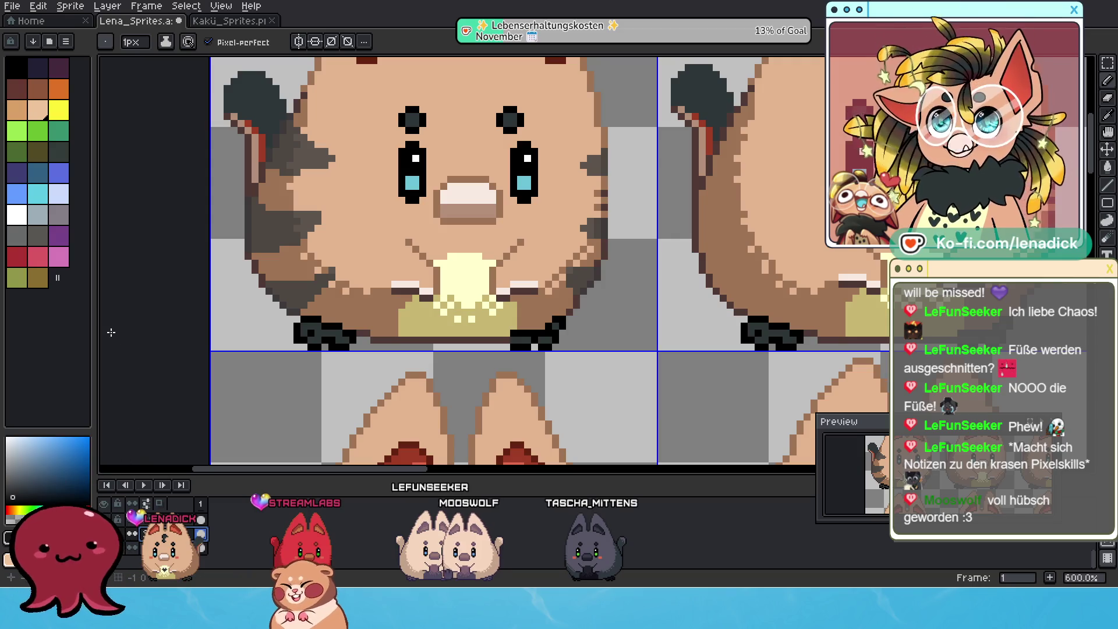
scroll(270, 286, up, 1)
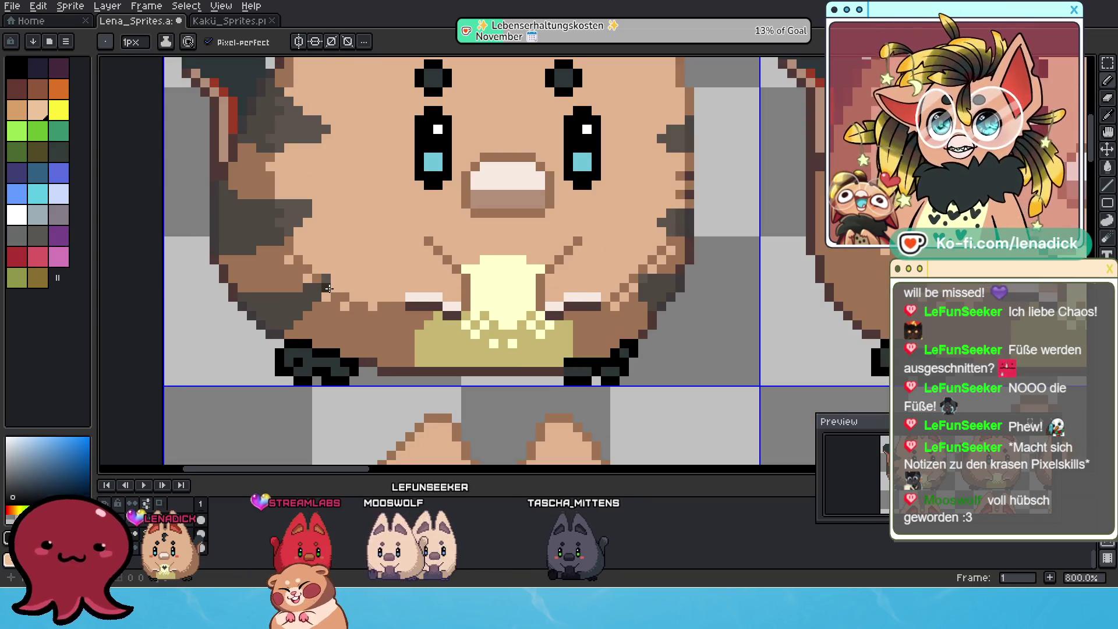
Paint dark stripe pixels on the cat's lower-left body, undoing a stray stroke
drag(314, 286, 305, 305)
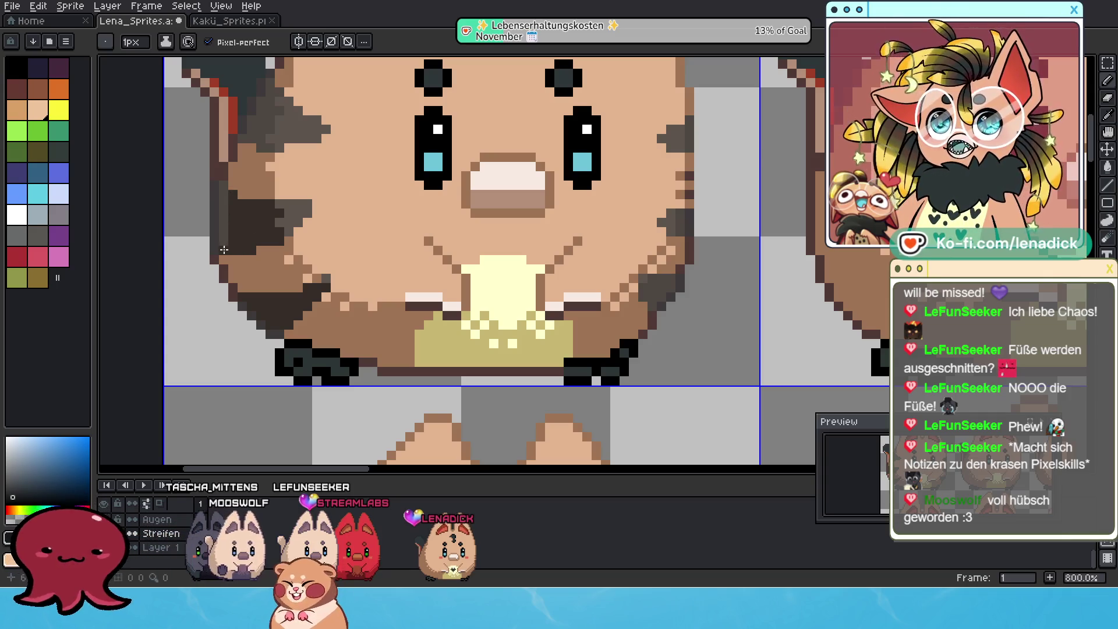
scroll(366, 263, up, 3)
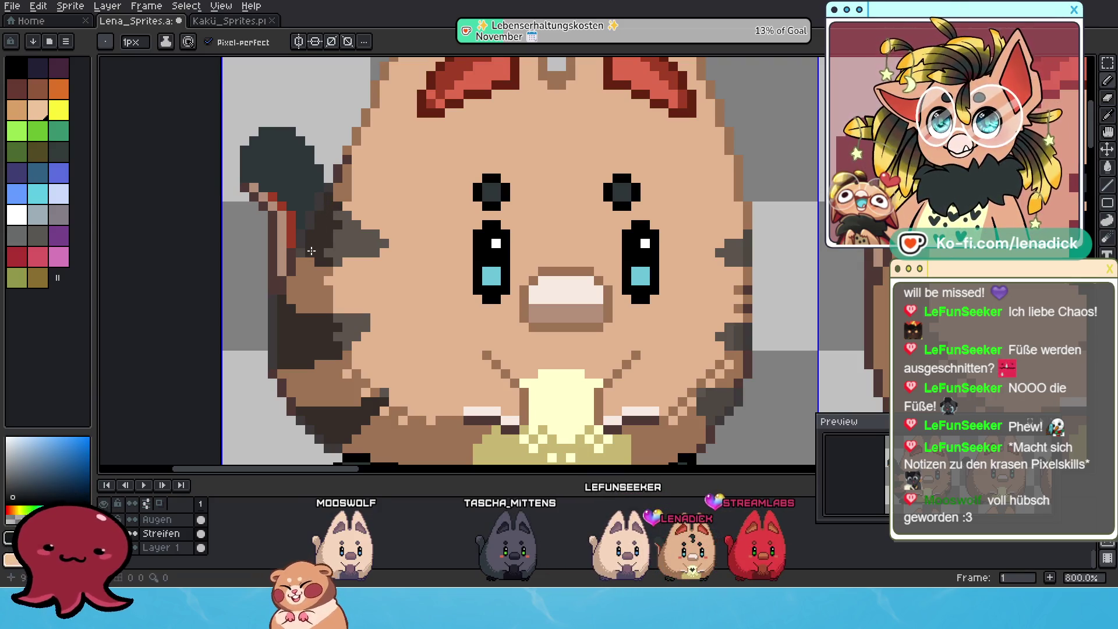
scroll(318, 261, down, 2)
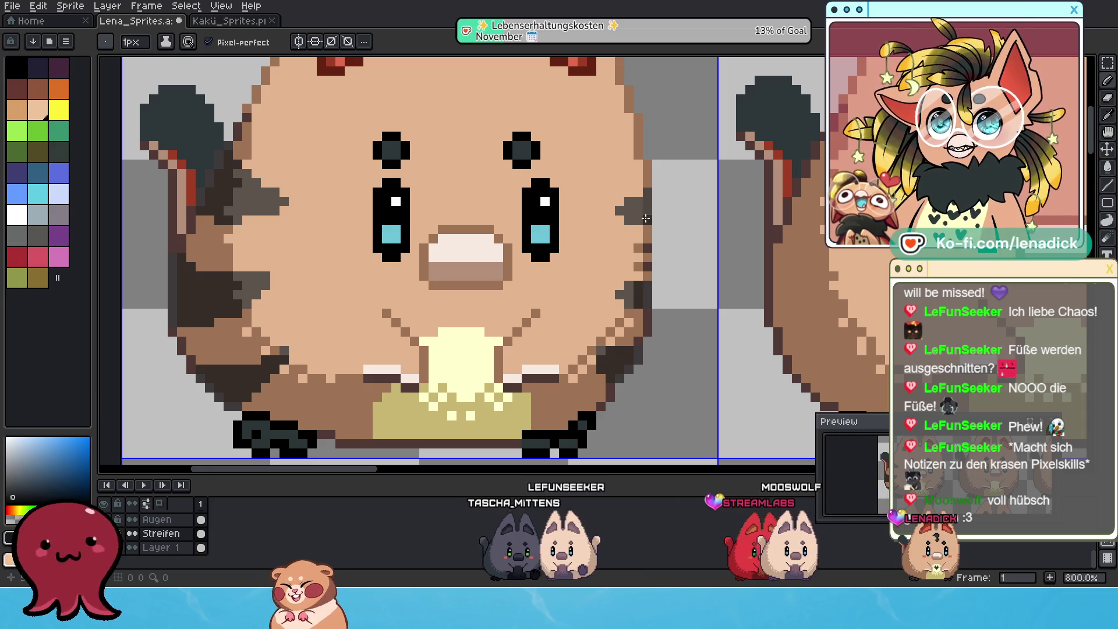
scroll(629, 298, right, 1)
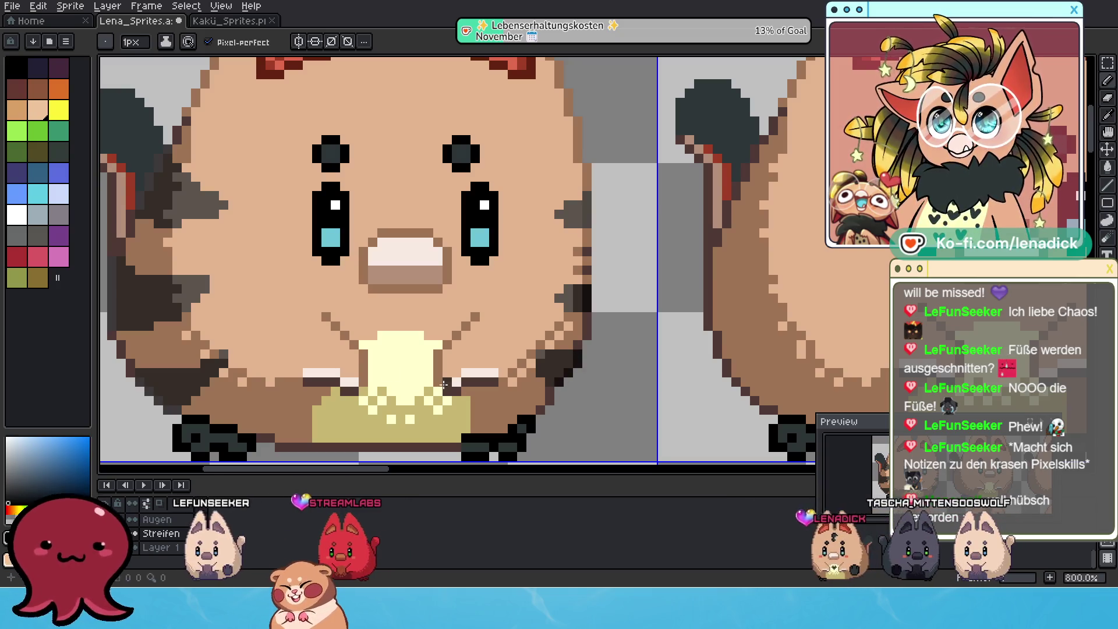
scroll(467, 388, left, 5)
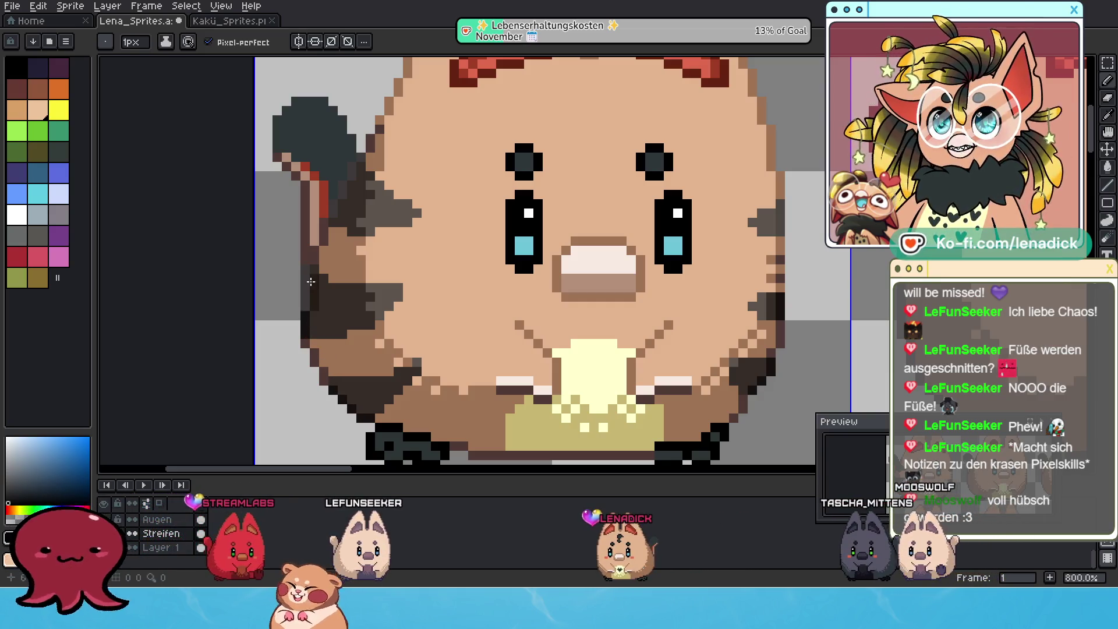
key(ctrl)
key(ctrl+z)
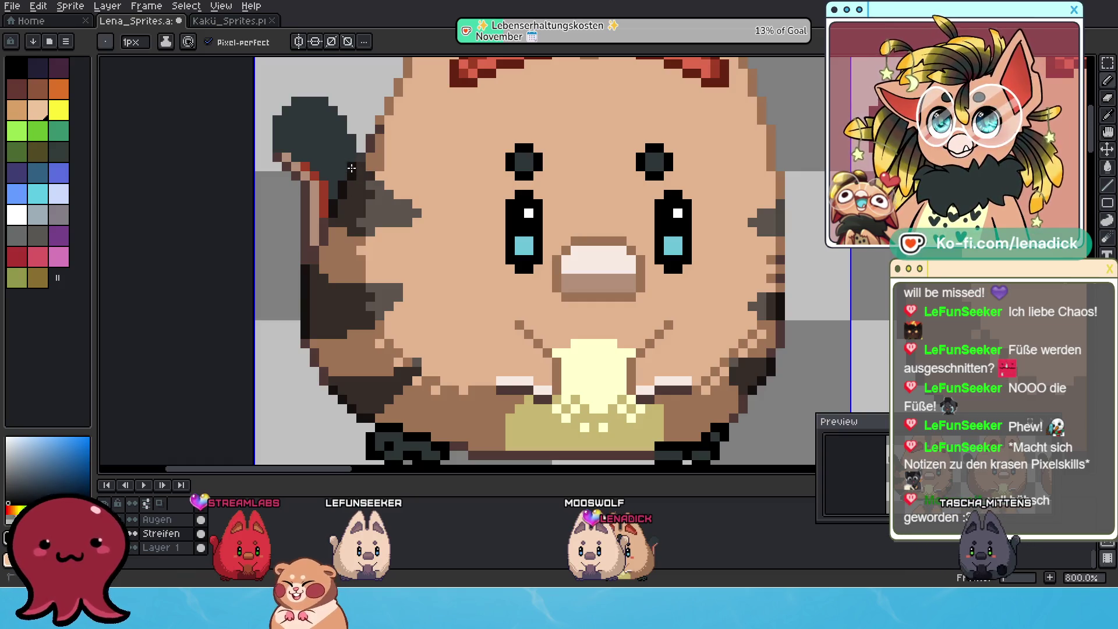
scroll(418, 238, down, 2)
scroll(418, 238, down, 2)
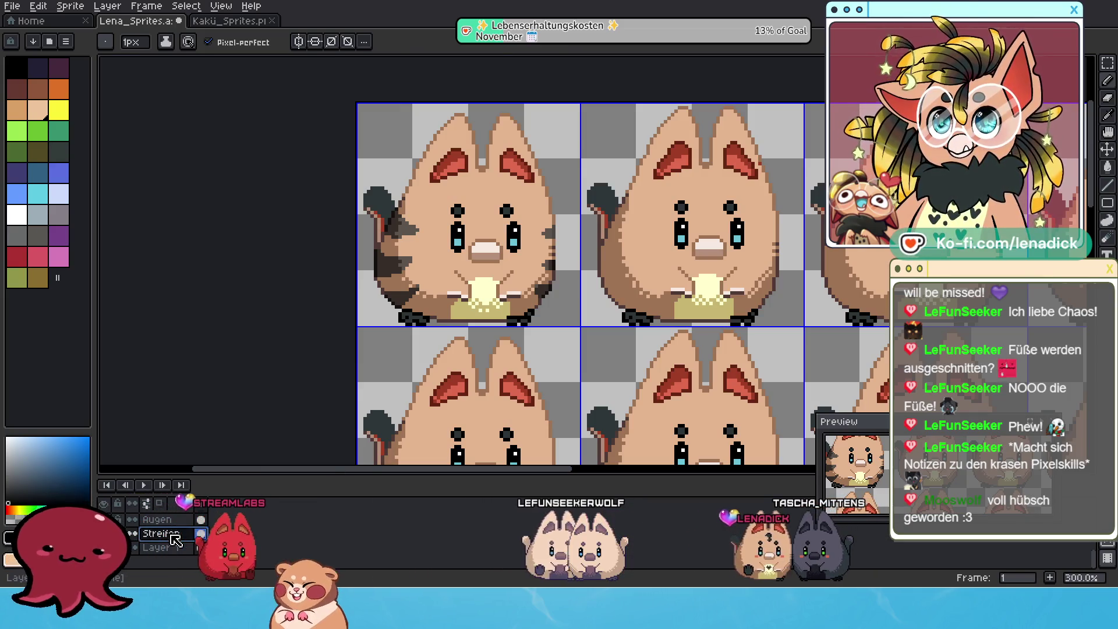
Adjust the Streifen layer's opacity in its properties and return to the Pencil
double_click(160, 533)
click(637, 325)
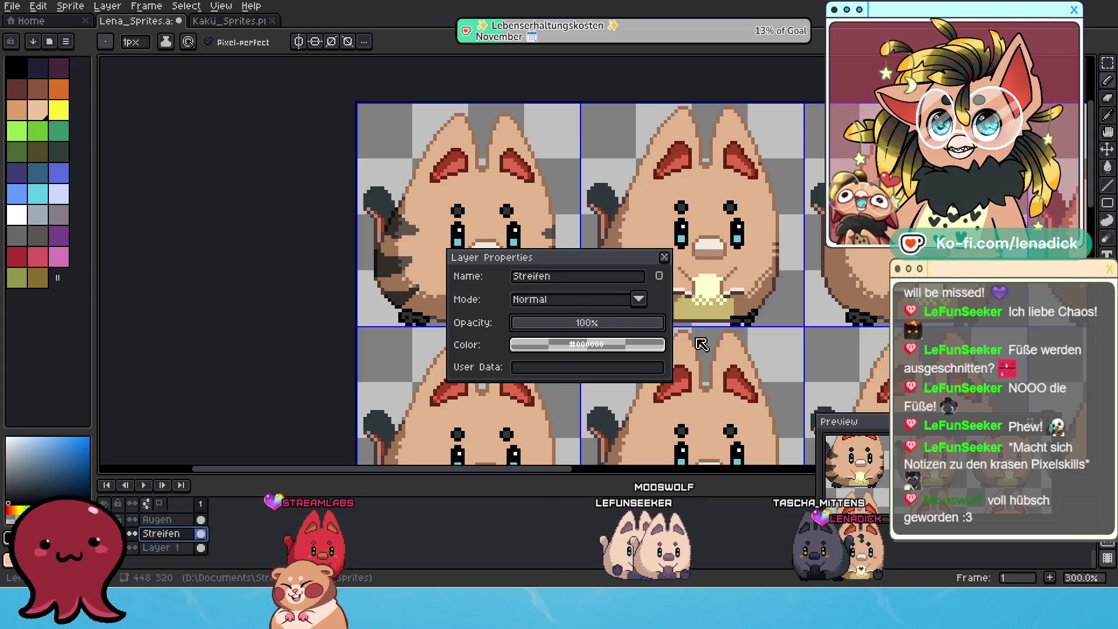
key(Return)
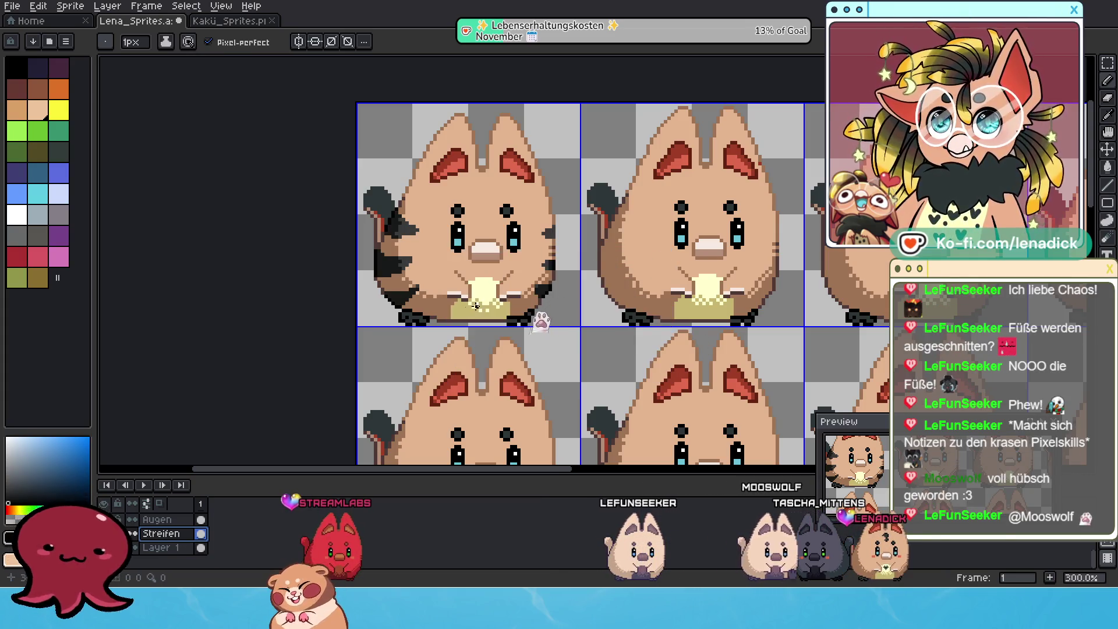
scroll(543, 320, down, 2)
scroll(492, 297, up, 1)
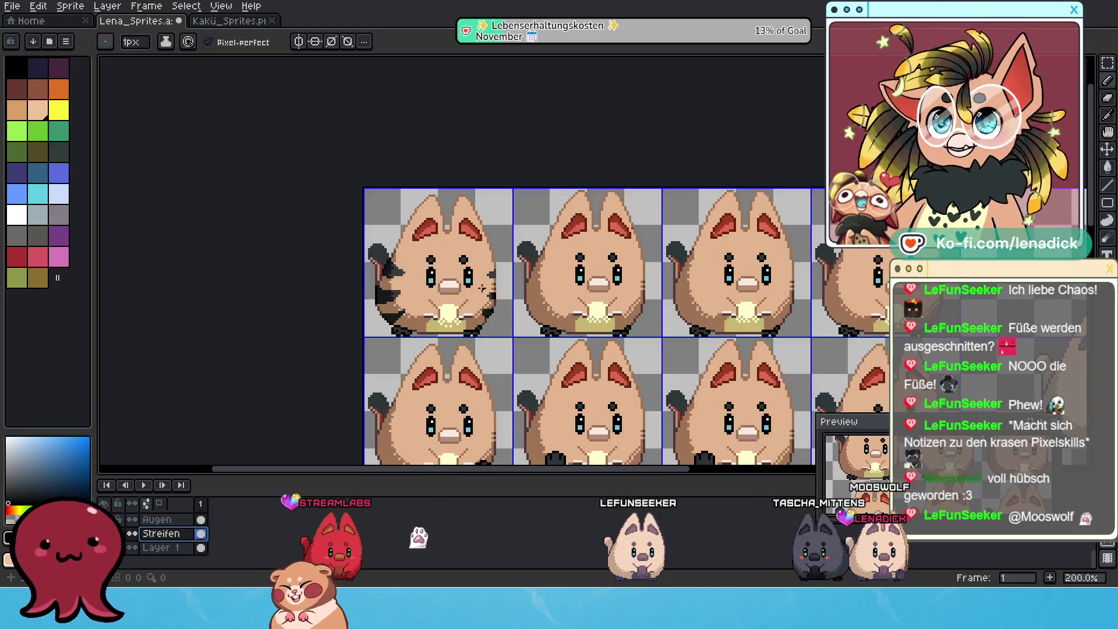
scroll(510, 273, up, 1)
scroll(524, 262, up, 1)
scroll(551, 249, up, 1)
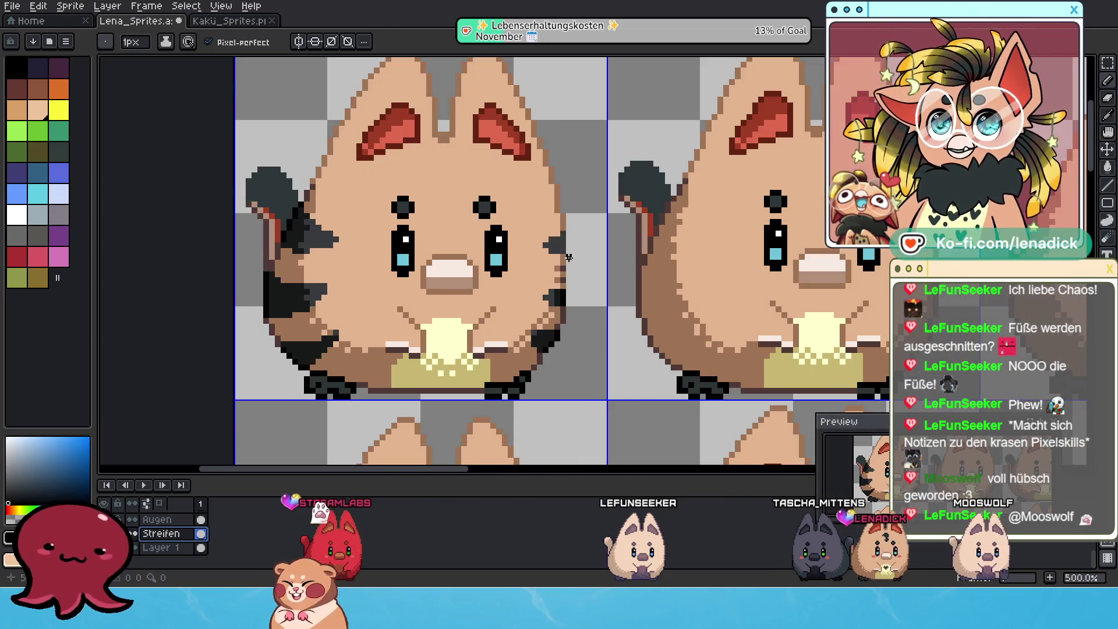
scroll(564, 237, up, 1)
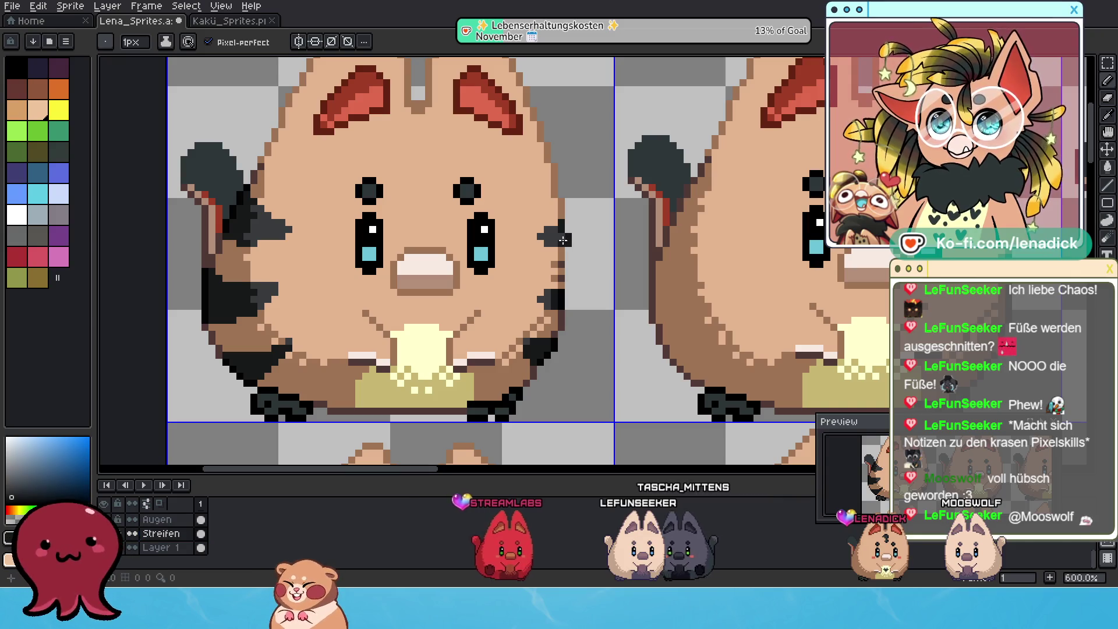
key(v)
key(b)
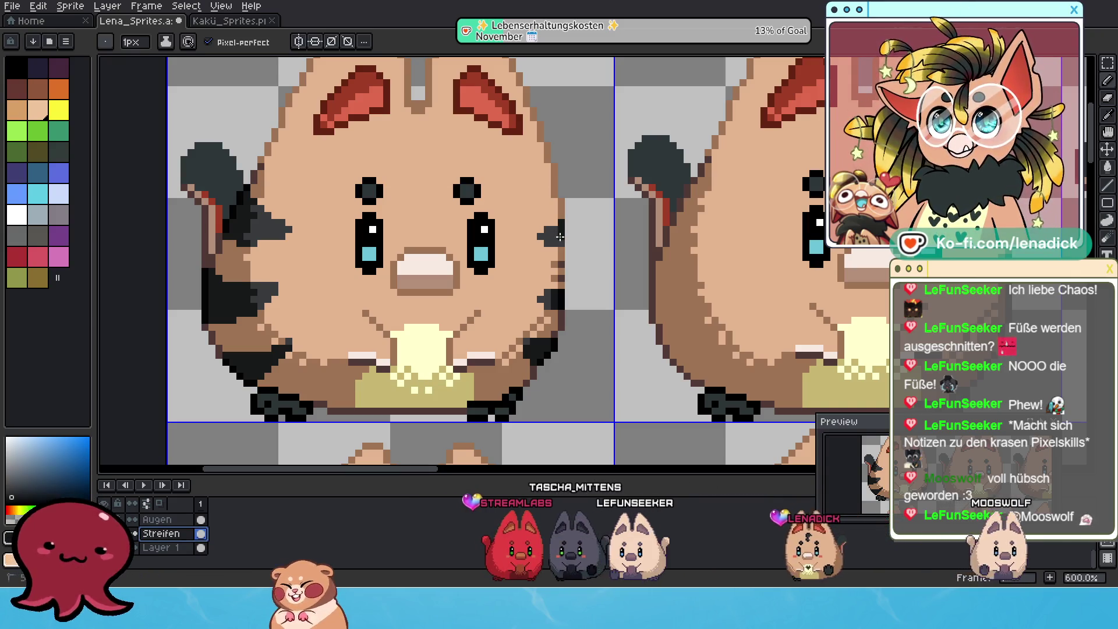
scroll(559, 244, down, 1)
scroll(559, 243, down, 1)
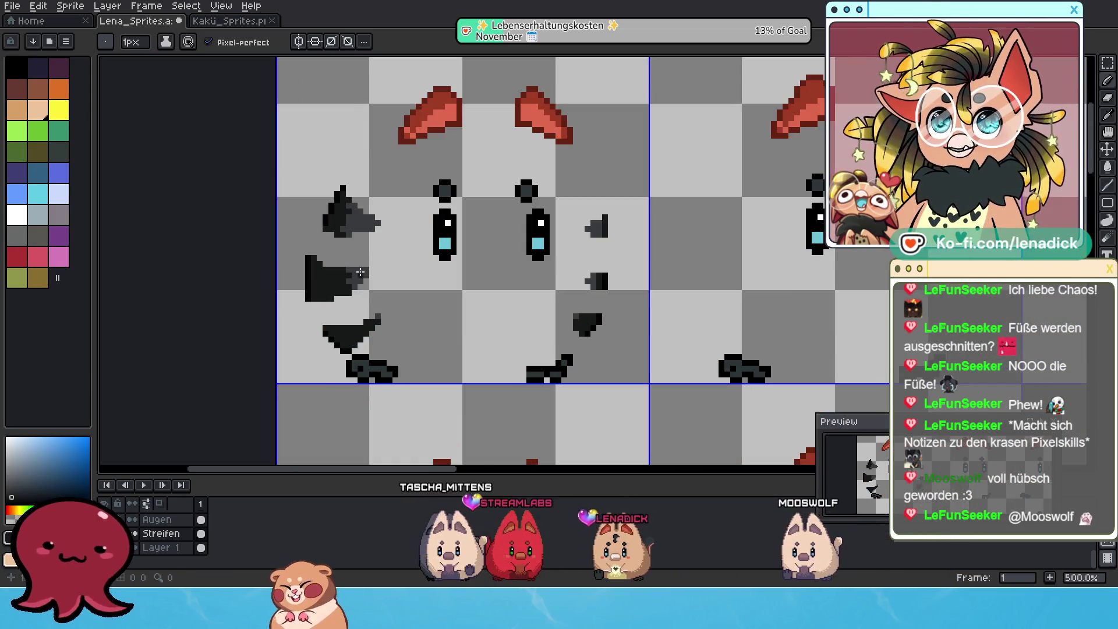
scroll(352, 278, up, 1)
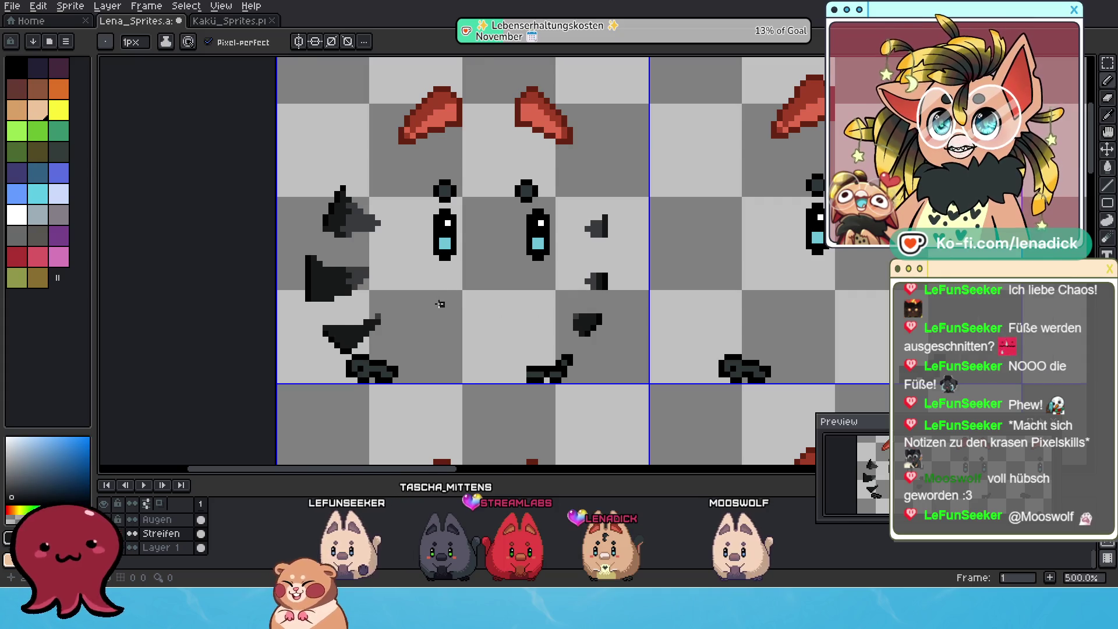
scroll(440, 299, down, 1)
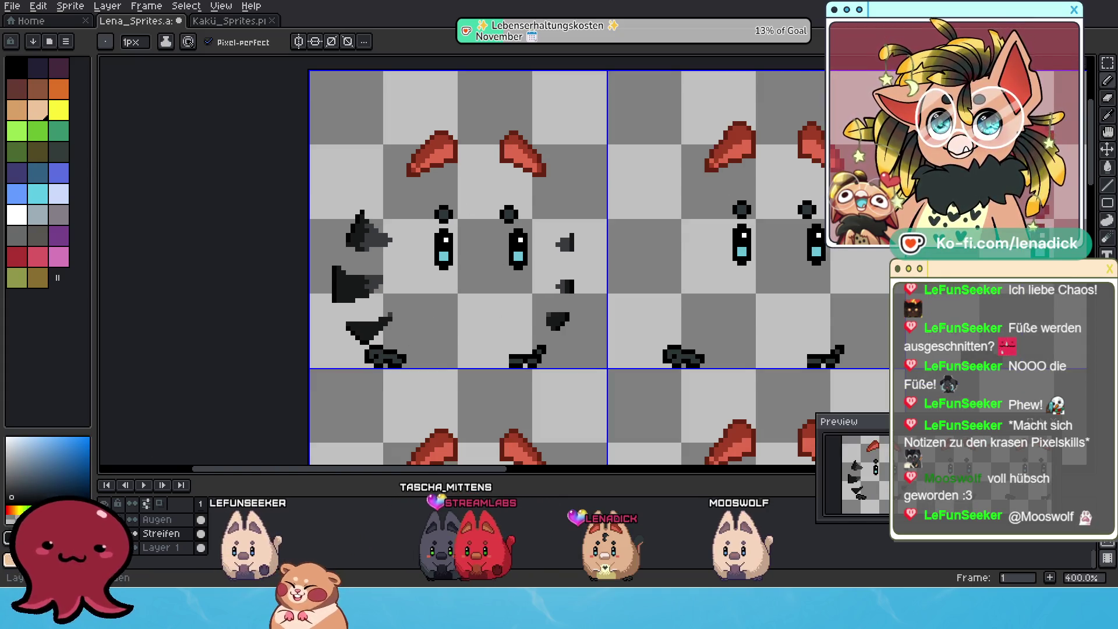
Make the hidden body layer visible again
click(146, 533)
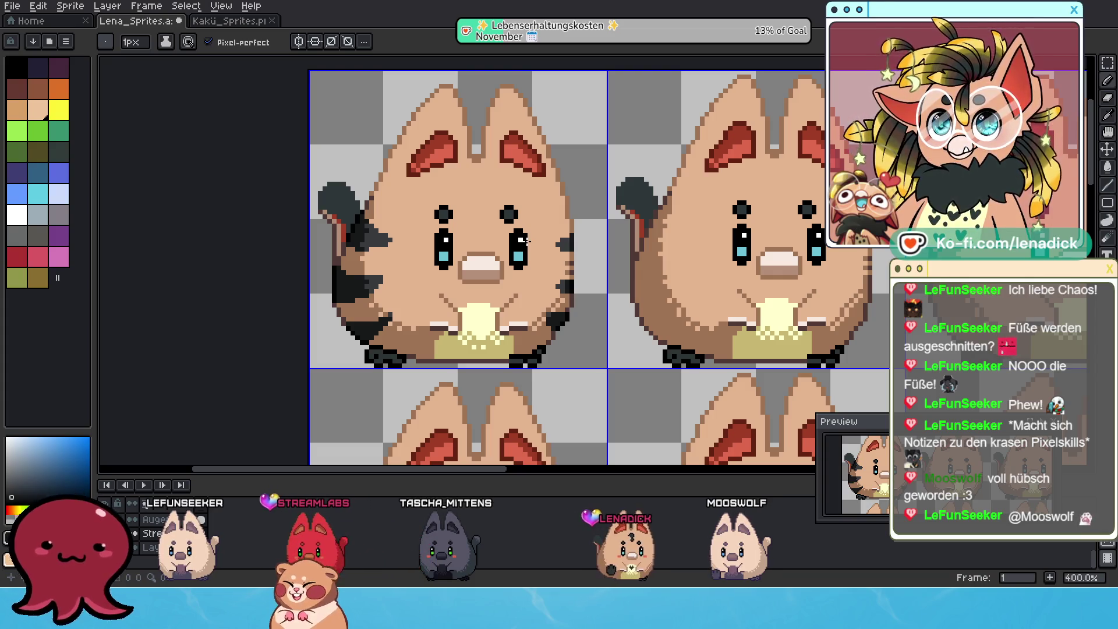
scroll(539, 249, down, 1)
scroll(538, 250, down, 1)
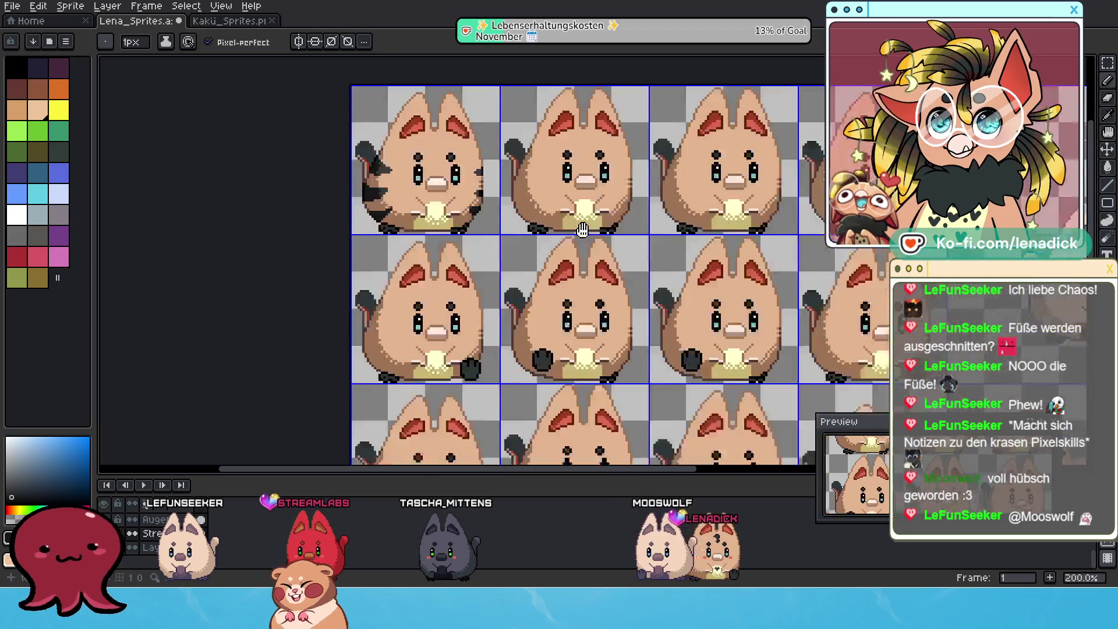
scroll(539, 250, down, 1)
drag(673, 253, 568, 213)
scroll(525, 299, up, 1)
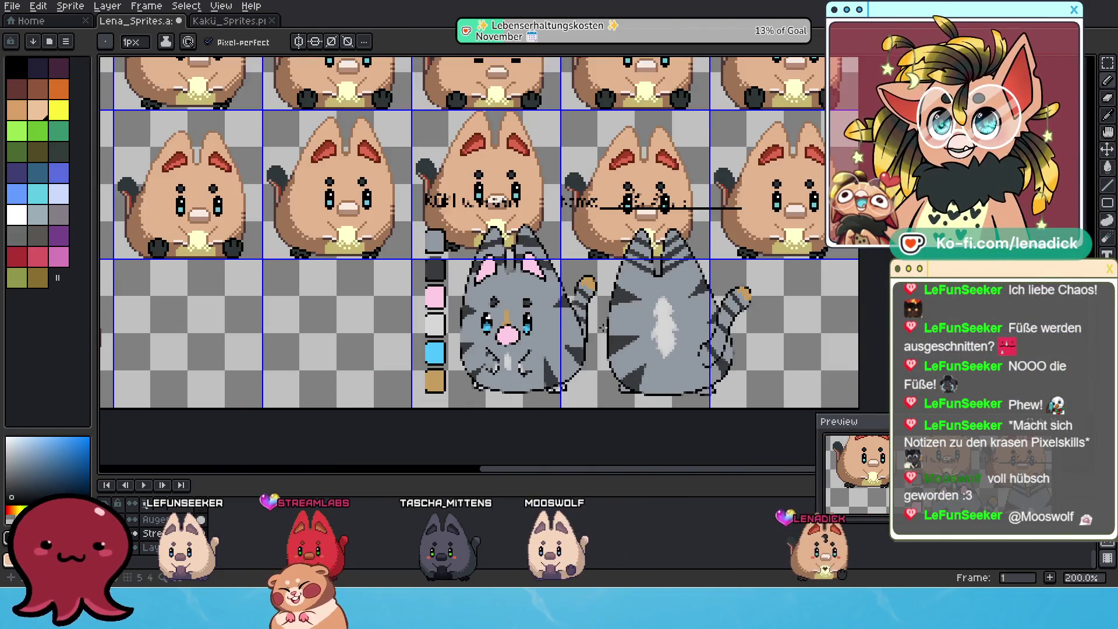
scroll(525, 300, up, 1)
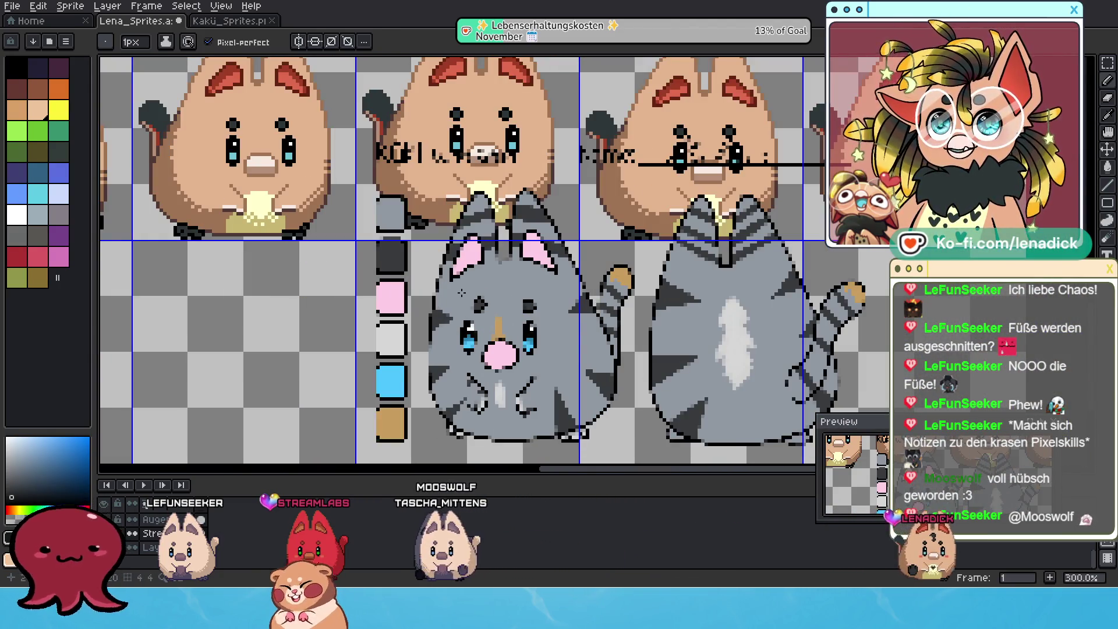
scroll(396, 271, down, 1)
drag(396, 269, 612, 393)
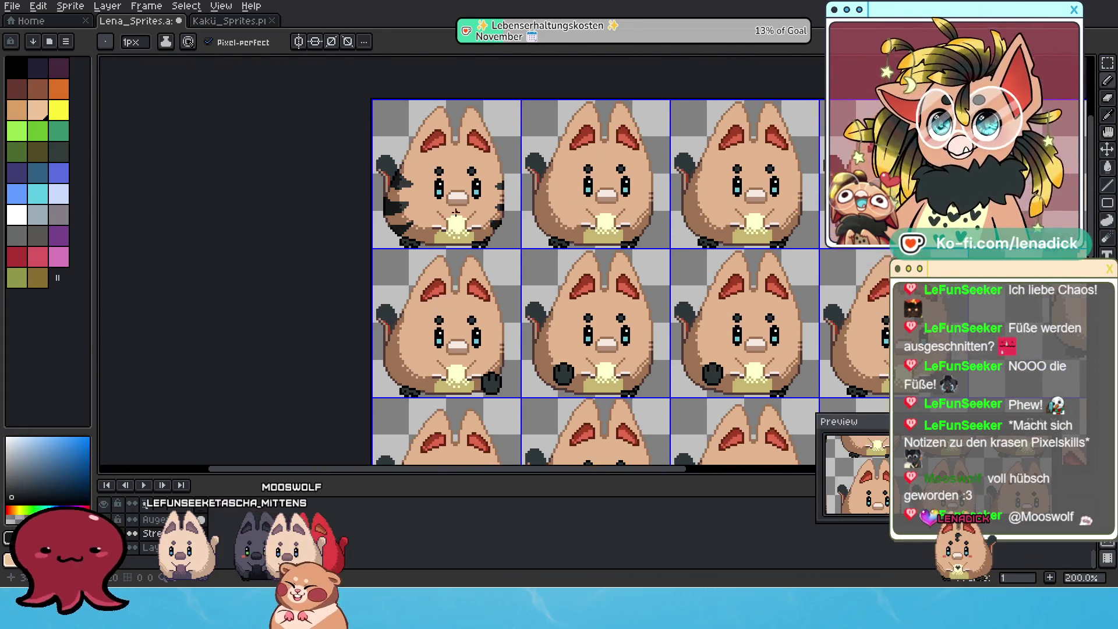
scroll(433, 218, up, 2)
scroll(433, 216, up, 2)
scroll(433, 218, up, 1)
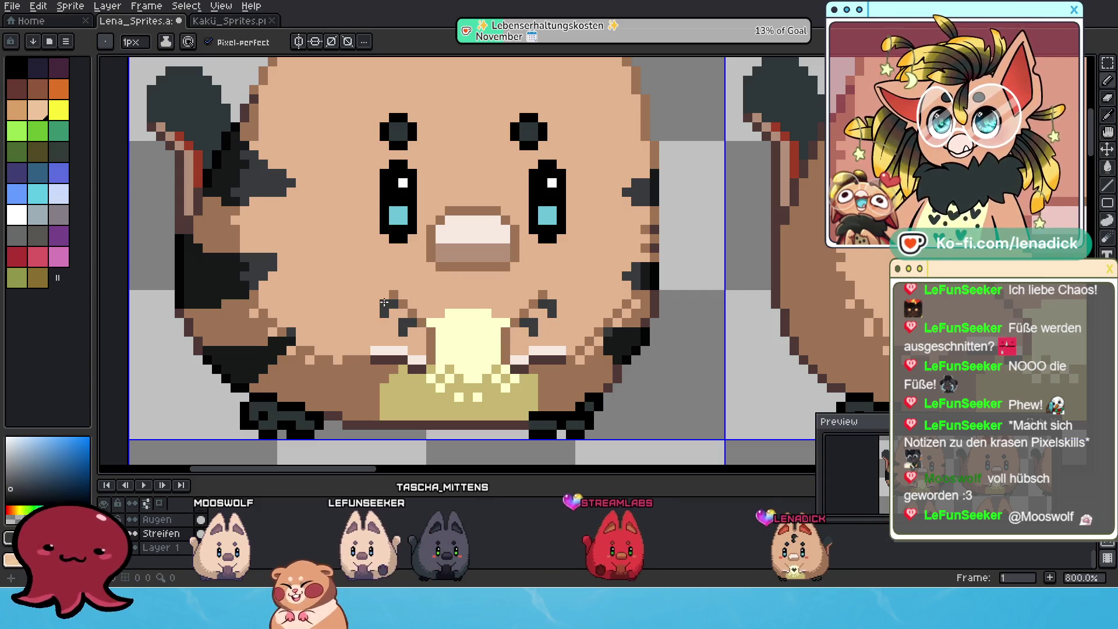
scroll(490, 356, down, 3)
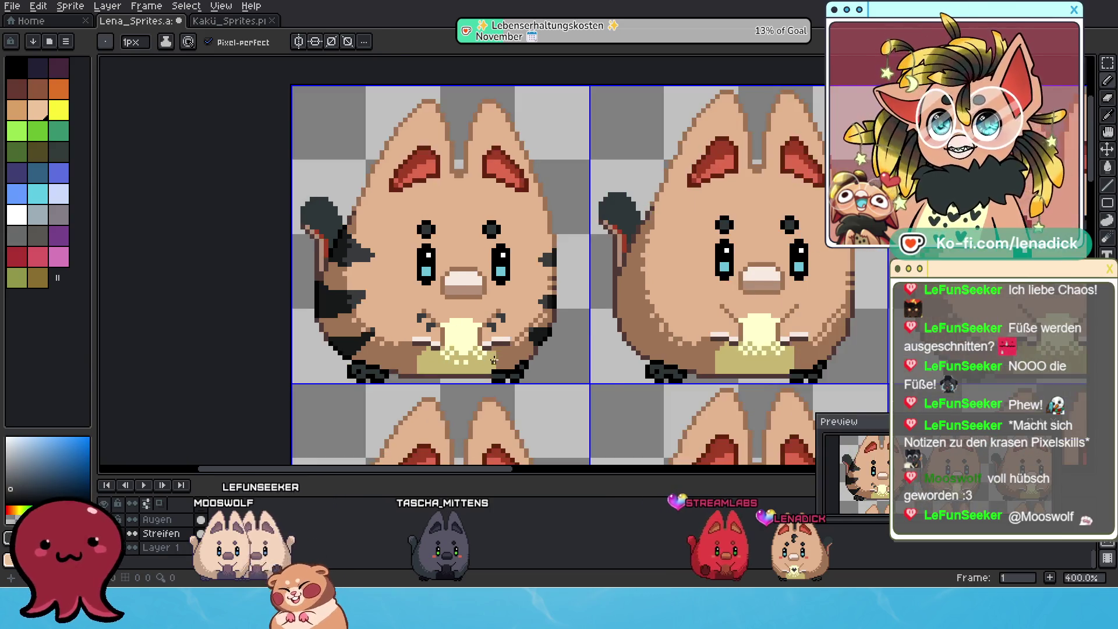
scroll(490, 356, down, 2)
scroll(511, 299, up, 2)
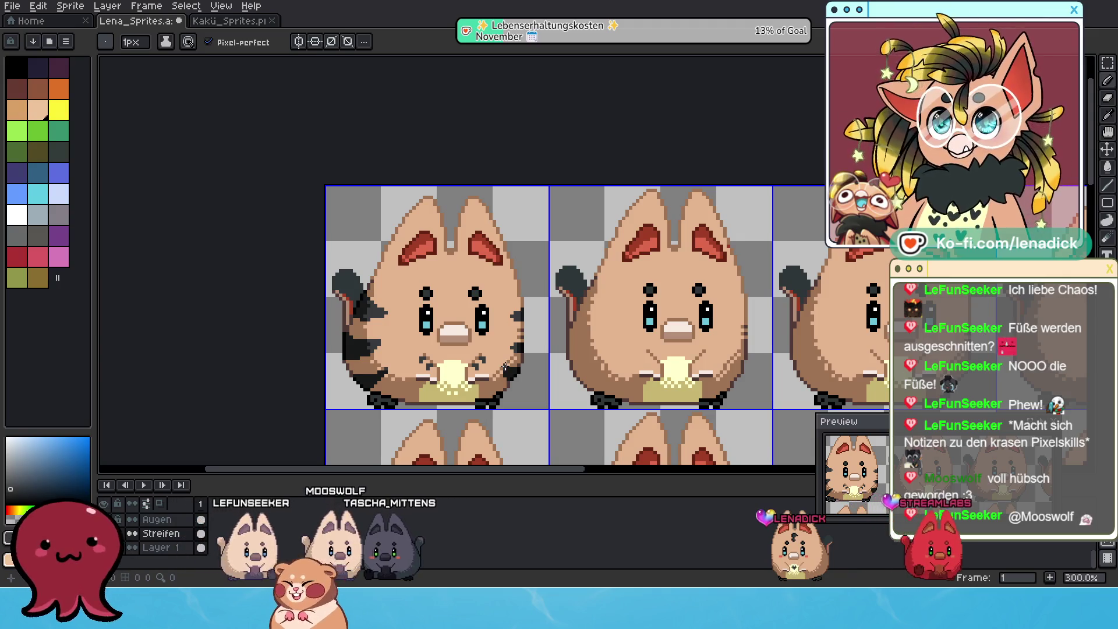
scroll(506, 368, up, 1)
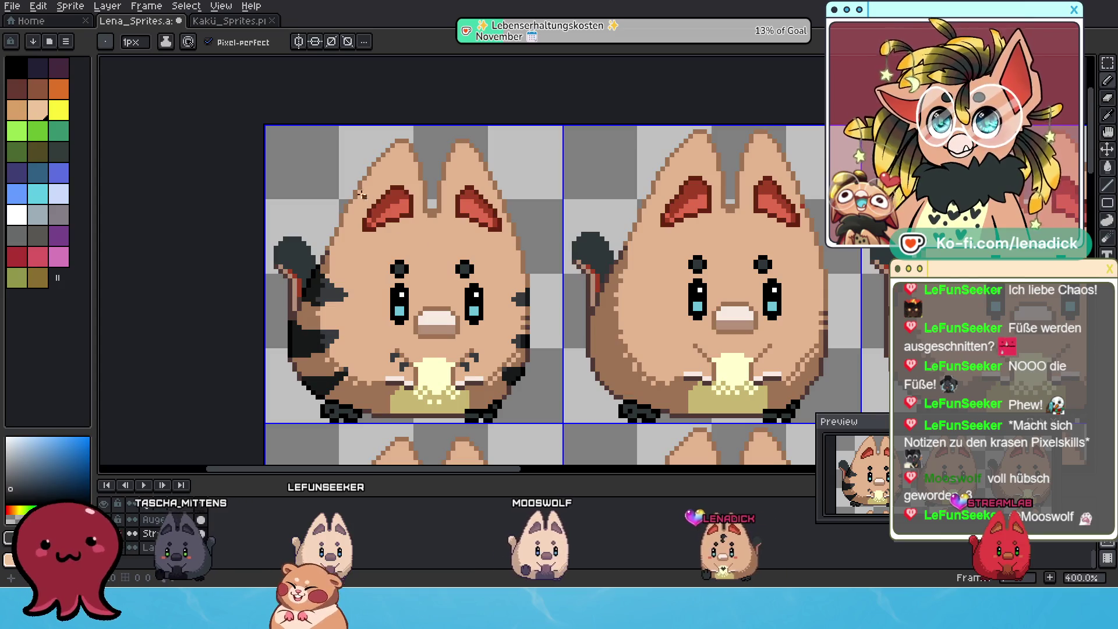
scroll(363, 197, down, 1)
scroll(392, 245, down, 1)
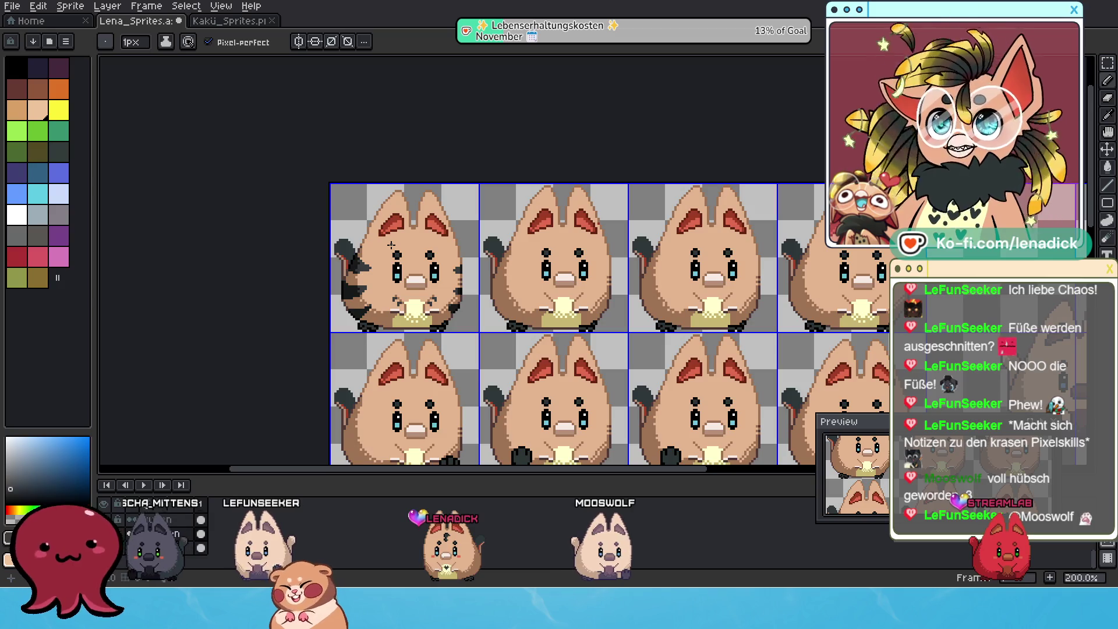
scroll(391, 247, up, 2)
scroll(380, 150, up, 1)
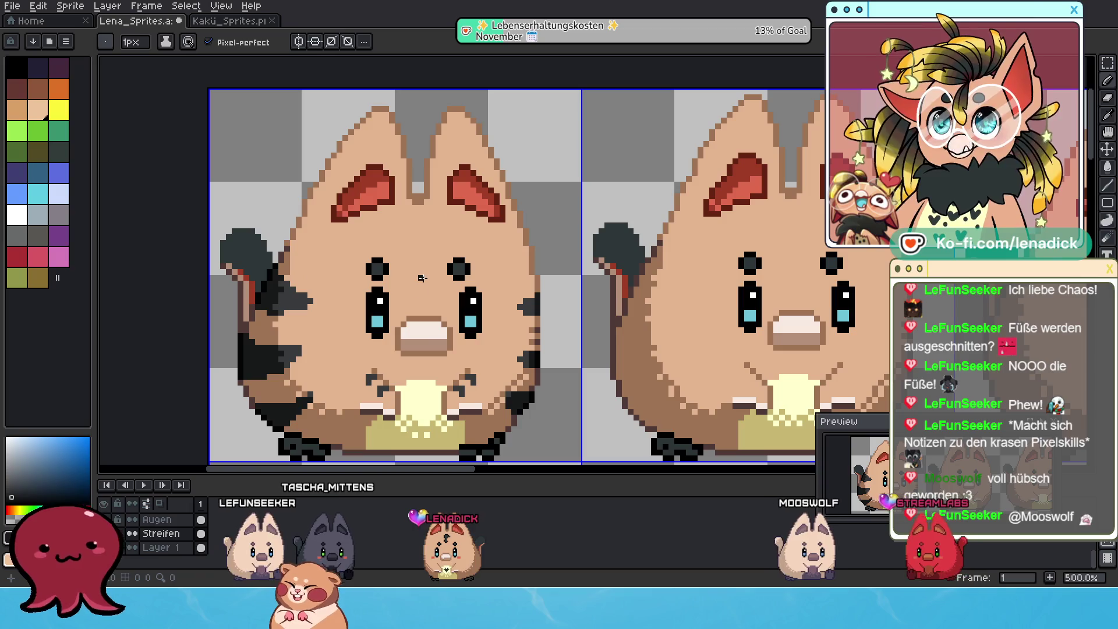
Draw a short dark stripe on the left ear, redoing it with the picked stripe colour
drag(431, 223, 422, 279)
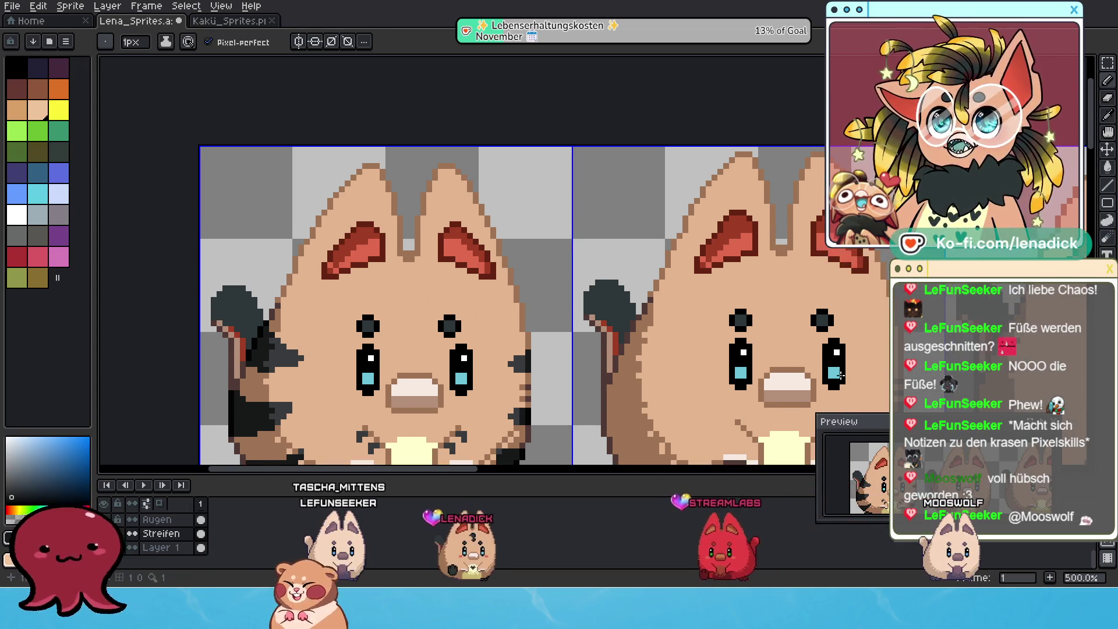
scroll(825, 330, down, 4)
scroll(824, 330, up, 1)
scroll(804, 388, up, 1)
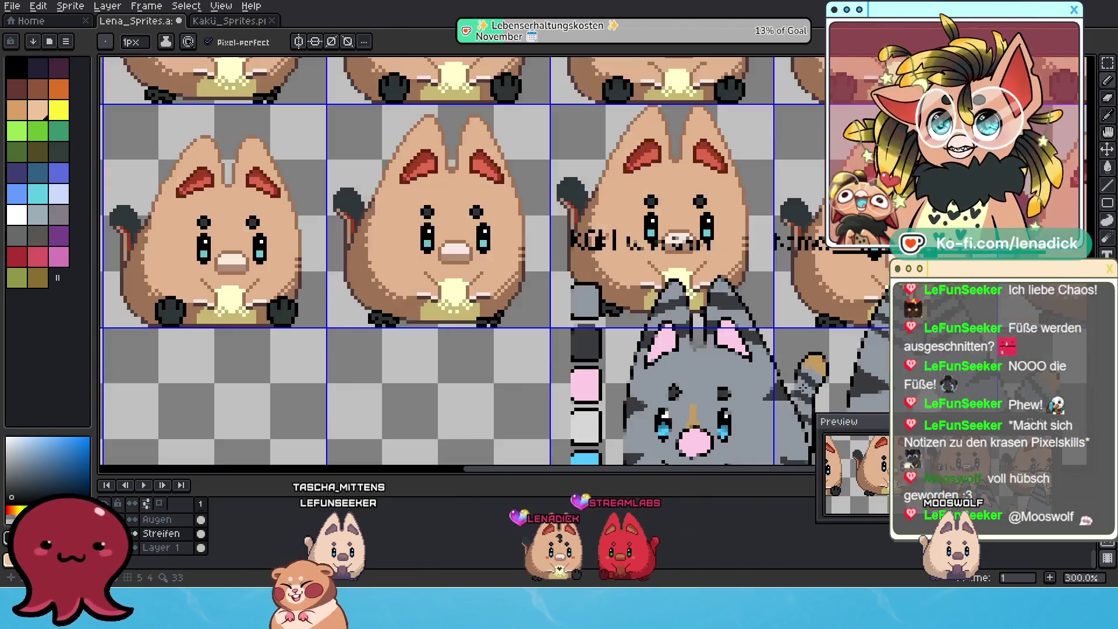
scroll(758, 359, down, 1)
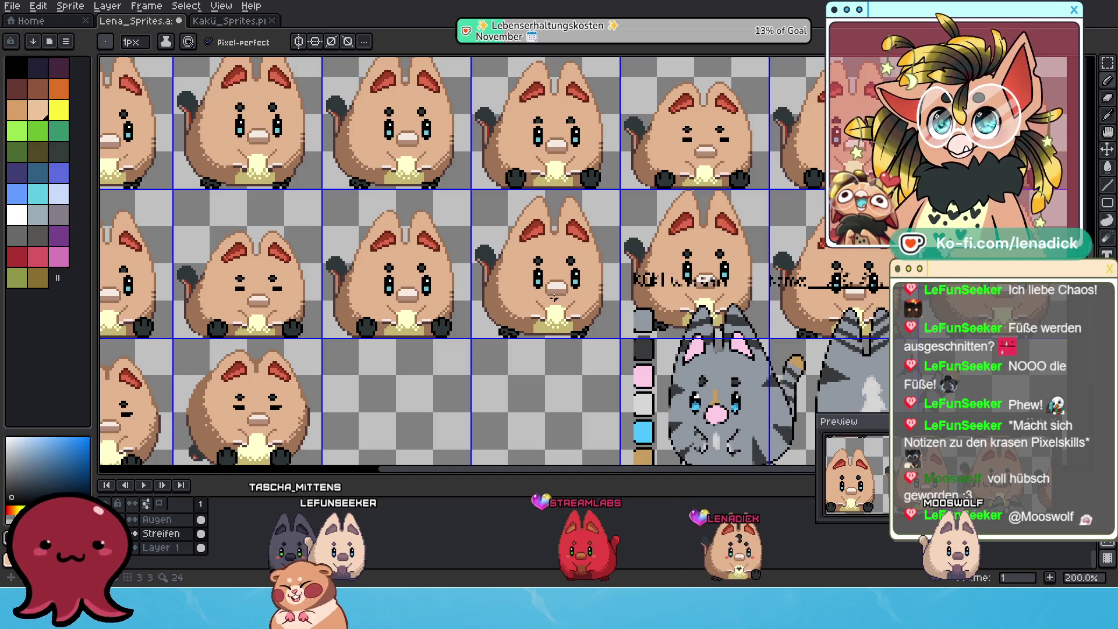
scroll(554, 299, down, 1)
scroll(489, 289, up, 1)
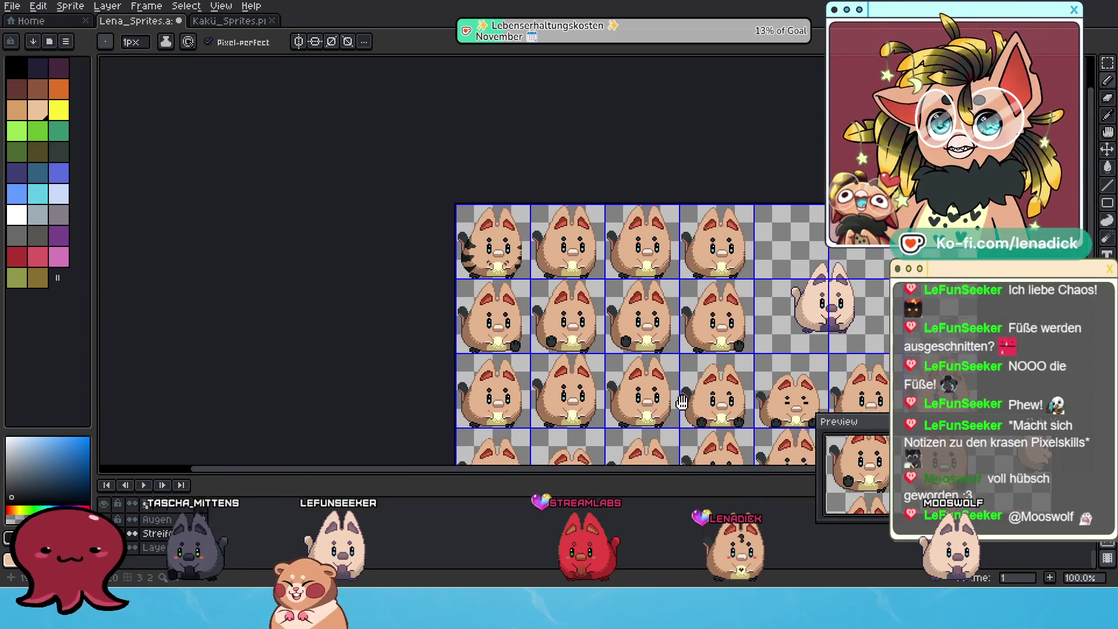
scroll(438, 281, up, 1)
scroll(413, 277, up, 3)
scroll(411, 279, up, 1)
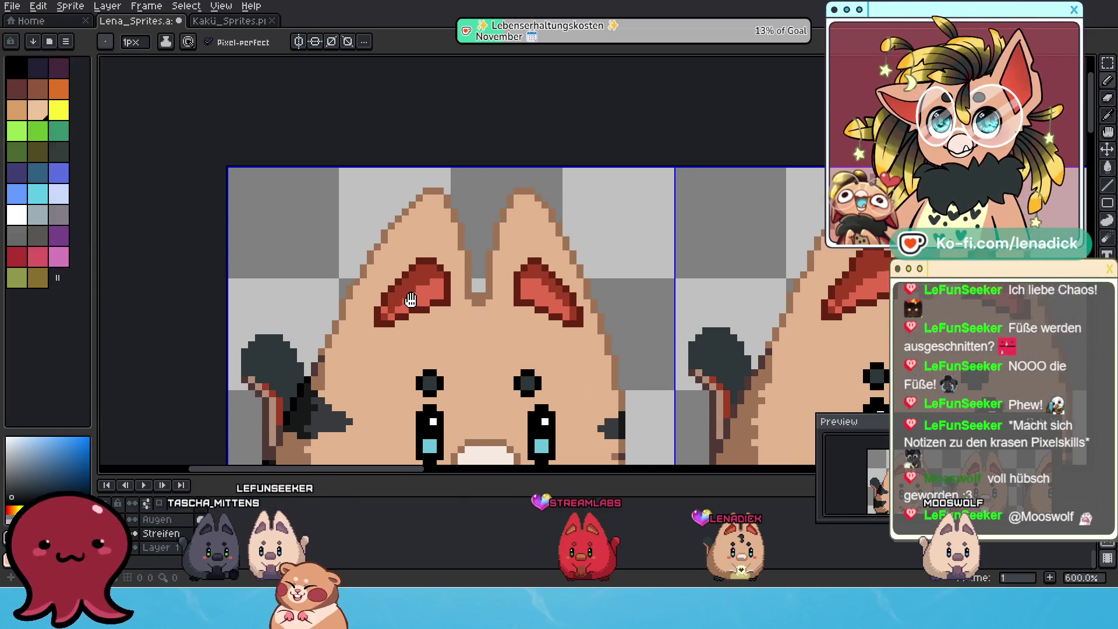
drag(357, 295, 376, 284)
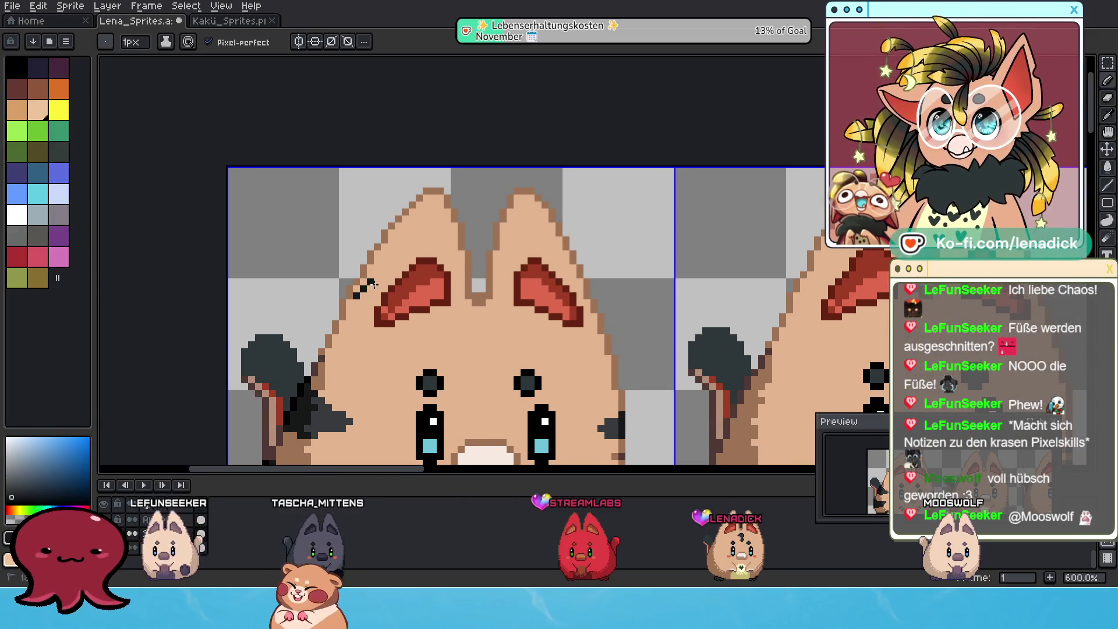
key(ctrl+z)
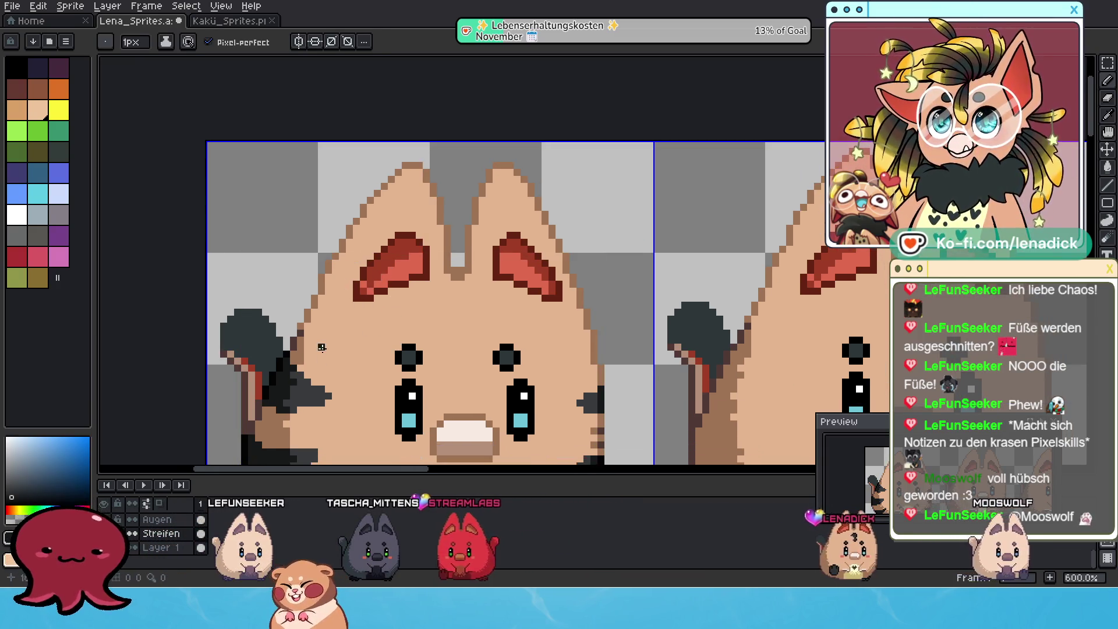
alt+click(354, 280)
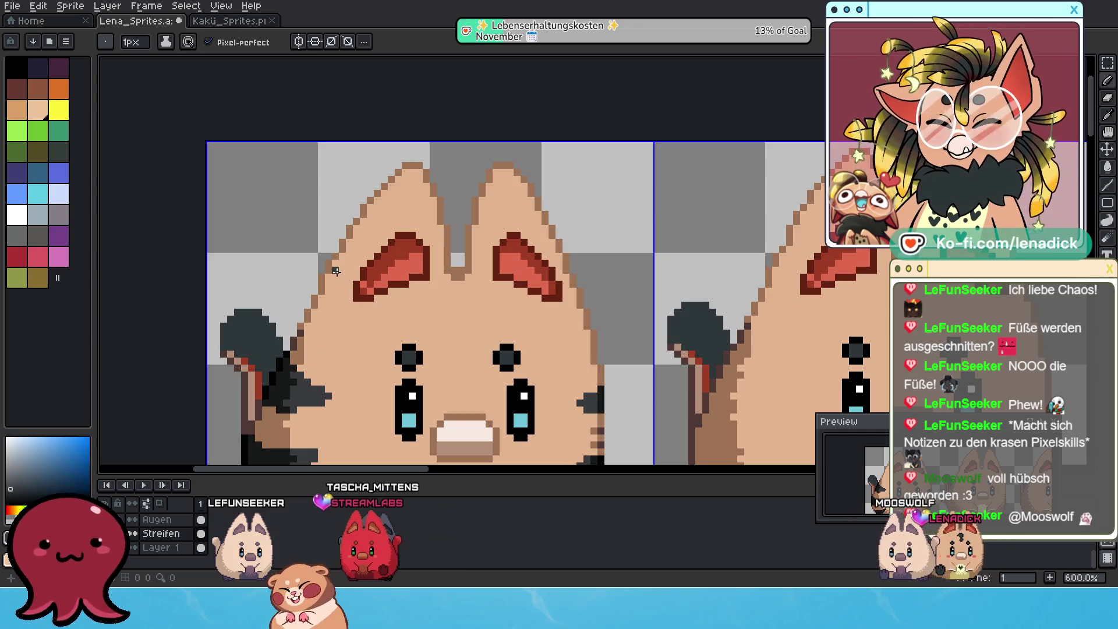
drag(335, 271, 353, 270)
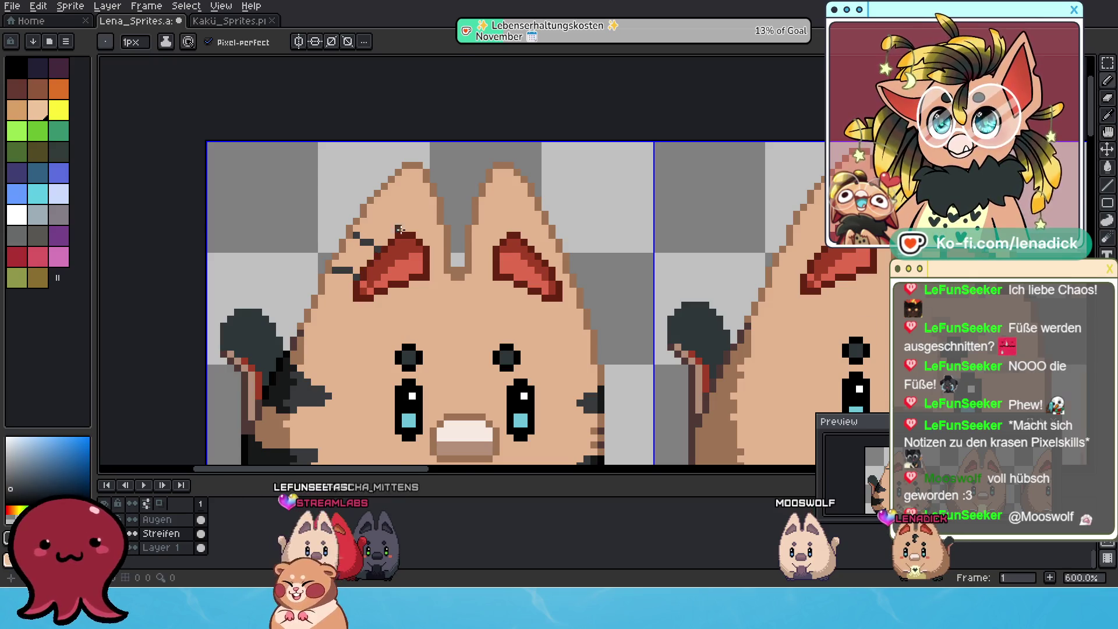
scroll(399, 229, down, 3)
scroll(398, 229, down, 2)
scroll(432, 187, up, 1)
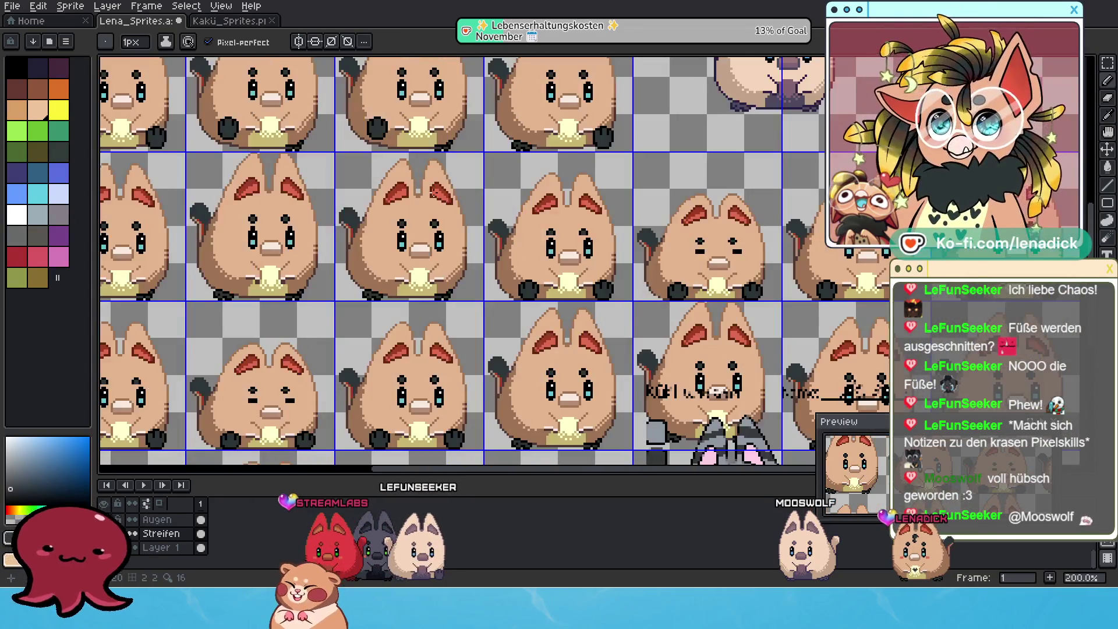
scroll(434, 187, down, 1)
scroll(398, 217, up, 1)
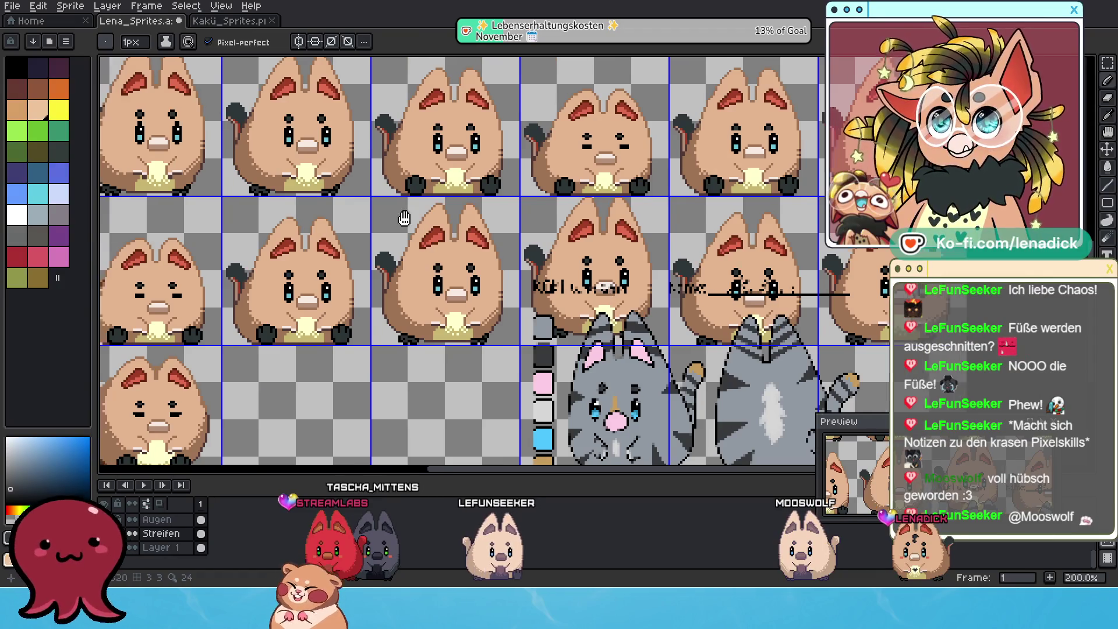
scroll(398, 217, up, 1)
scroll(404, 174, up, 1)
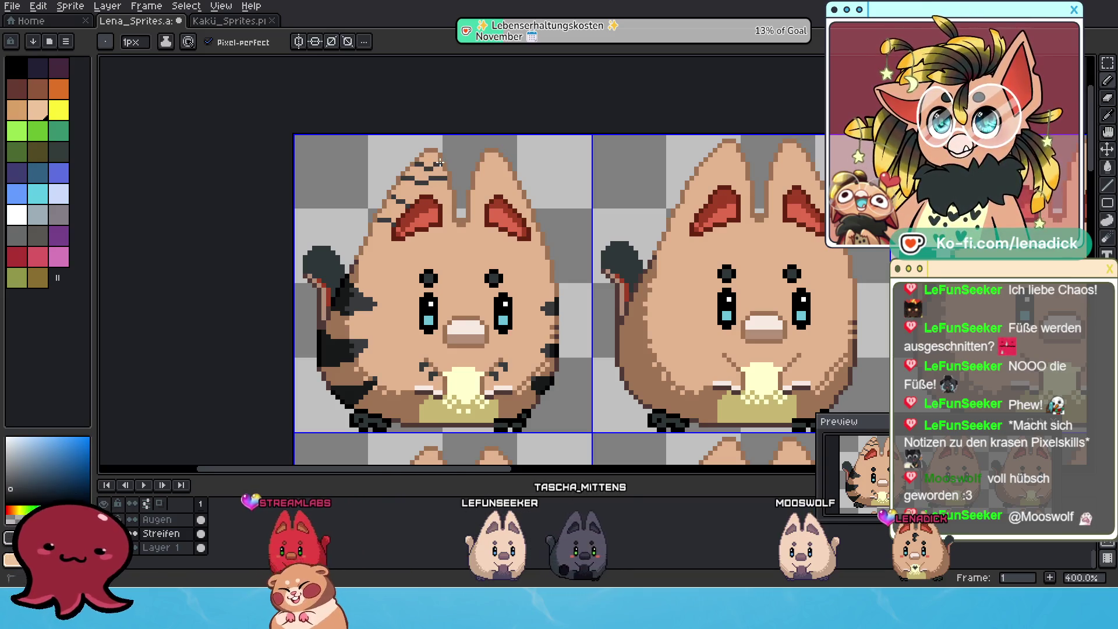
scroll(439, 163, up, 1)
scroll(468, 175, up, 1)
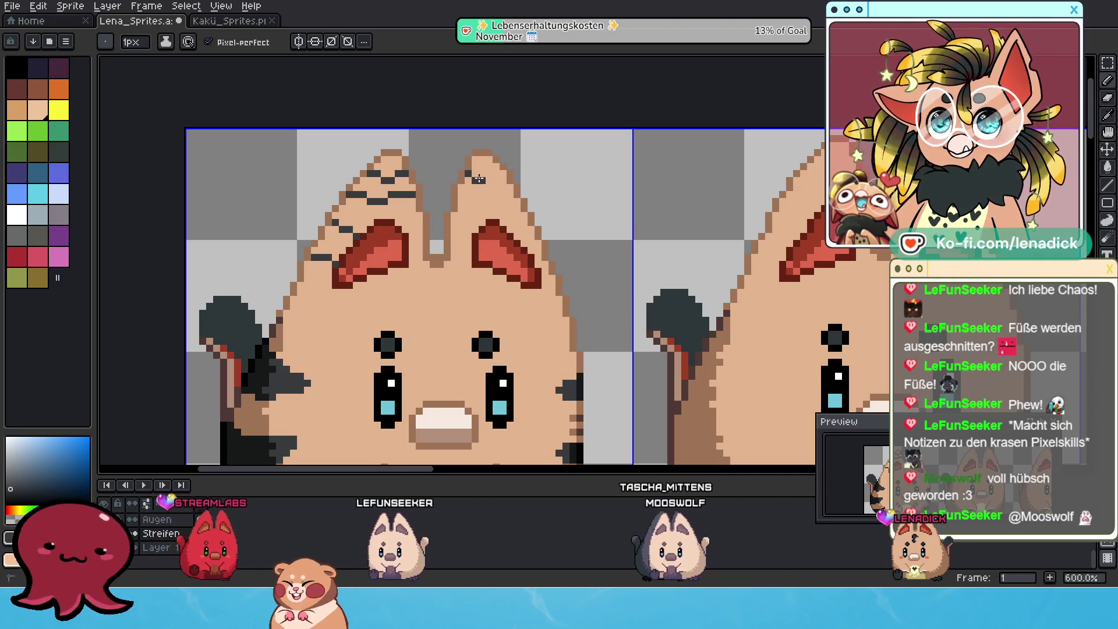
Paint dark stripes on both ears and dark pixels in the notch between them
drag(470, 177, 505, 178)
drag(369, 176, 408, 173)
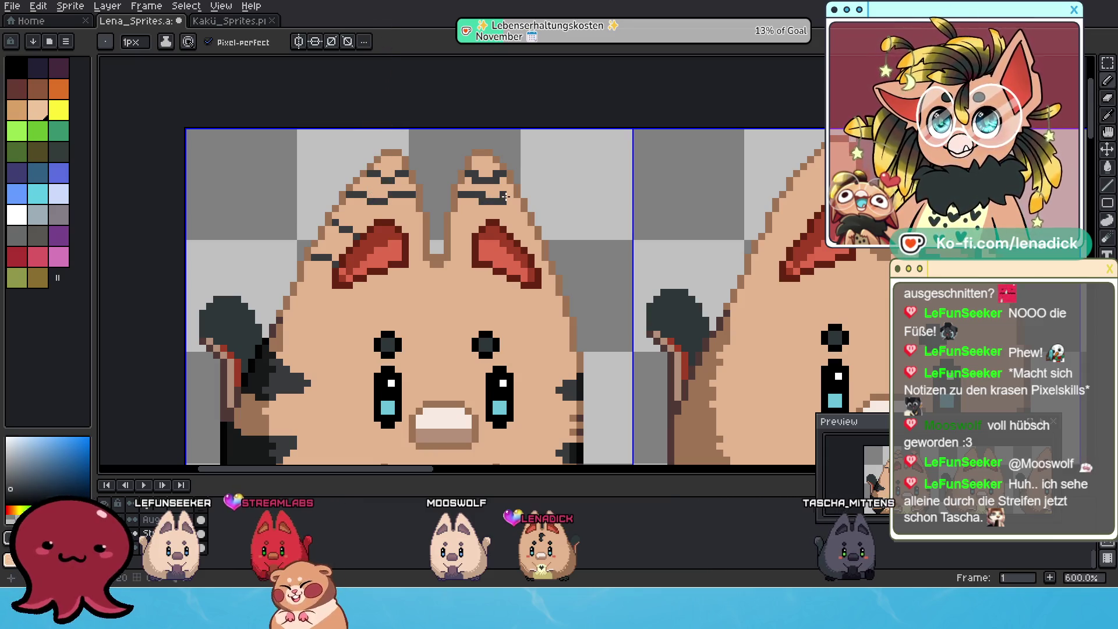
scroll(529, 199, down, 1)
scroll(524, 197, down, 1)
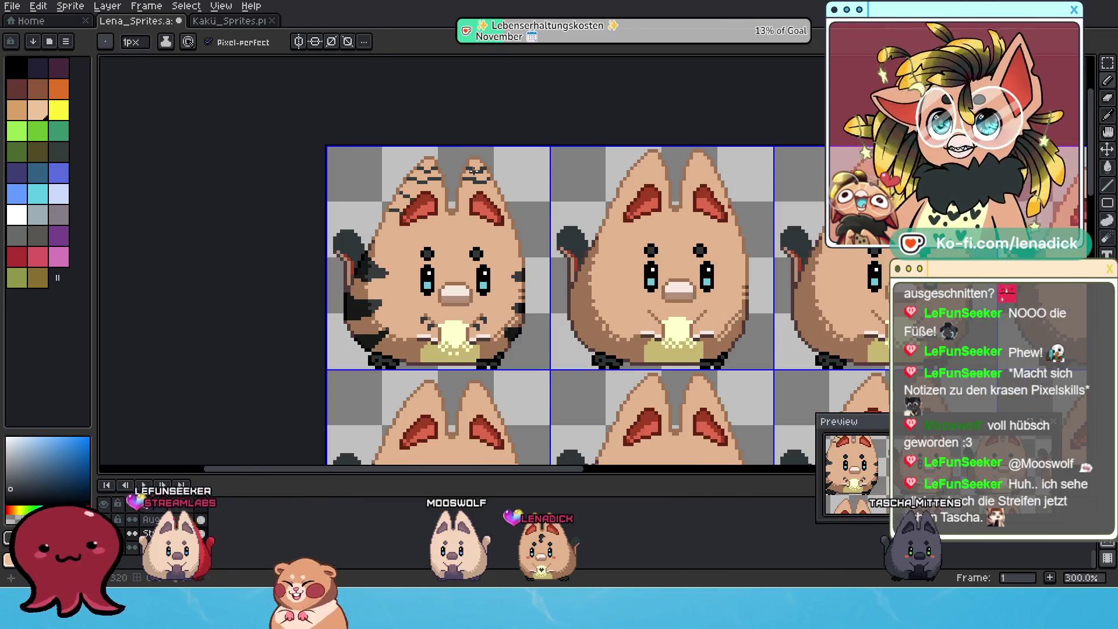
scroll(490, 188, up, 1)
scroll(473, 181, up, 1)
scroll(473, 182, up, 1)
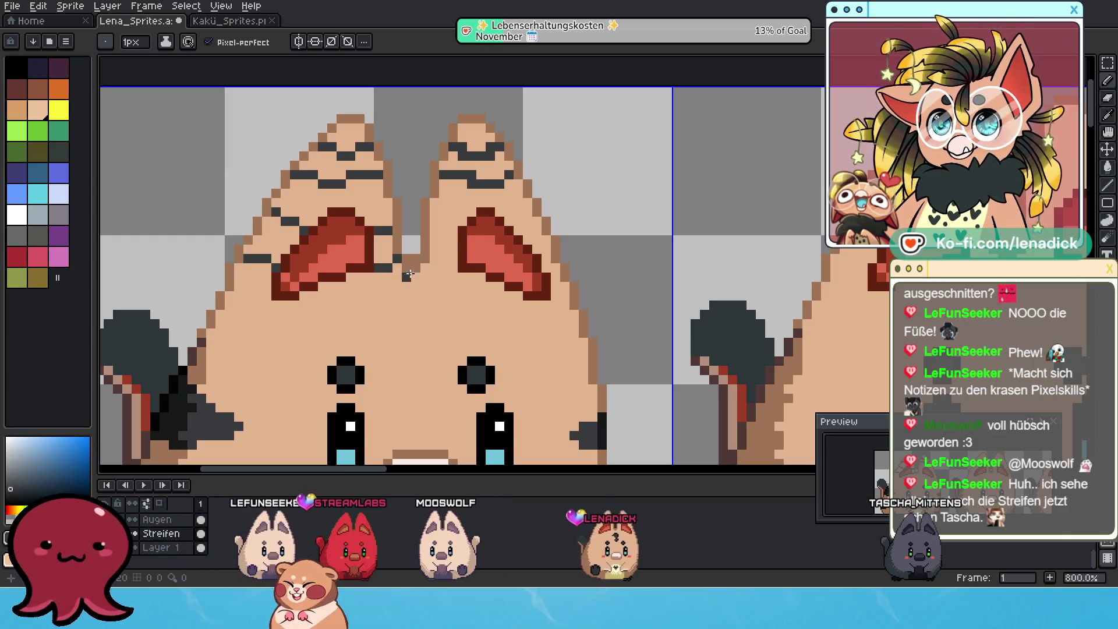
drag(406, 275, 435, 266)
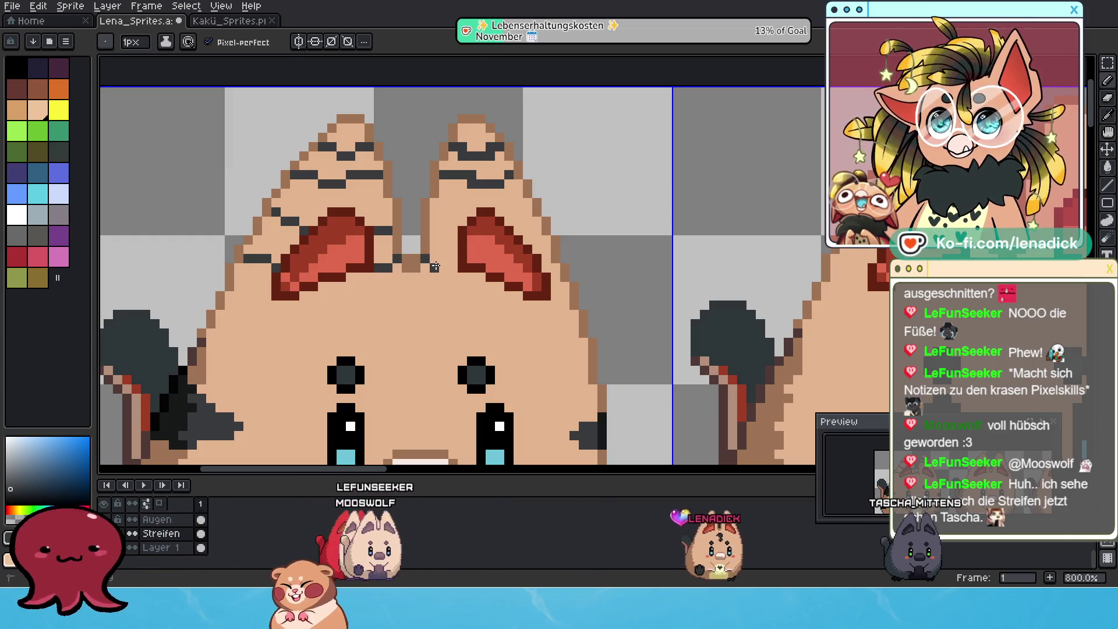
click(435, 232)
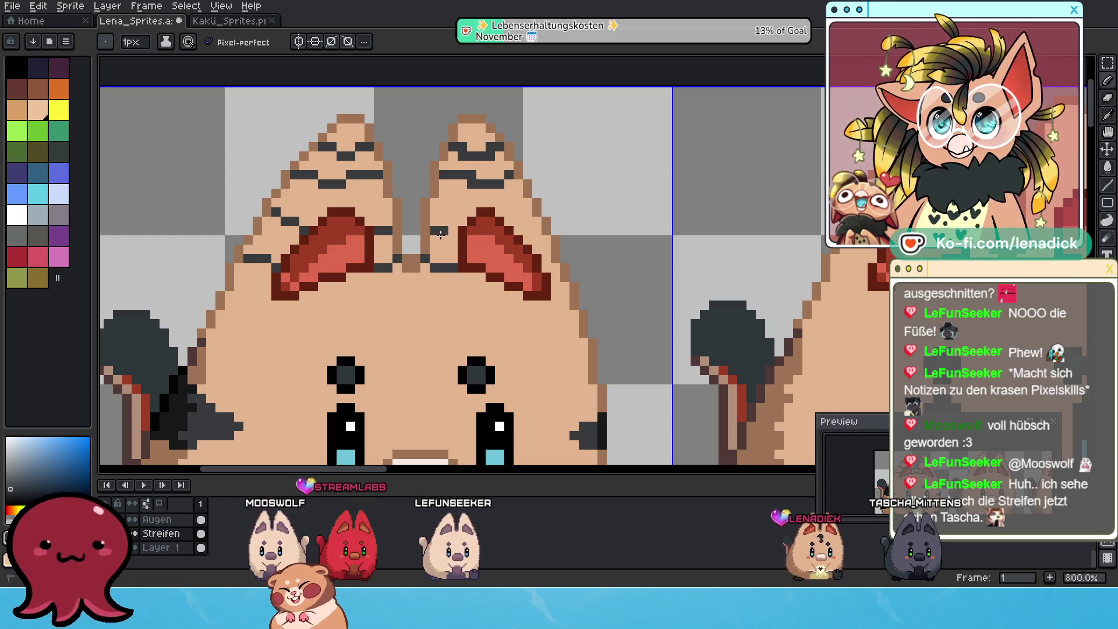
click(443, 238)
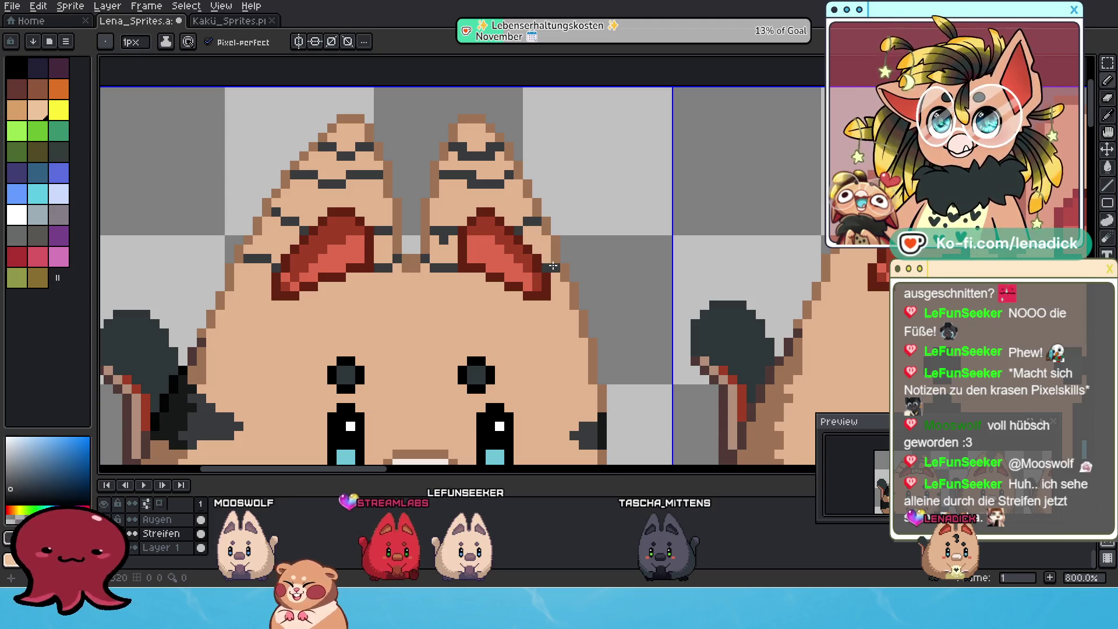
scroll(428, 252, down, 1)
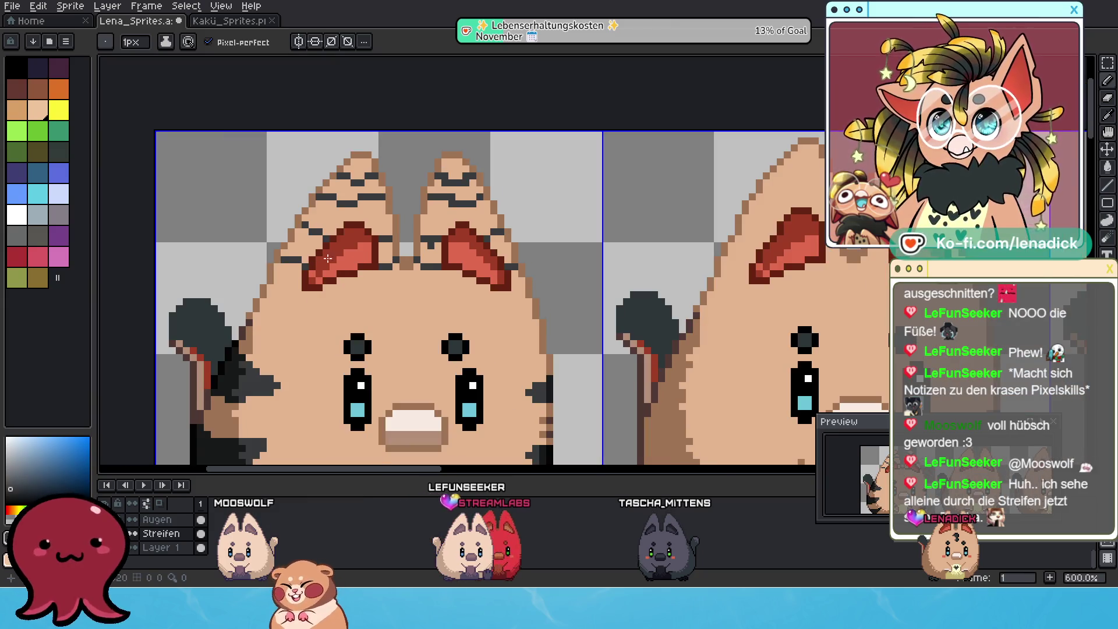
scroll(332, 258, up, 1)
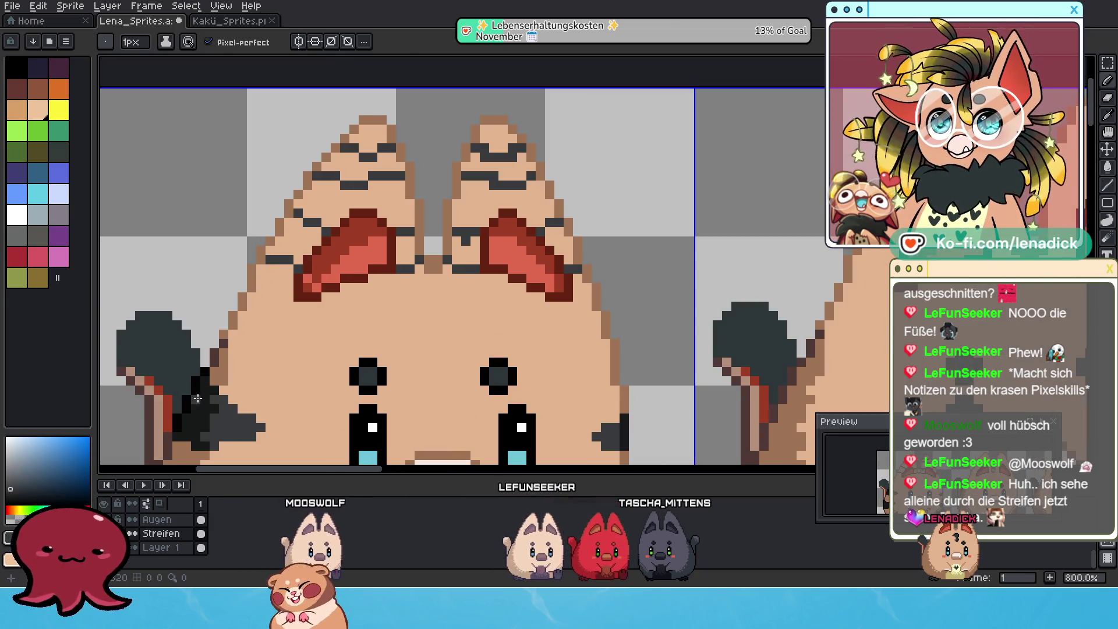
Outline the left ear's edge with dark pixels and pick the skin tone for filling
drag(261, 260, 289, 205)
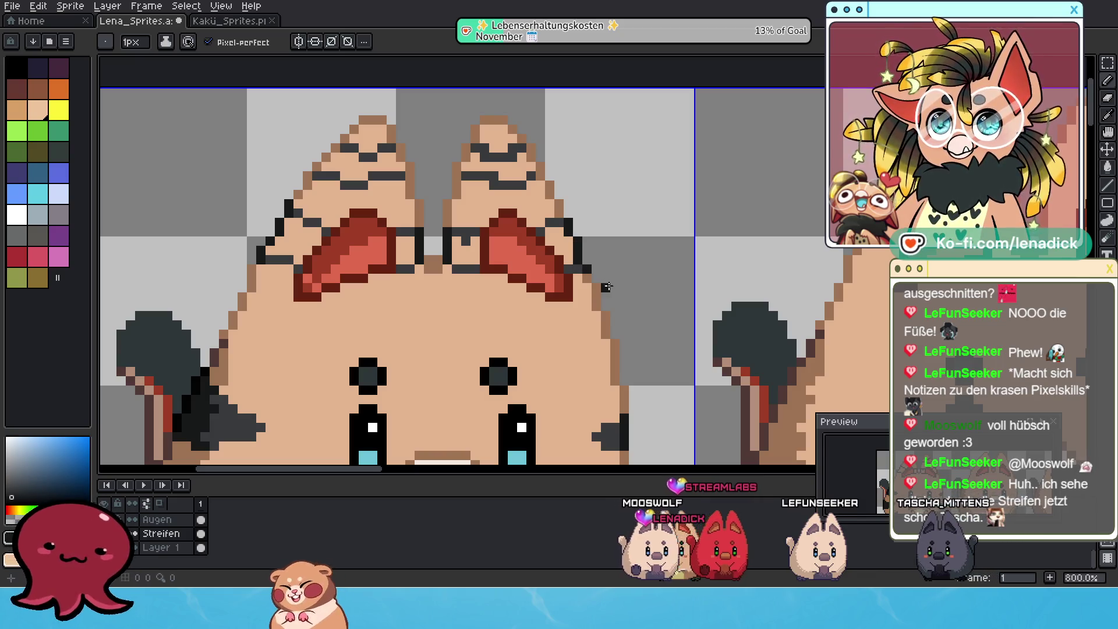
drag(316, 168, 337, 146)
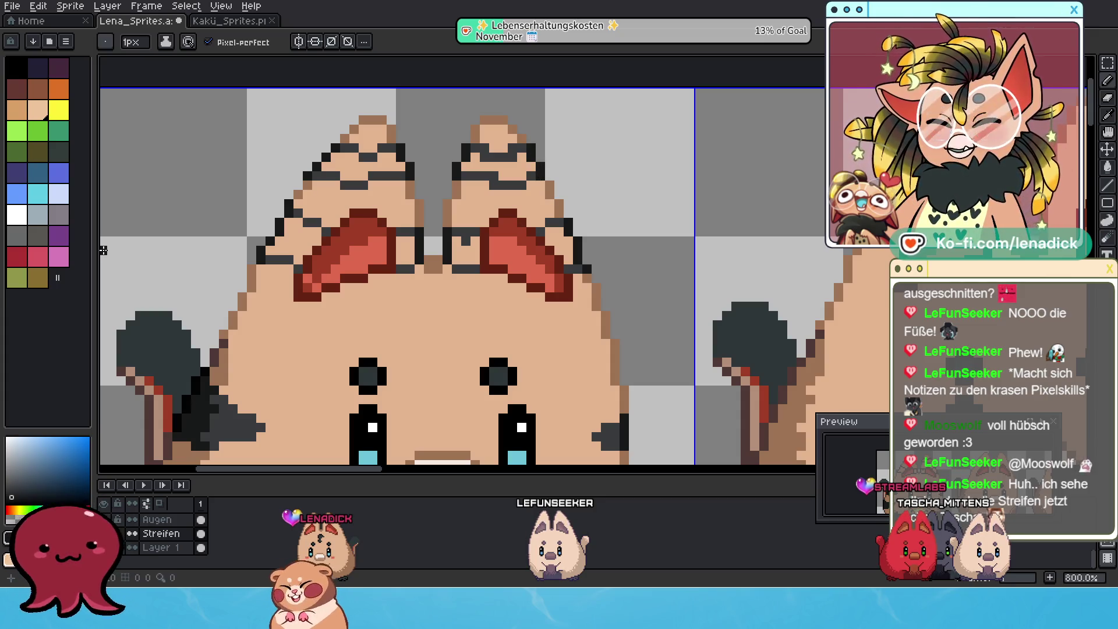
alt+click(384, 177)
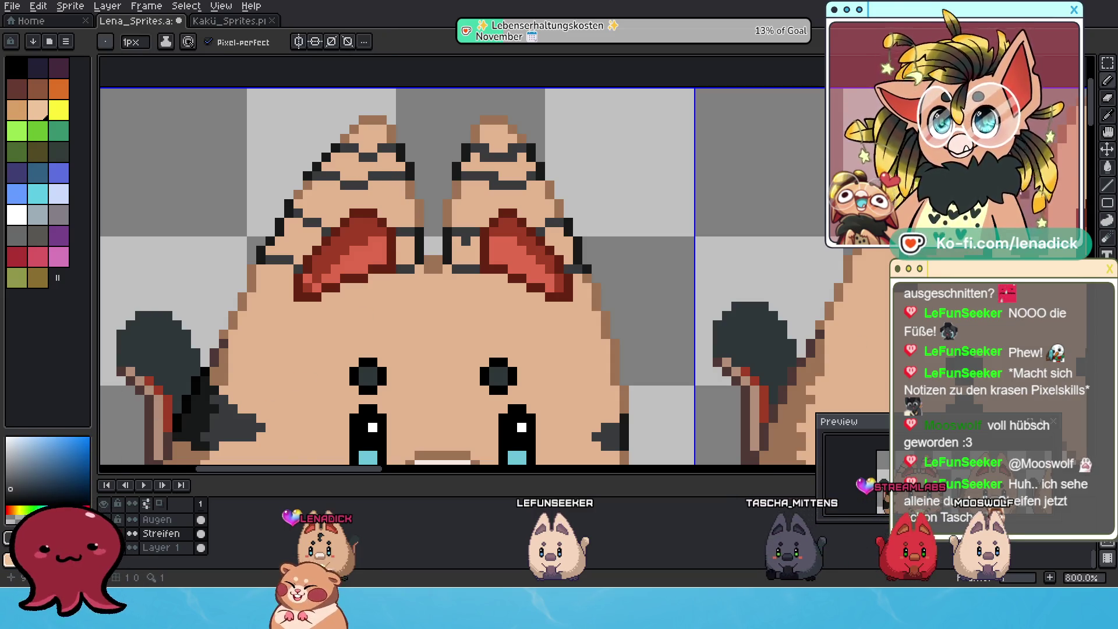
key(g)
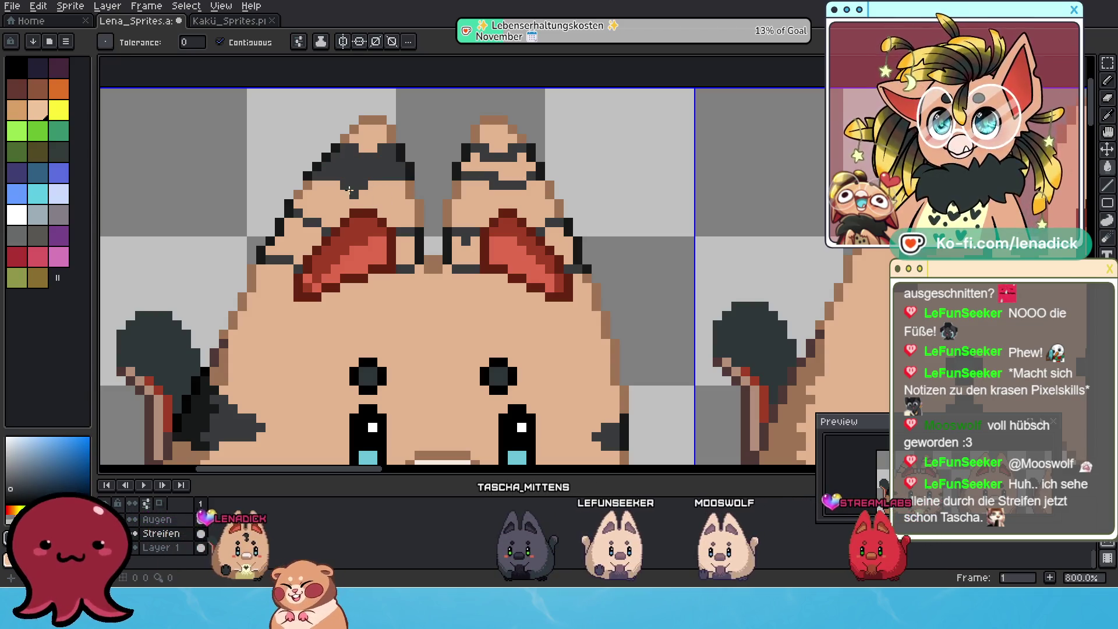
Bucket-fill an ear area, undoing the fill that covered the whole sprite
click(305, 235)
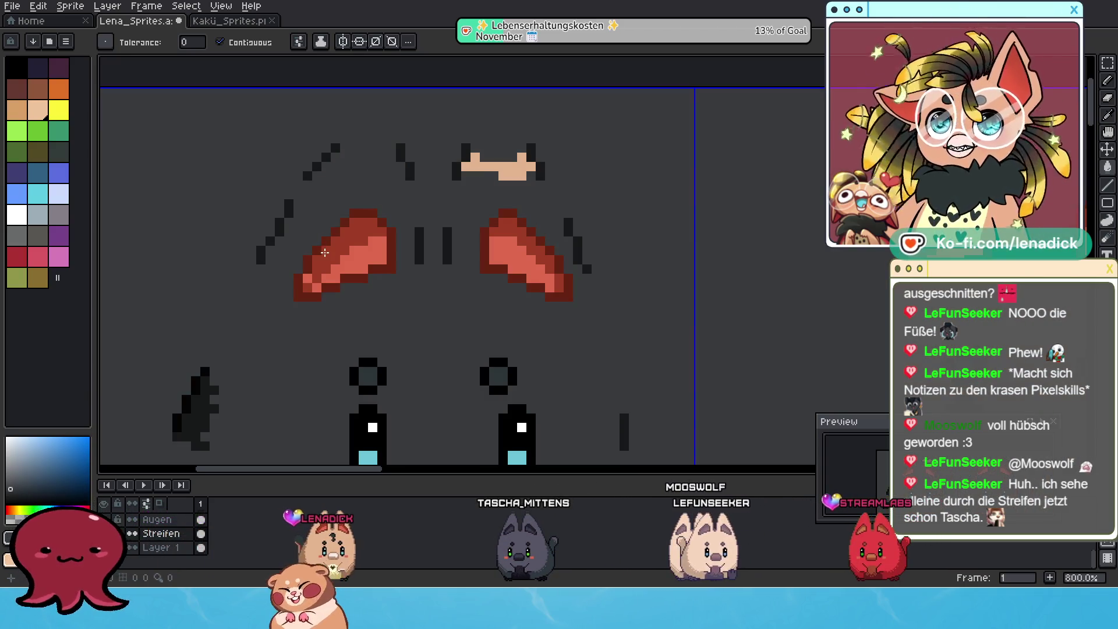
key(ctrl+z)
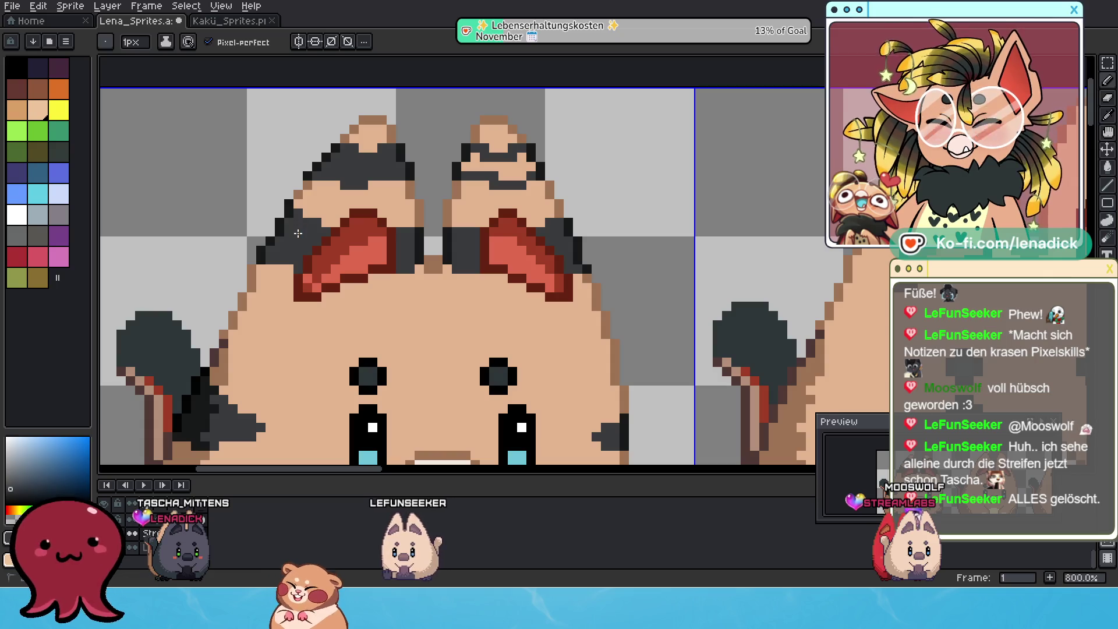
scroll(297, 233, down, 3)
scroll(298, 232, down, 1)
scroll(329, 245, down, 3)
scroll(330, 245, up, 1)
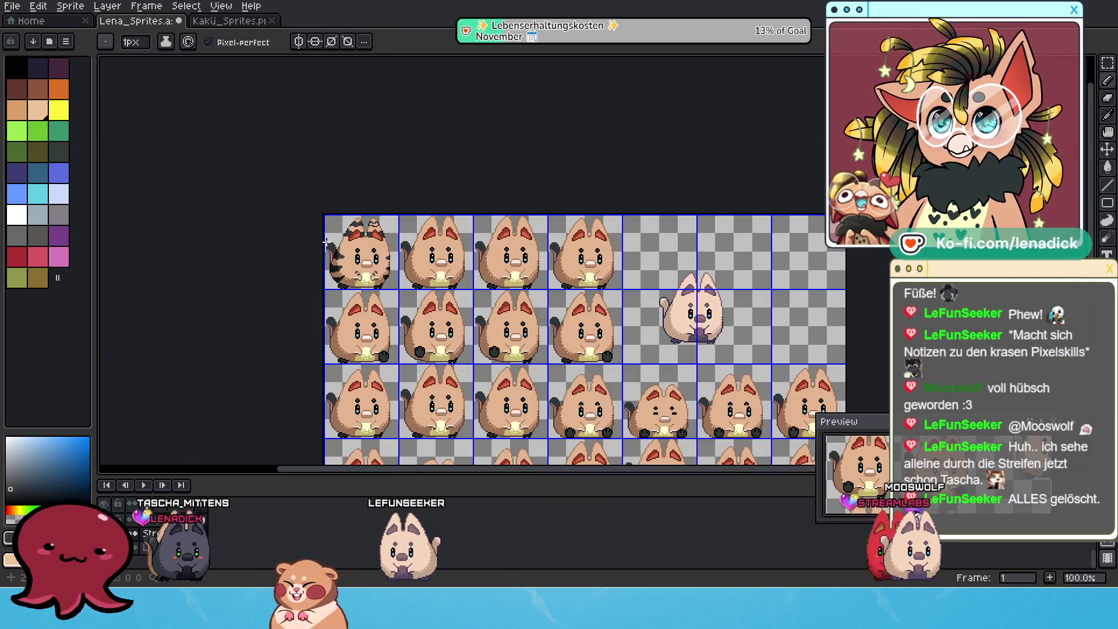
scroll(373, 248, up, 5)
scroll(362, 180, up, 1)
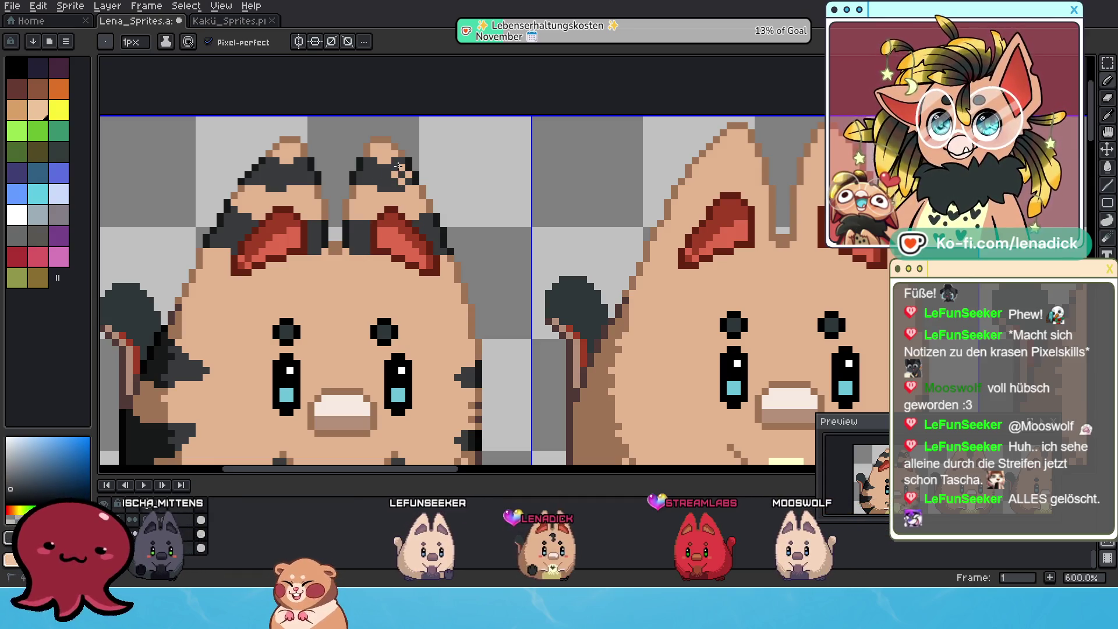
scroll(403, 178, down, 2)
scroll(419, 228, down, 2)
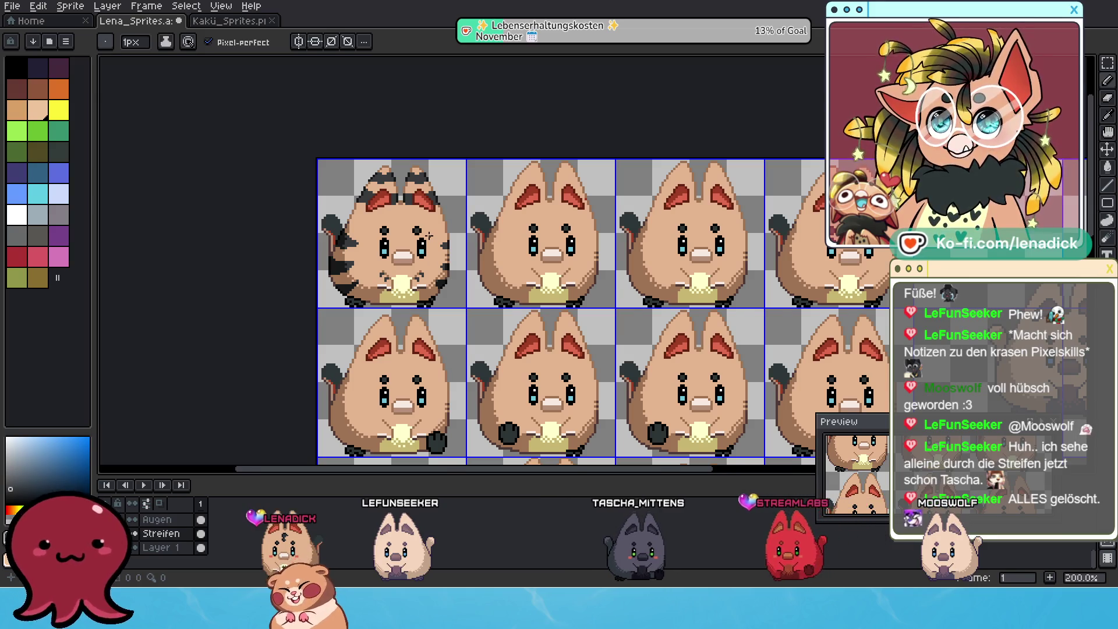
scroll(515, 280, down, 1)
scroll(516, 281, up, 1)
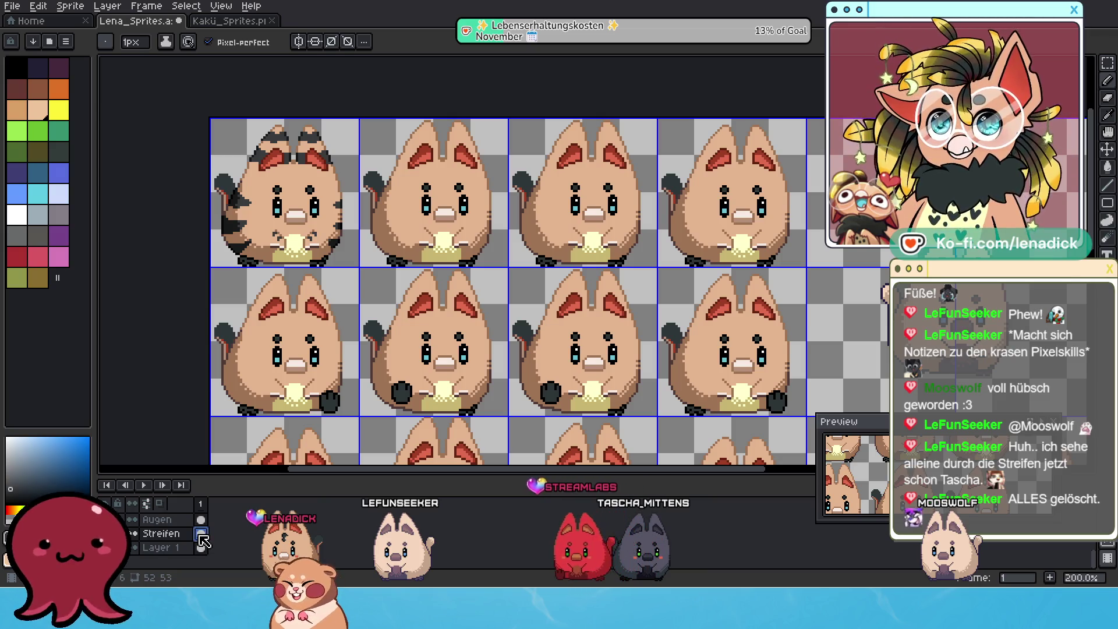
Bring up the properties of the body layer, Layer 1
double_click(165, 549)
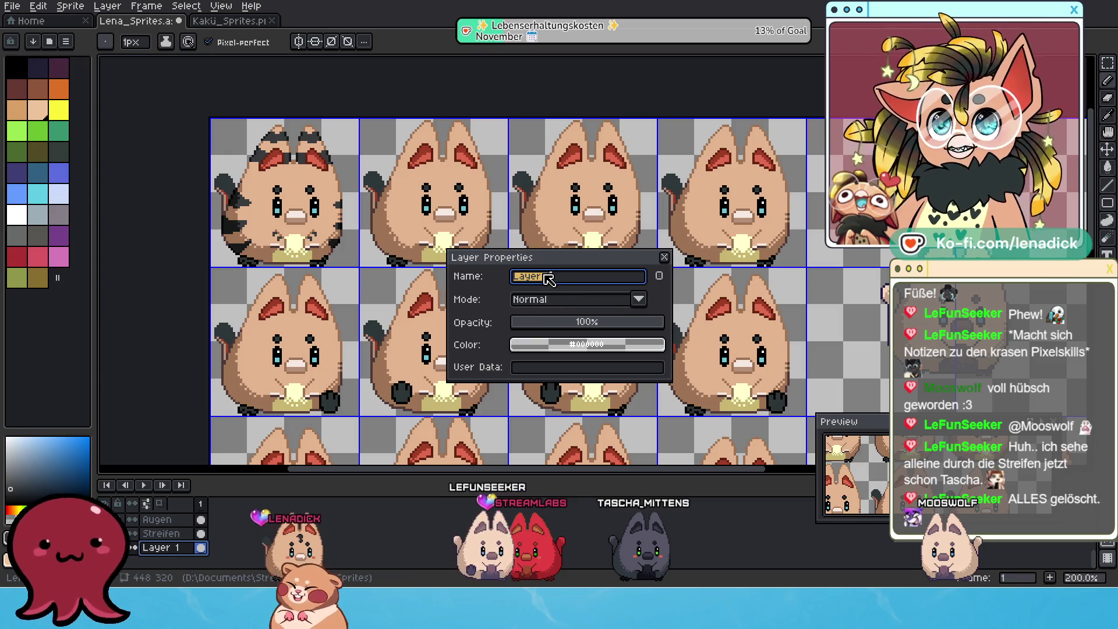
text(Base)
Confirm the layer name Base with opacity lowered to 63%
drag(562, 322, 604, 327)
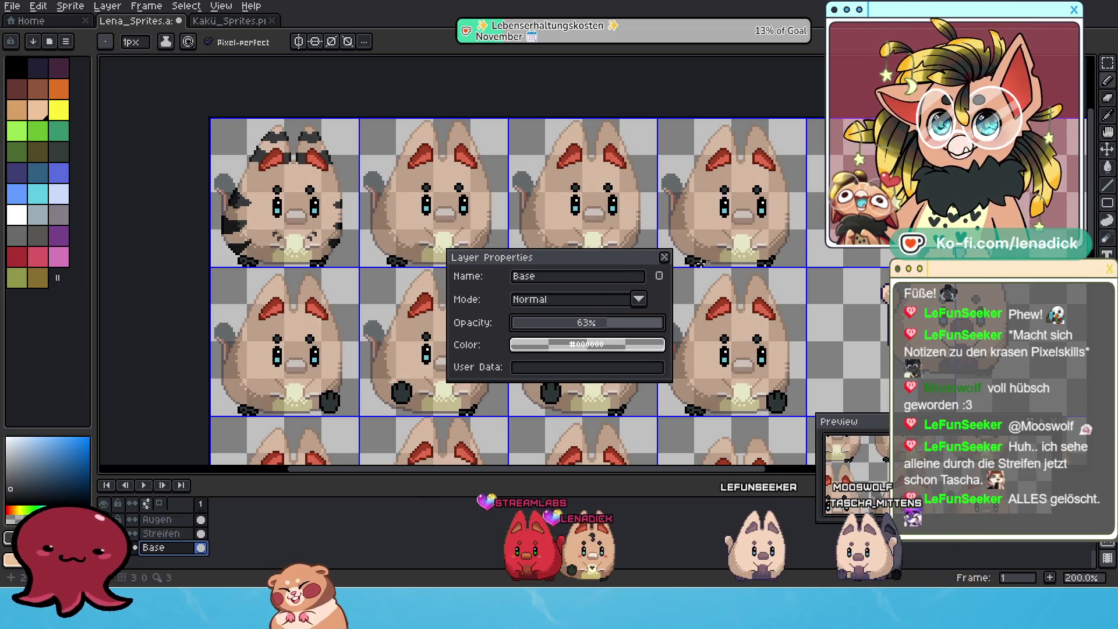
key(Return)
scroll(398, 351, down, 2)
scroll(560, 238, up, 2)
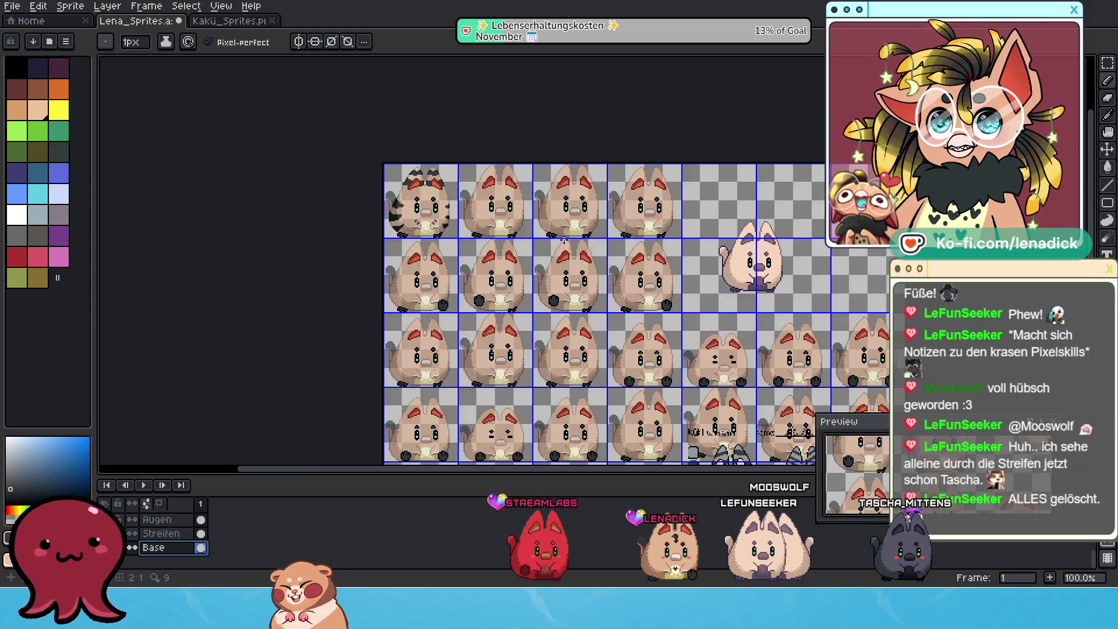
scroll(494, 235, up, 2)
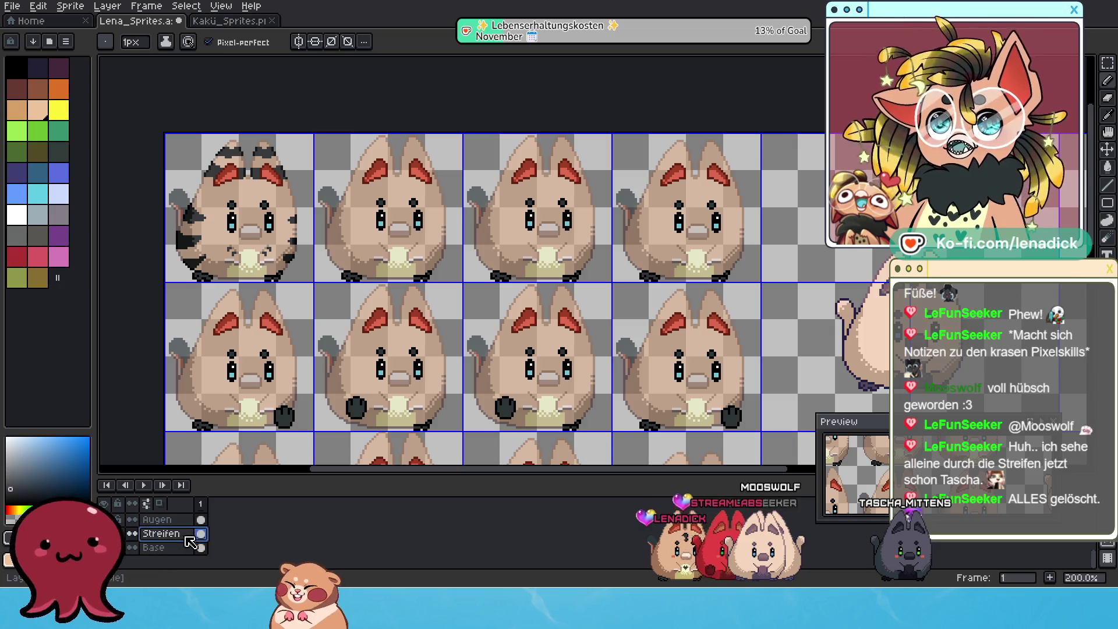
click(1107, 65)
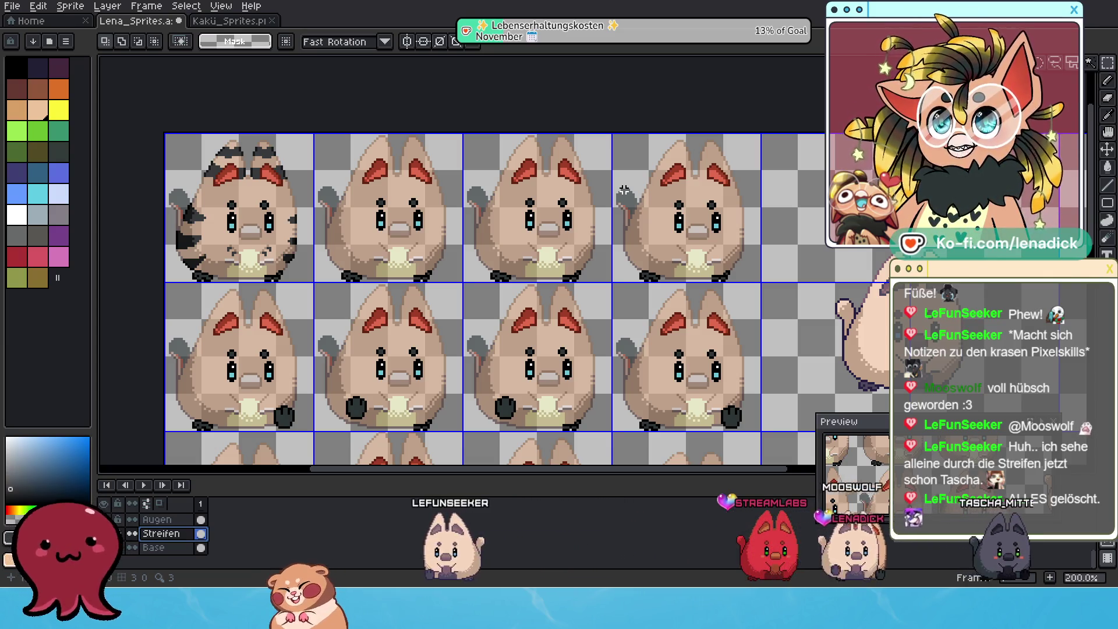
scroll(385, 217, left, 3)
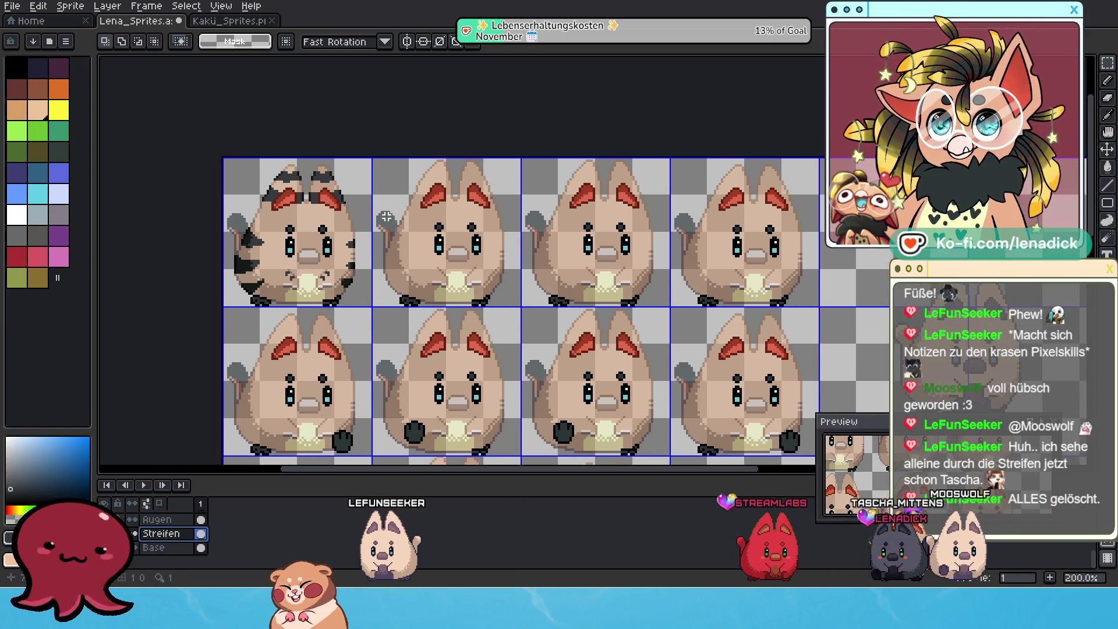
scroll(386, 217, up, 1)
scroll(339, 196, down, 1)
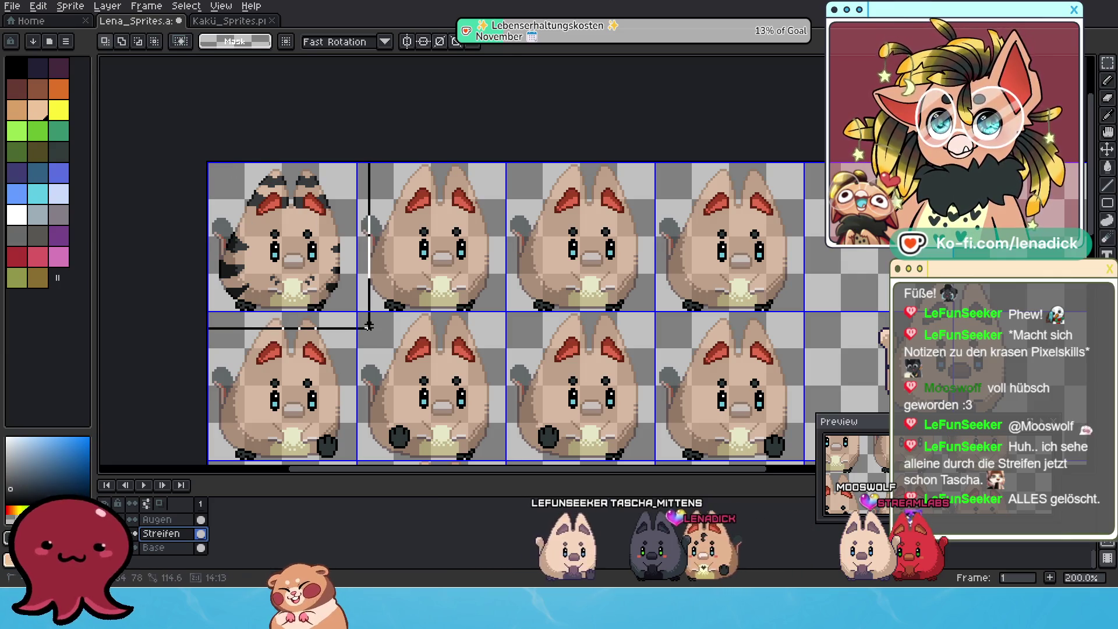
Delete the head stripes from the first cat, leaving only the flank stripes
drag(199, 163, 374, 333)
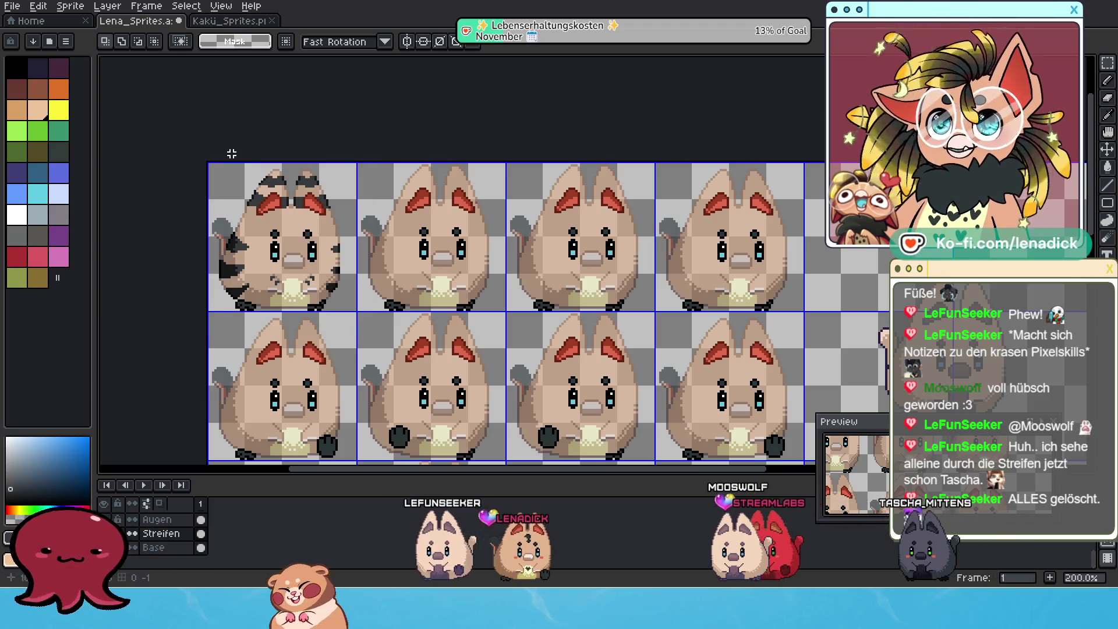
drag(216, 161, 350, 228)
key(Delete)
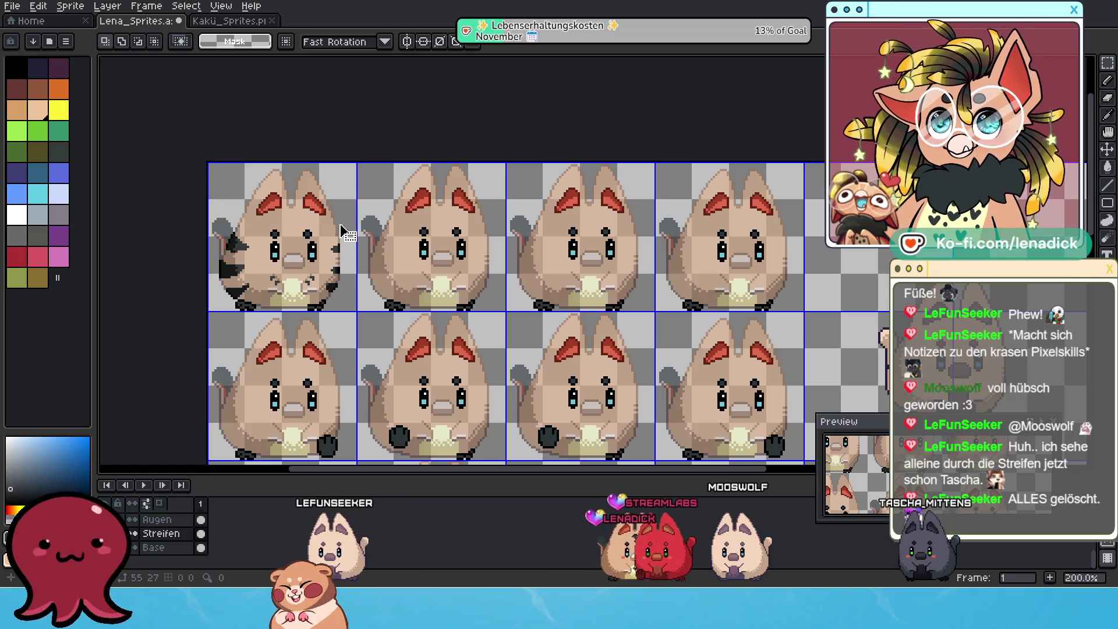
Create a new empty layer above the Streifen layer
click(169, 534)
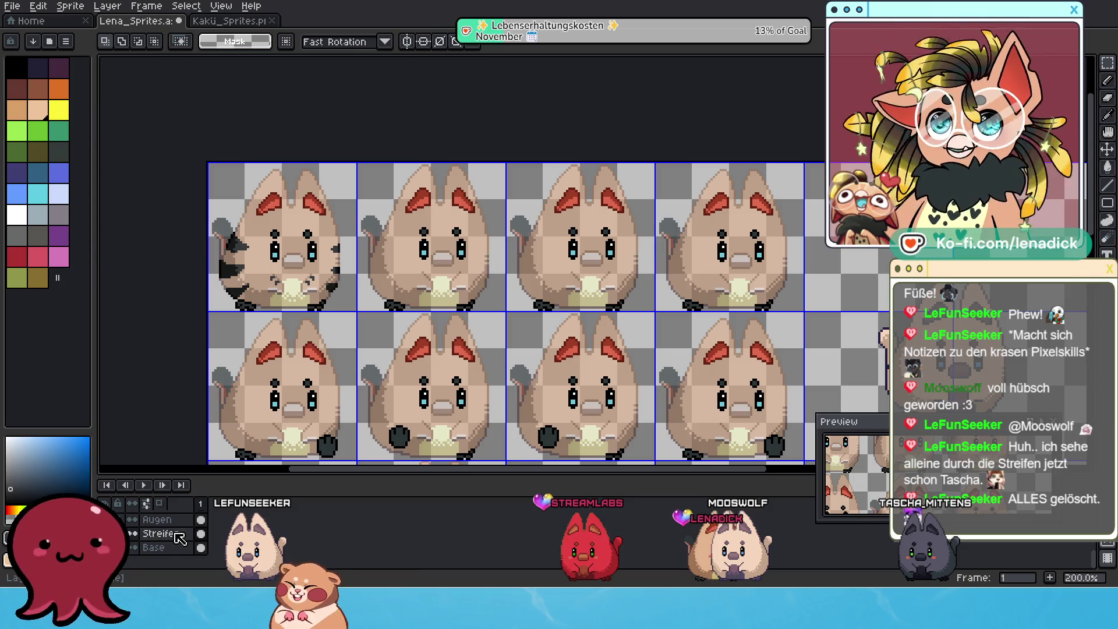
key(shift+n)
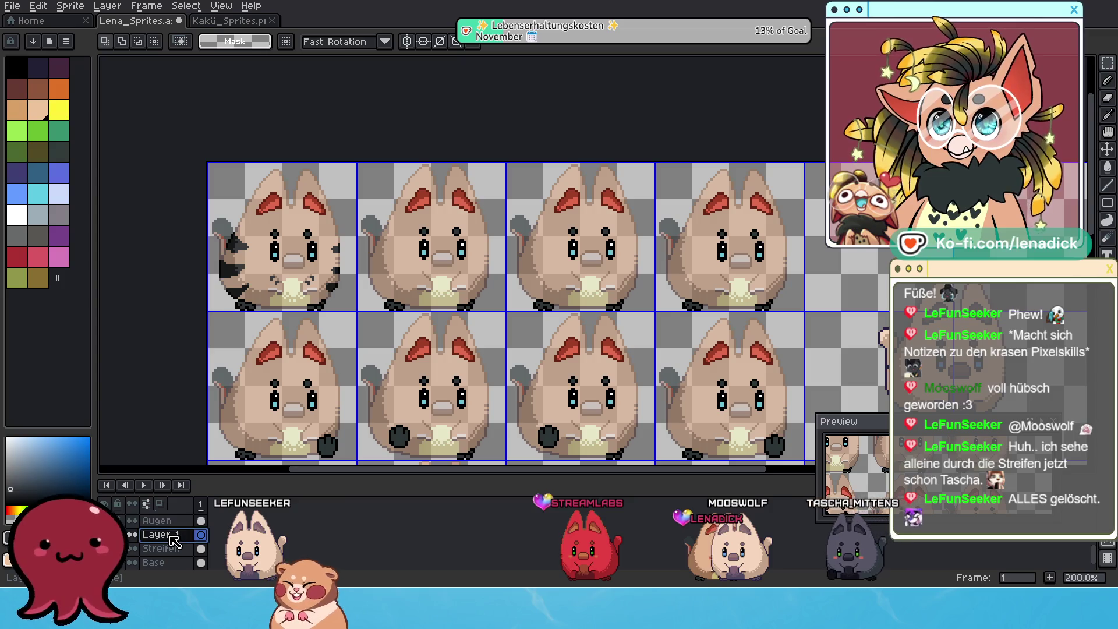
Rename the new layer from Layer 1 to StreifenOhren via Layer Properties
double_click(172, 537)
text(OhrStre)
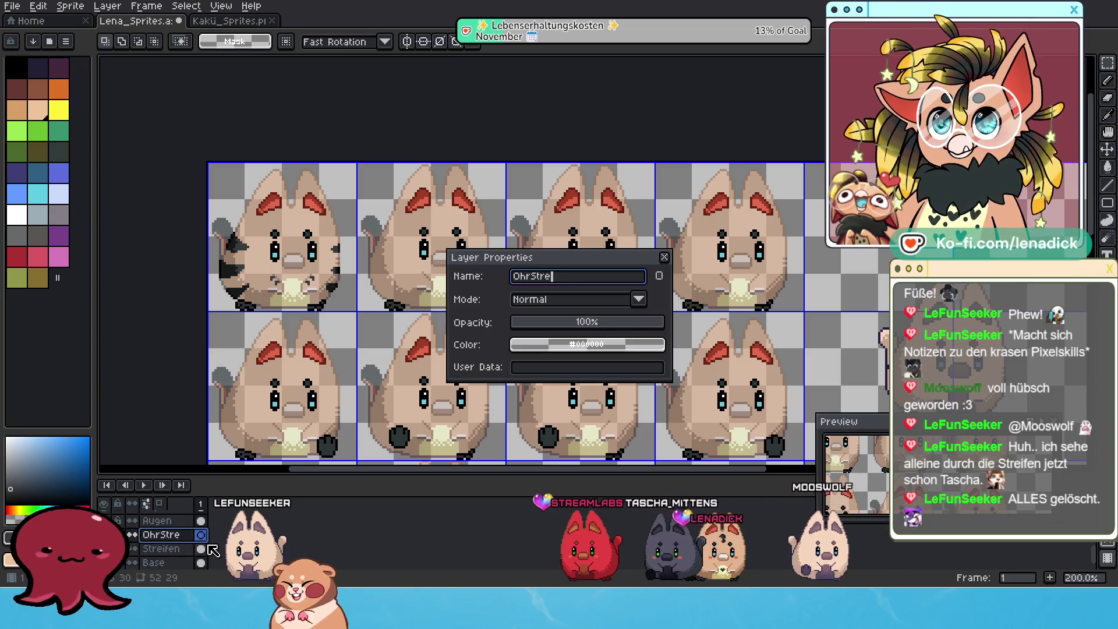
key(BackSpace)
key(BackSpace)
key(BackSpace)
text(StreifenO)
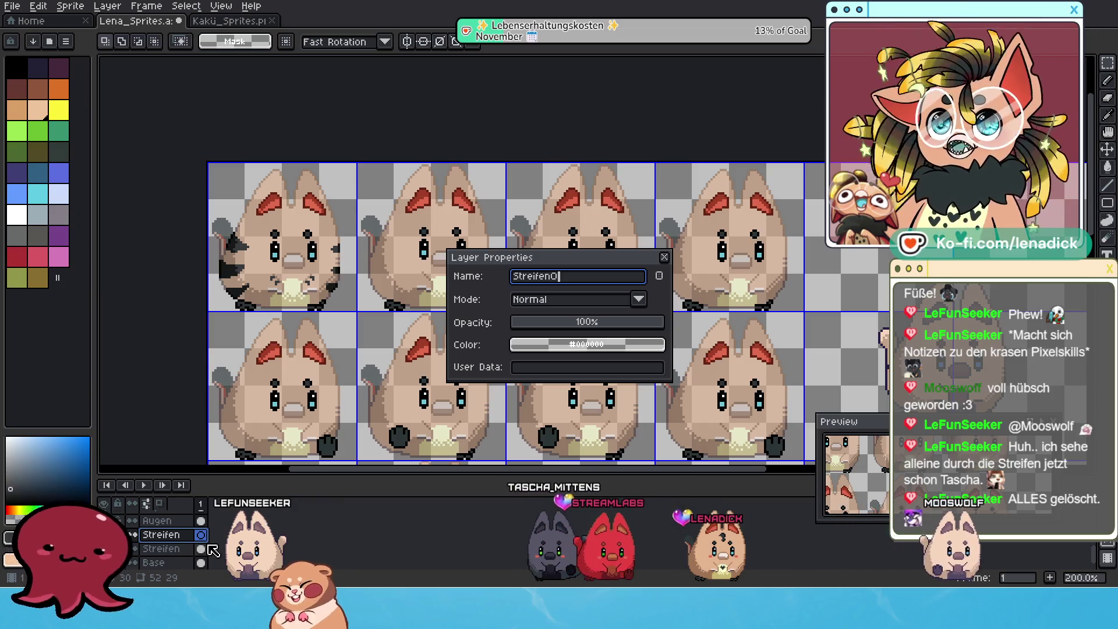
text(hren)
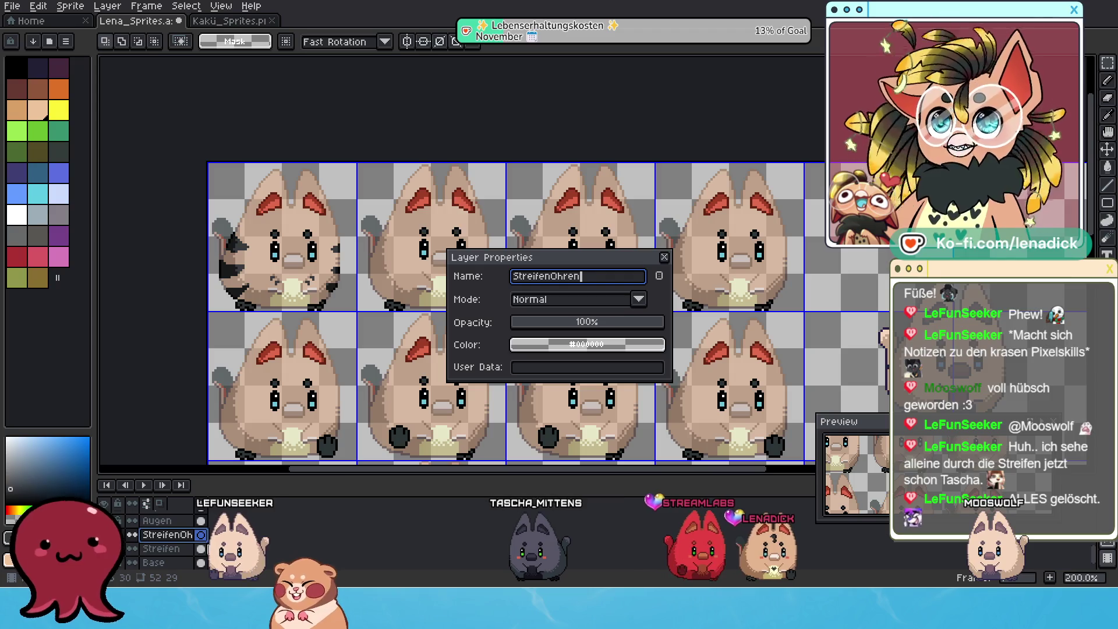
click(664, 258)
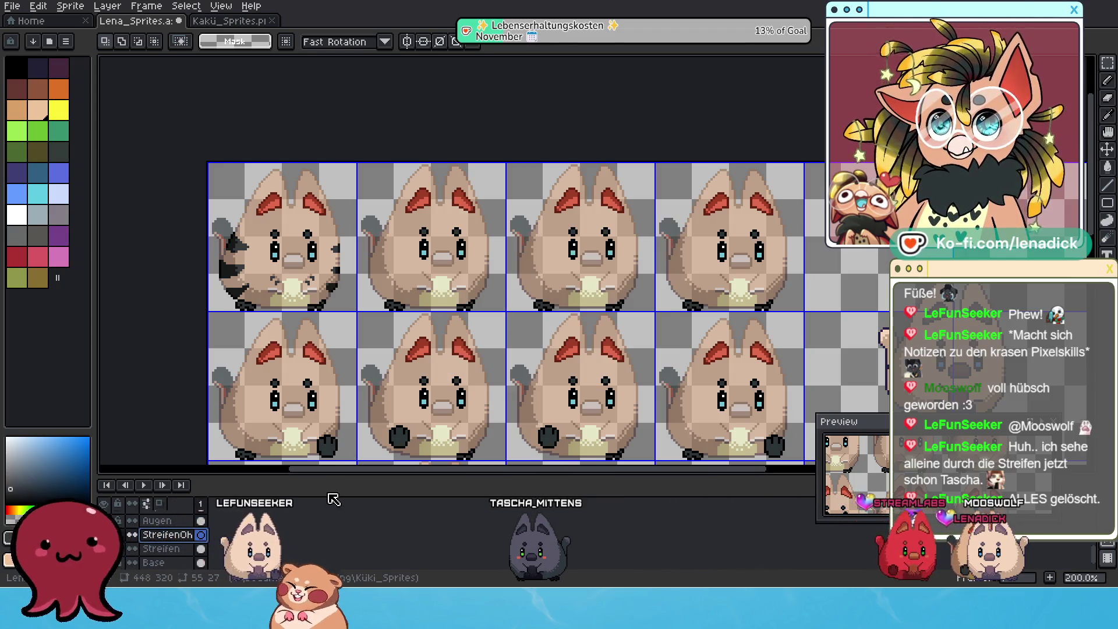
Paste the ear stripes back onto the first cat and rename the Streifen layer to StreifenKörper
key(ctrl+v)
click(161, 549)
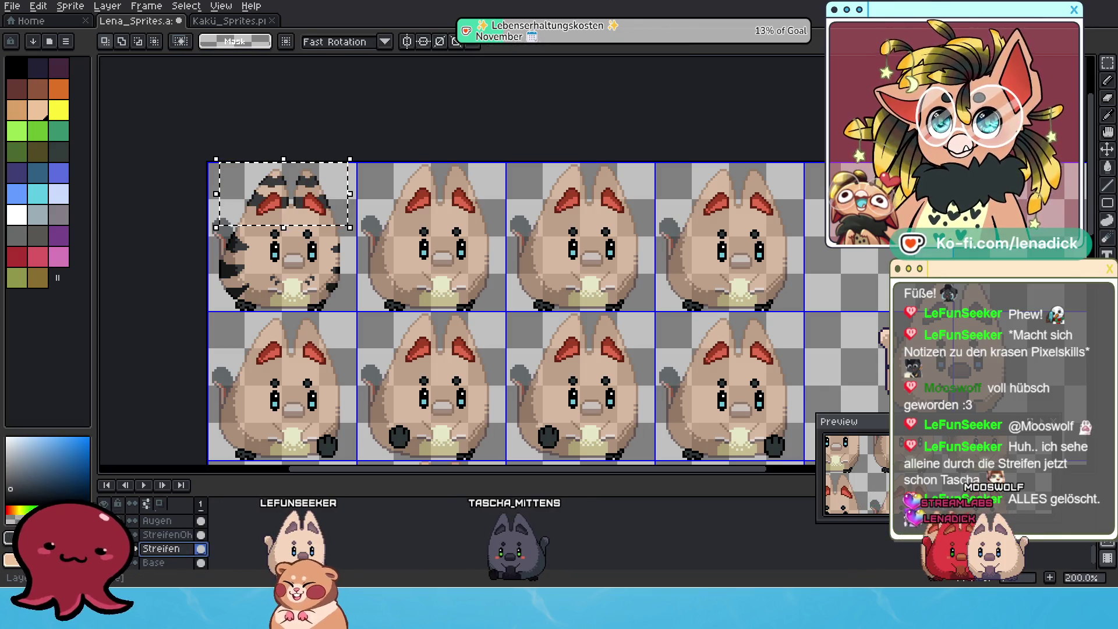
double_click(161, 550)
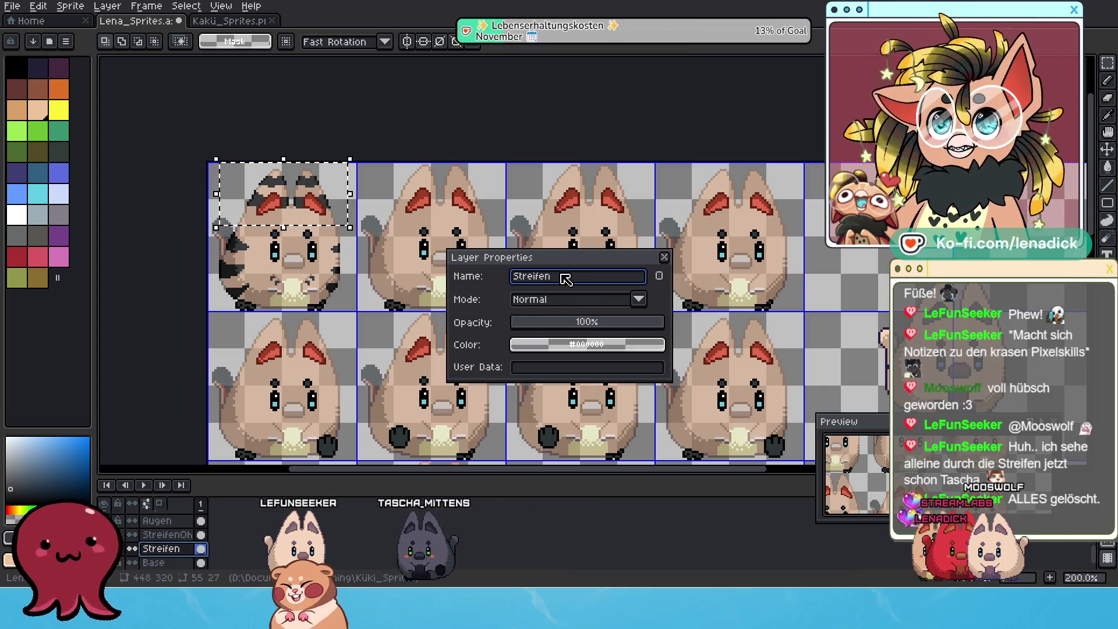
text(Körper)
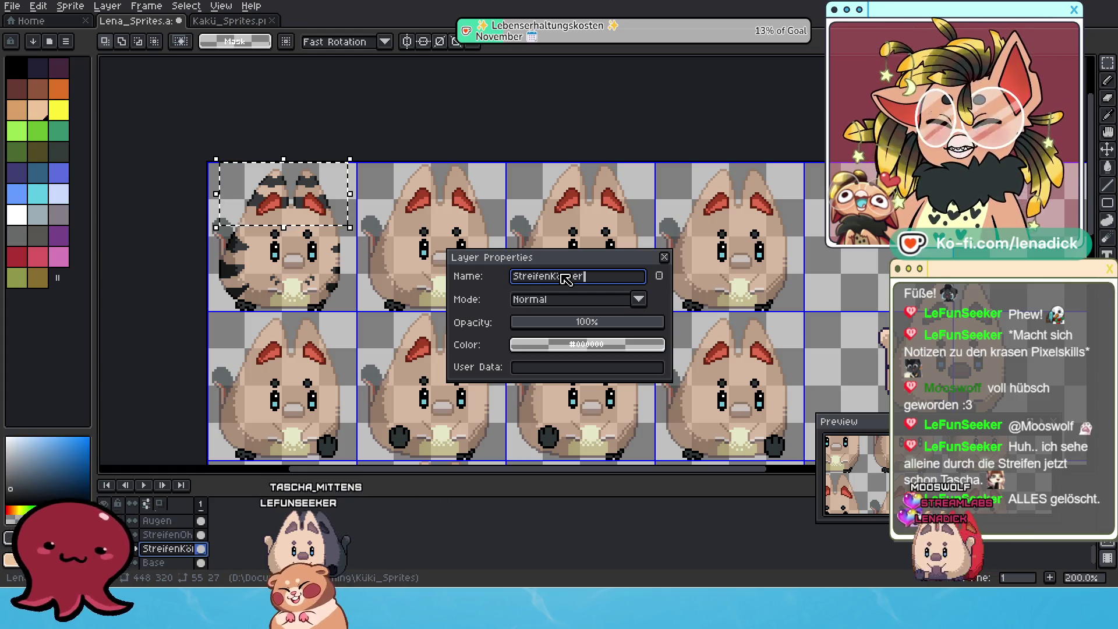
key(Return)
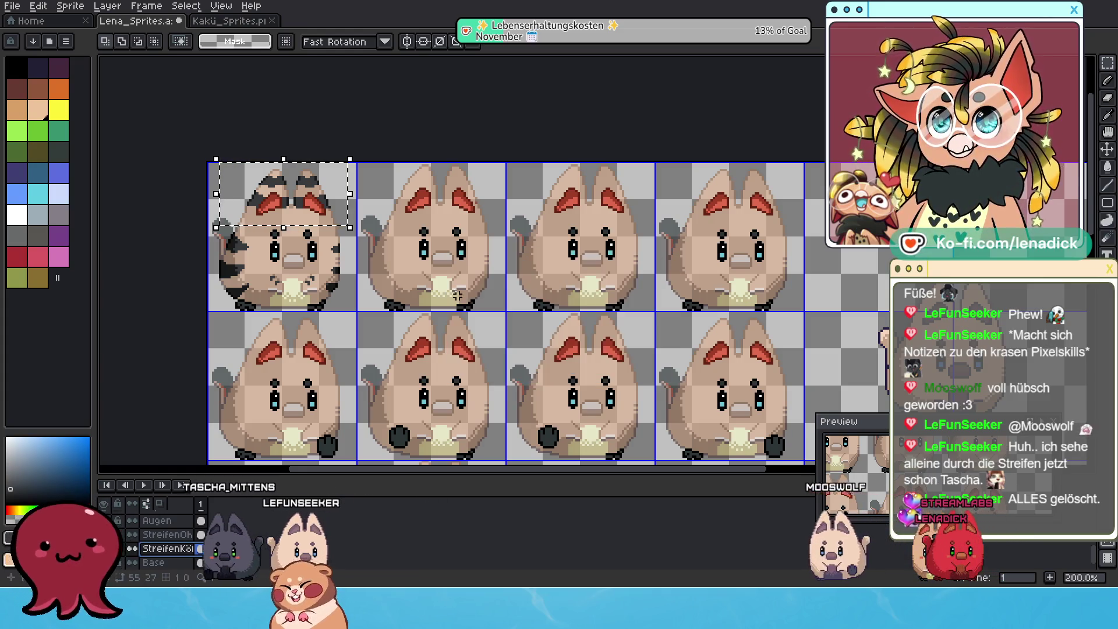
Select a belly region on the first cat and make the Base layer active
drag(262, 269, 325, 301)
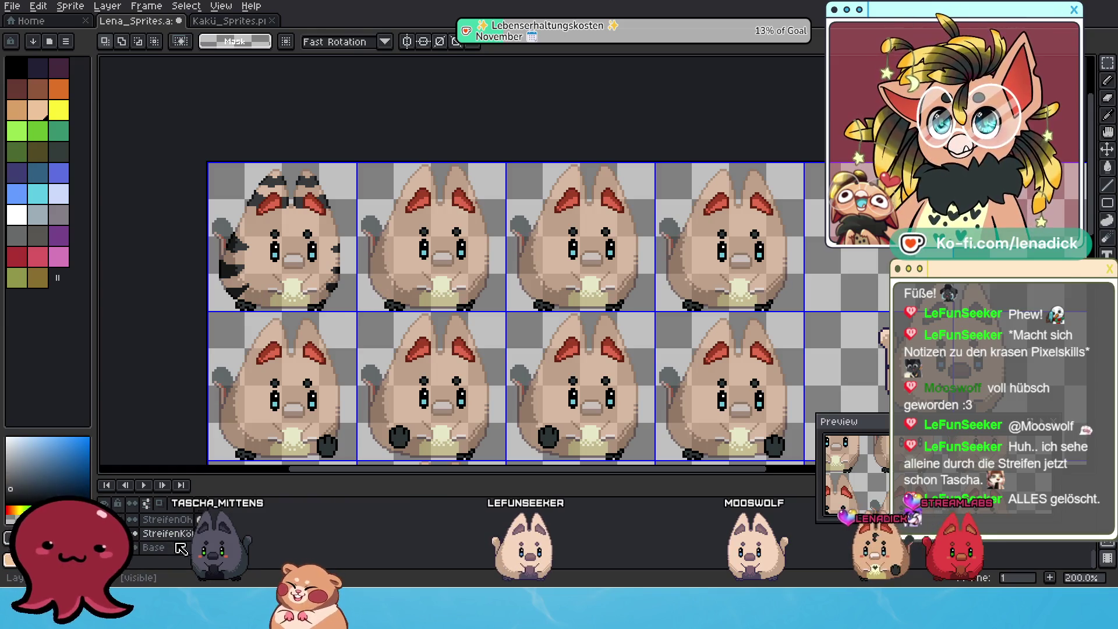
click(181, 547)
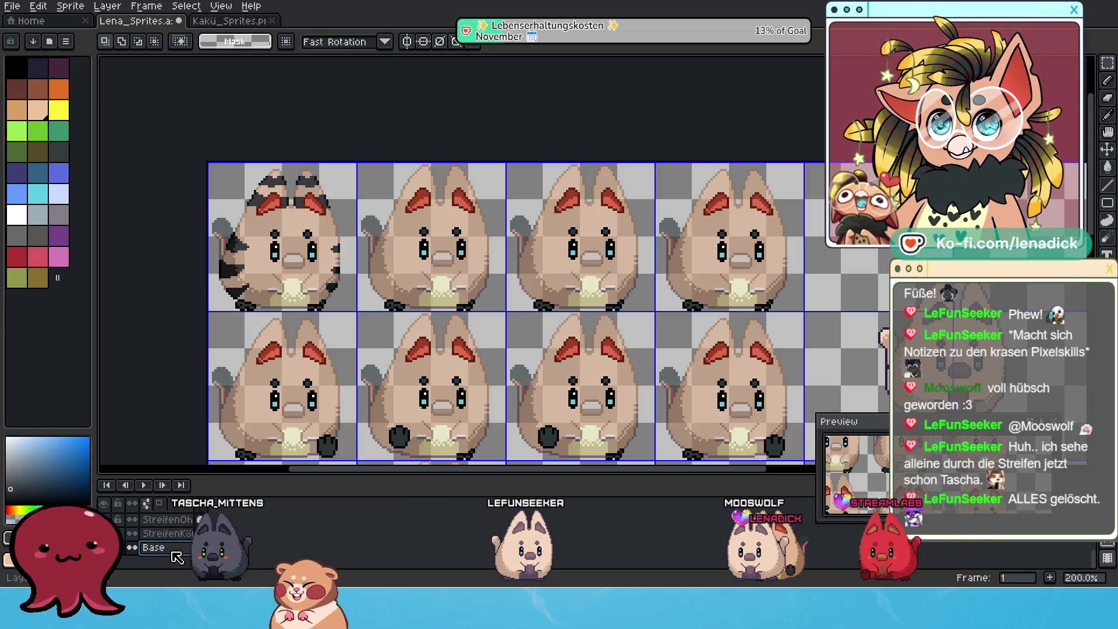
Add a layer above Base, name it StreifenArme, and paste the copied pixels onto it
right_click(174, 552)
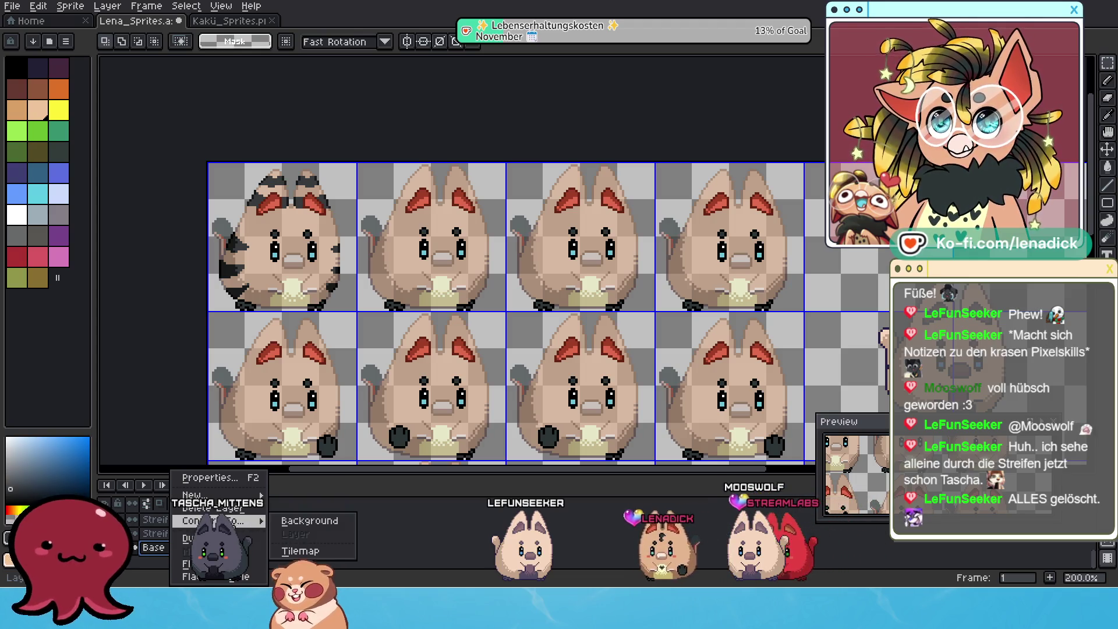
mouse_move(211, 494)
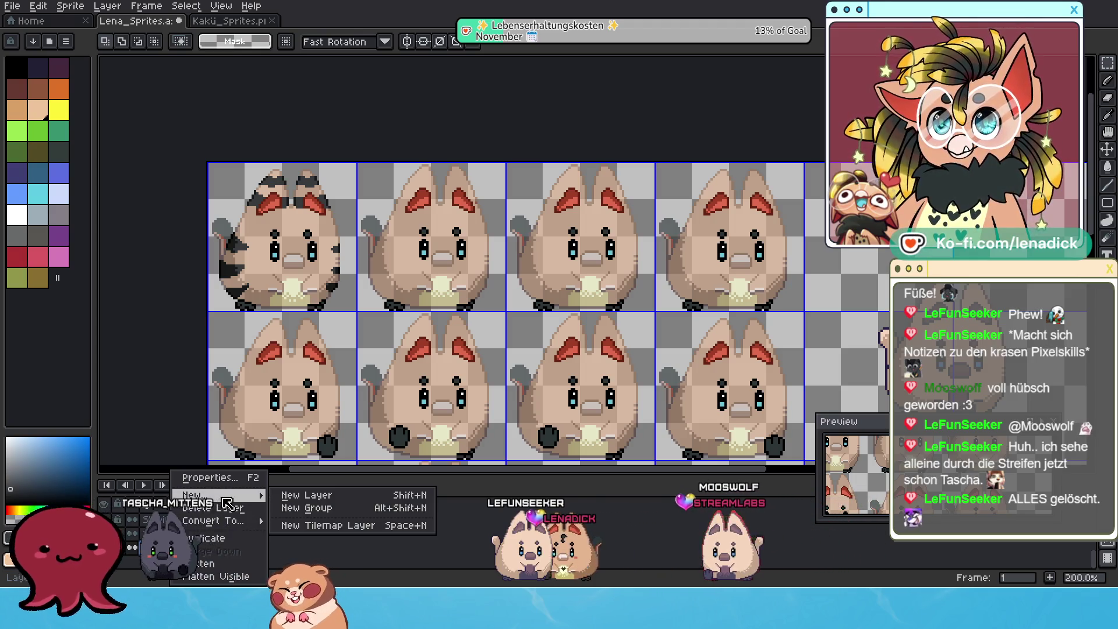
click(214, 509)
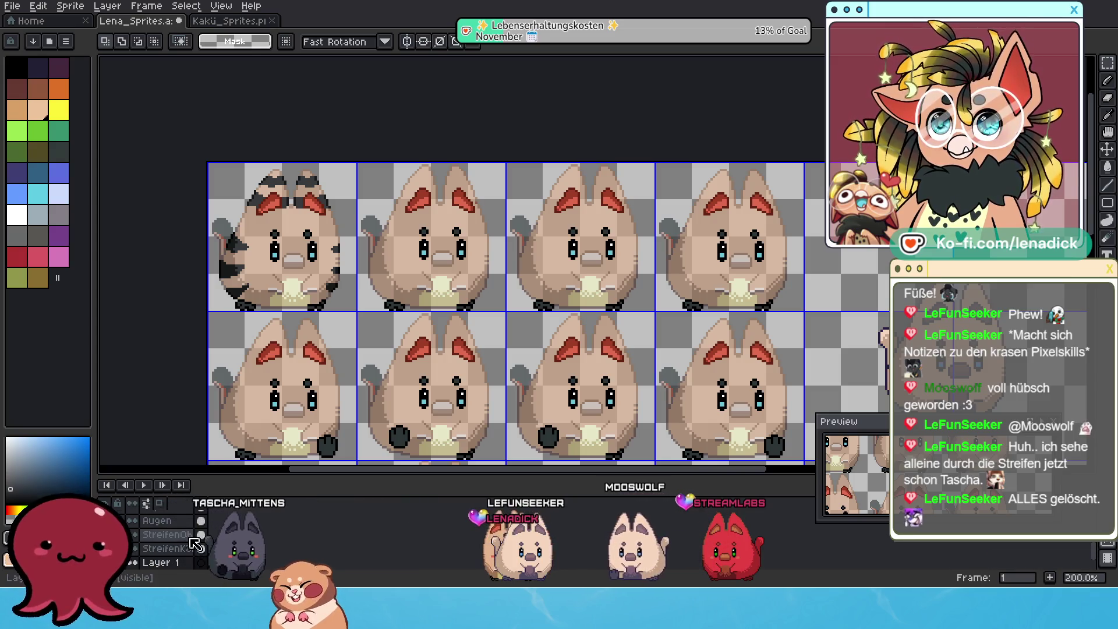
scroll(178, 537, down, 1)
double_click(172, 539)
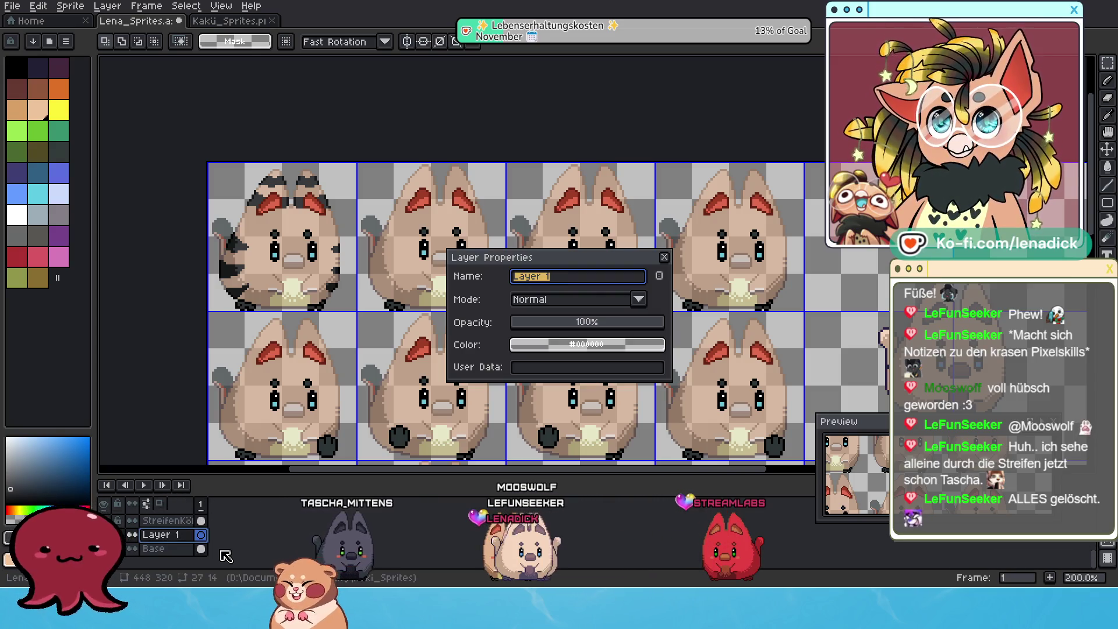
text(Streifen)
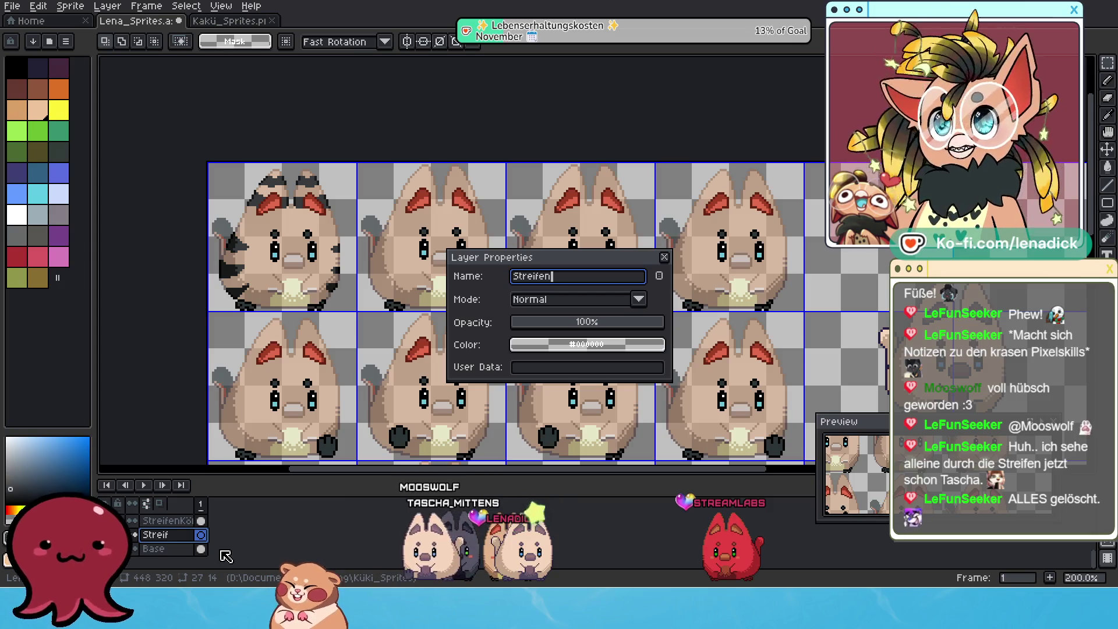
text(Arme)
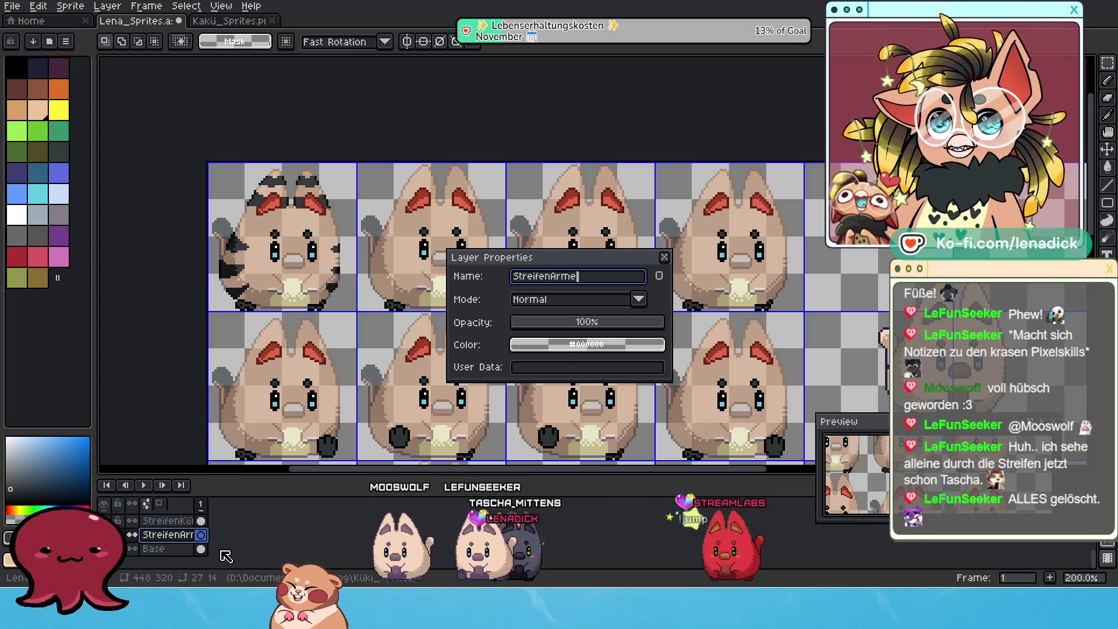
click(664, 258)
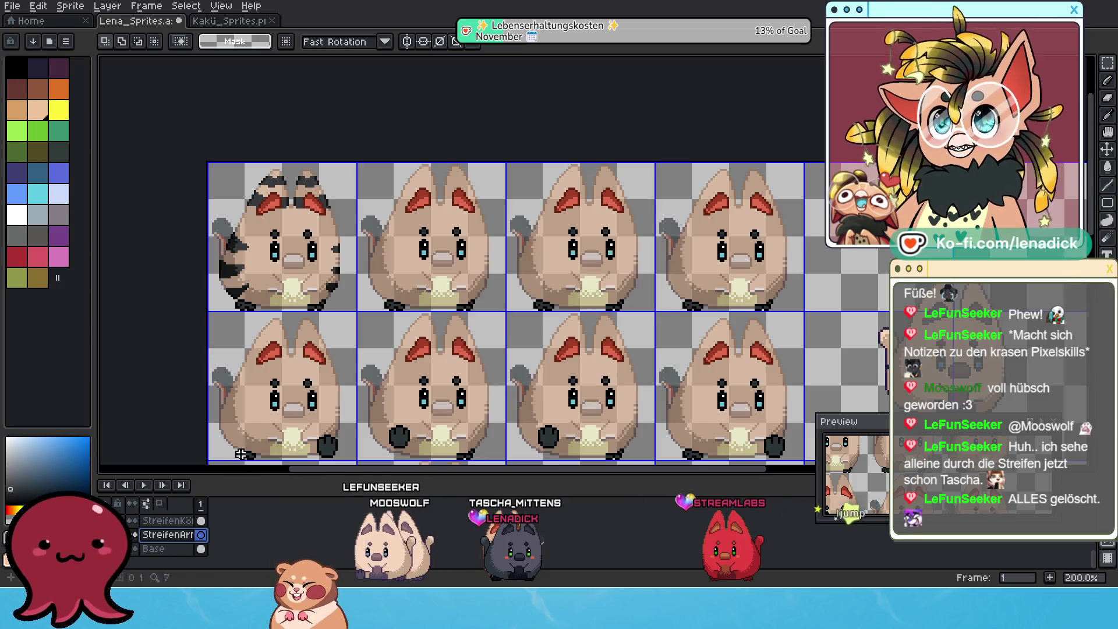
key(ctrl+v)
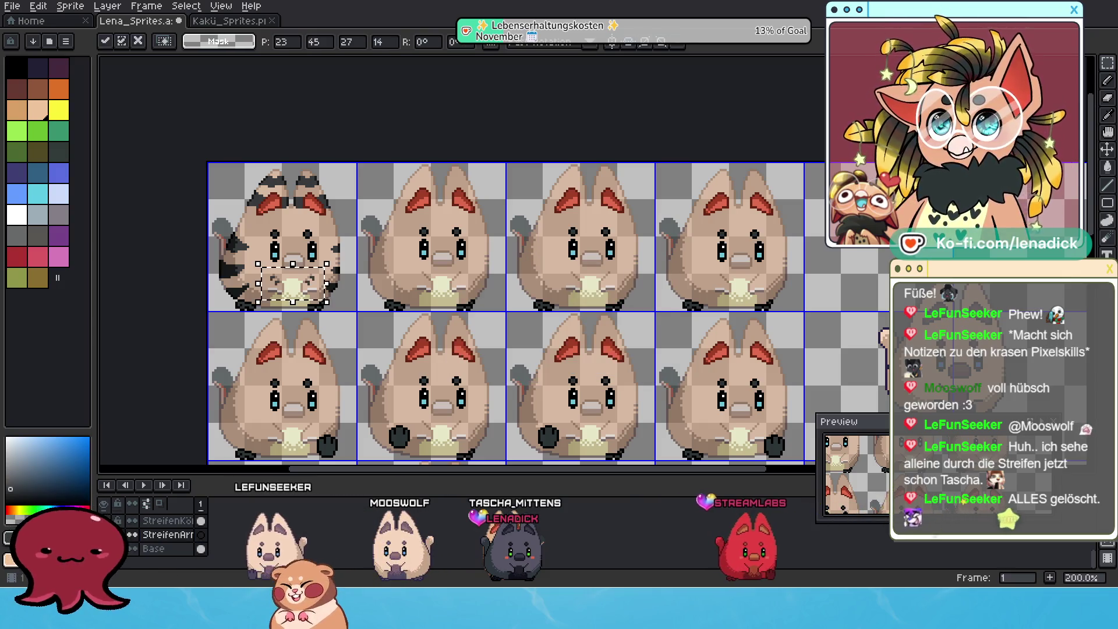
scroll(423, 347, down, 1)
Drop the pasted arm-stripe pixels beside the chest and reposition them on the StreifenArme layer
drag(423, 346, 397, 314)
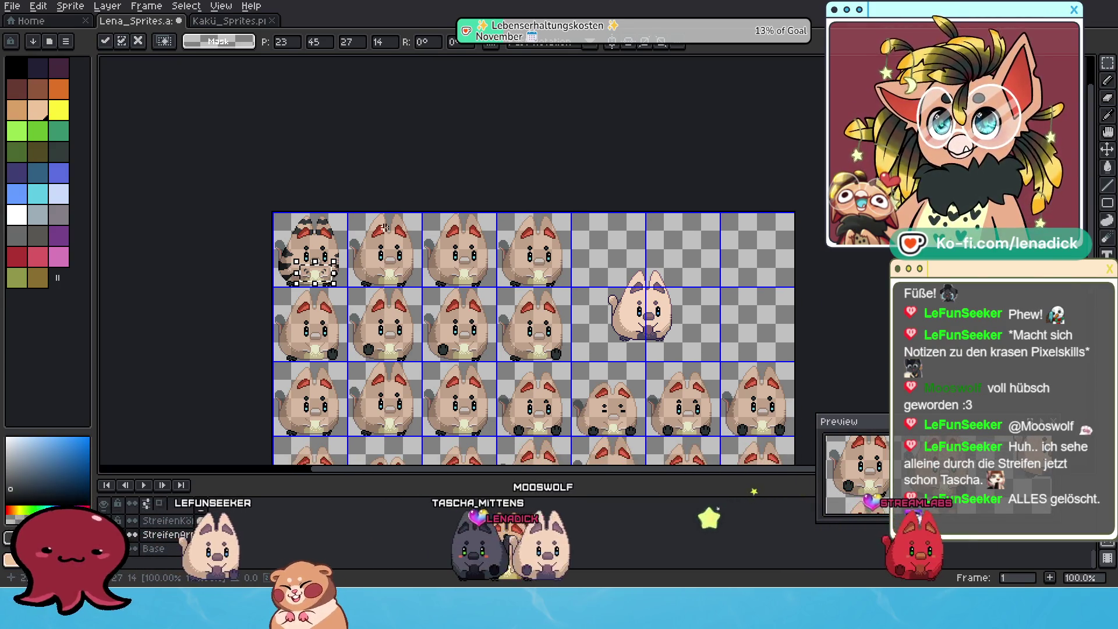
scroll(361, 299, up, 2)
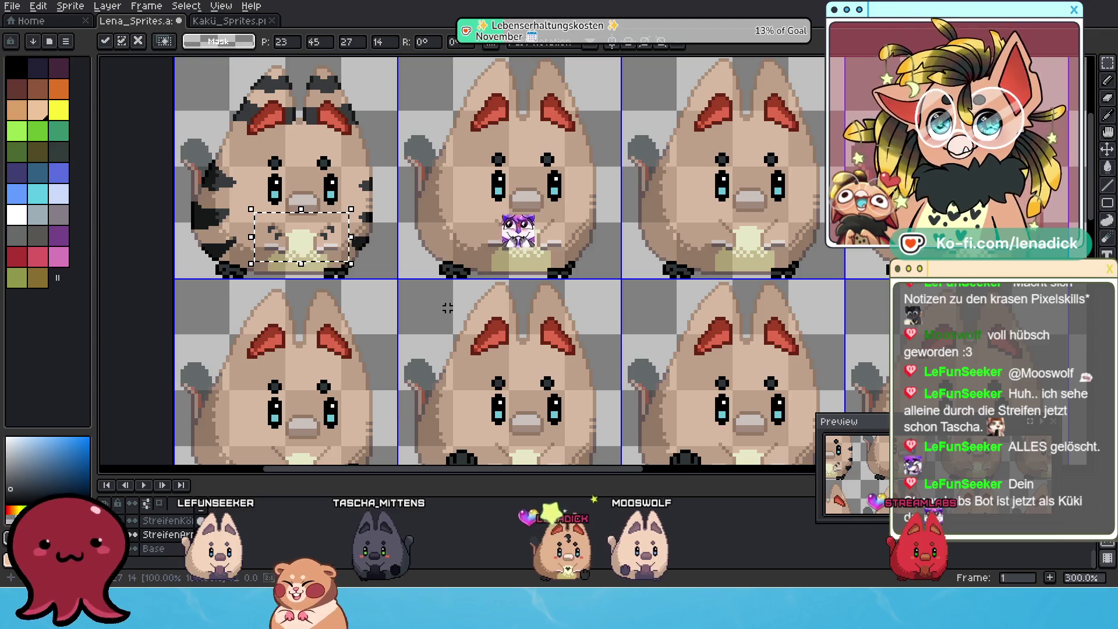
scroll(448, 308, down, 1)
drag(472, 290, 389, 353)
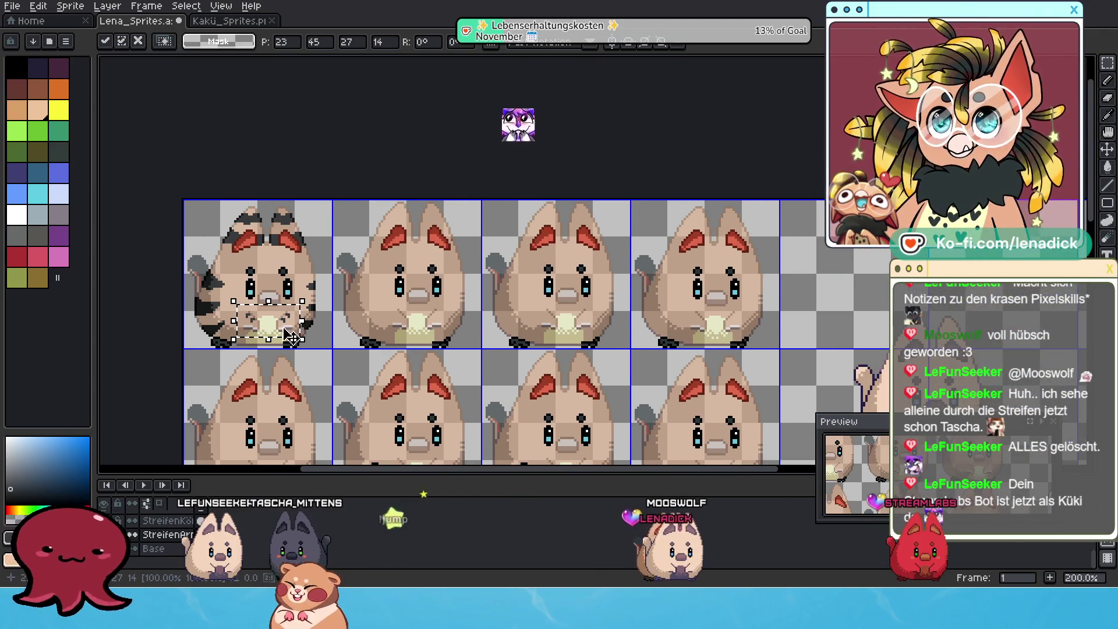
scroll(174, 549, up, 1)
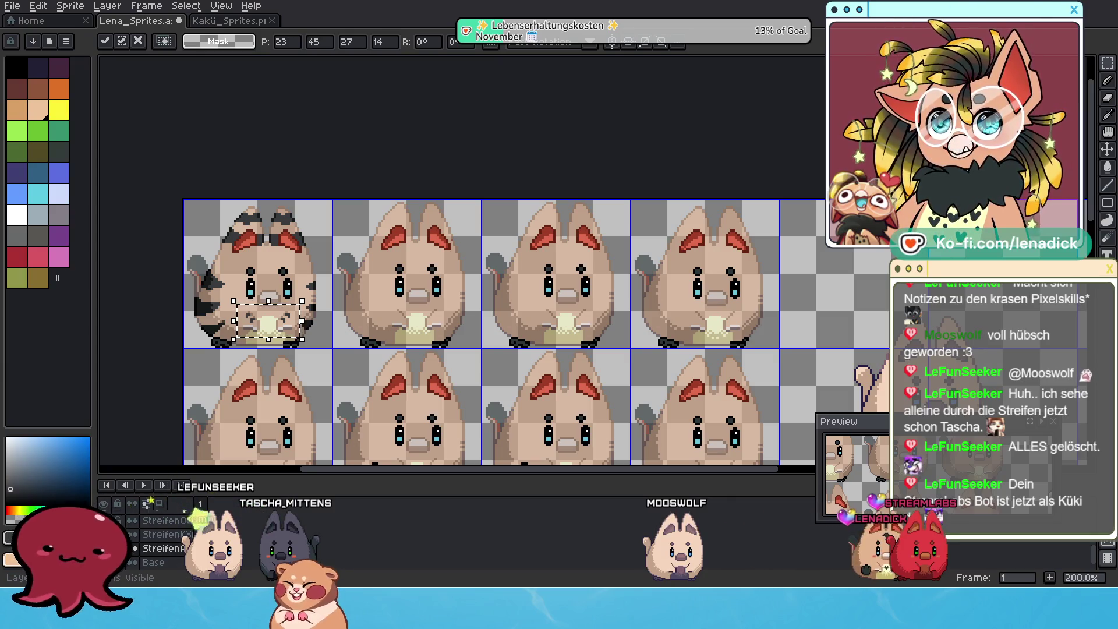
click(135, 521)
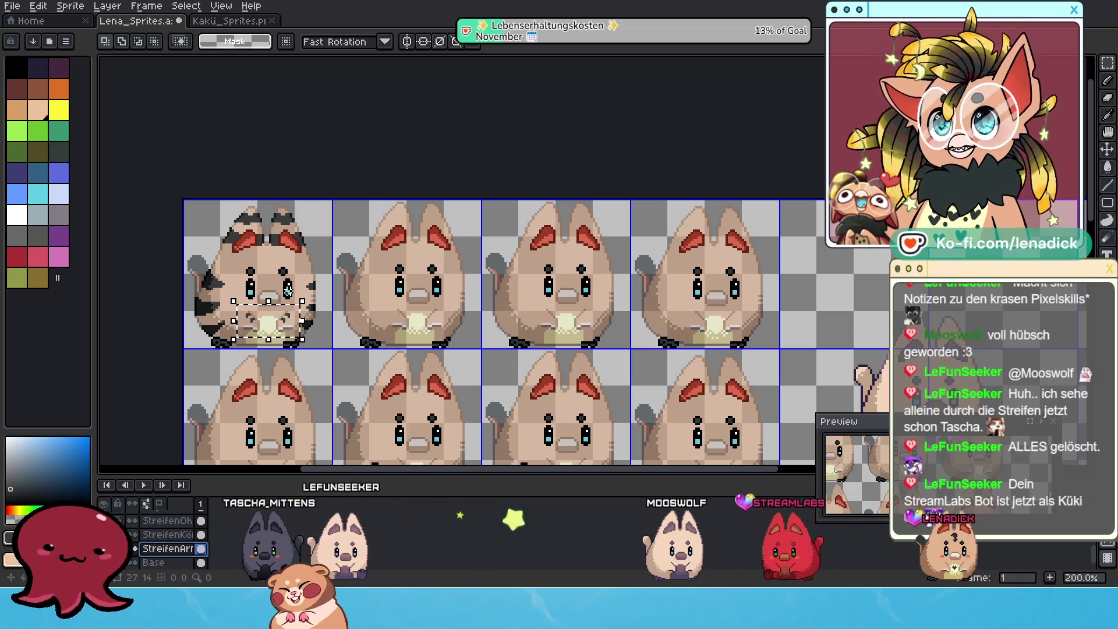
scroll(289, 292, up, 1)
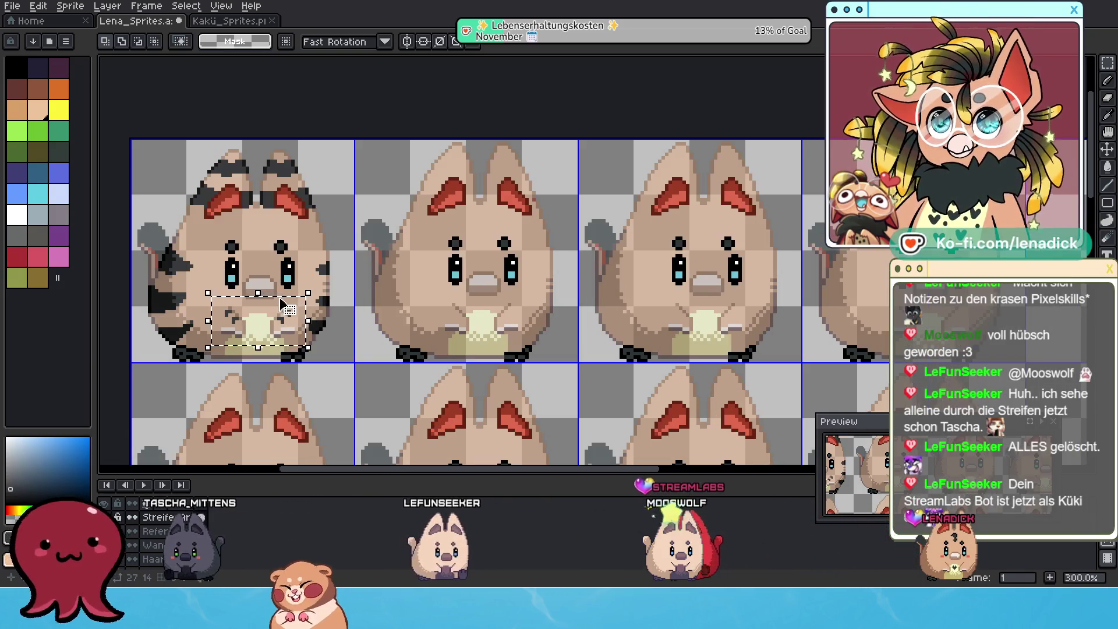
mouse_move(287, 308)
mouse_down()
mouse_move(380, 330)
mouse_move(287, 333)
mouse_move(284, 292)
mouse_up()
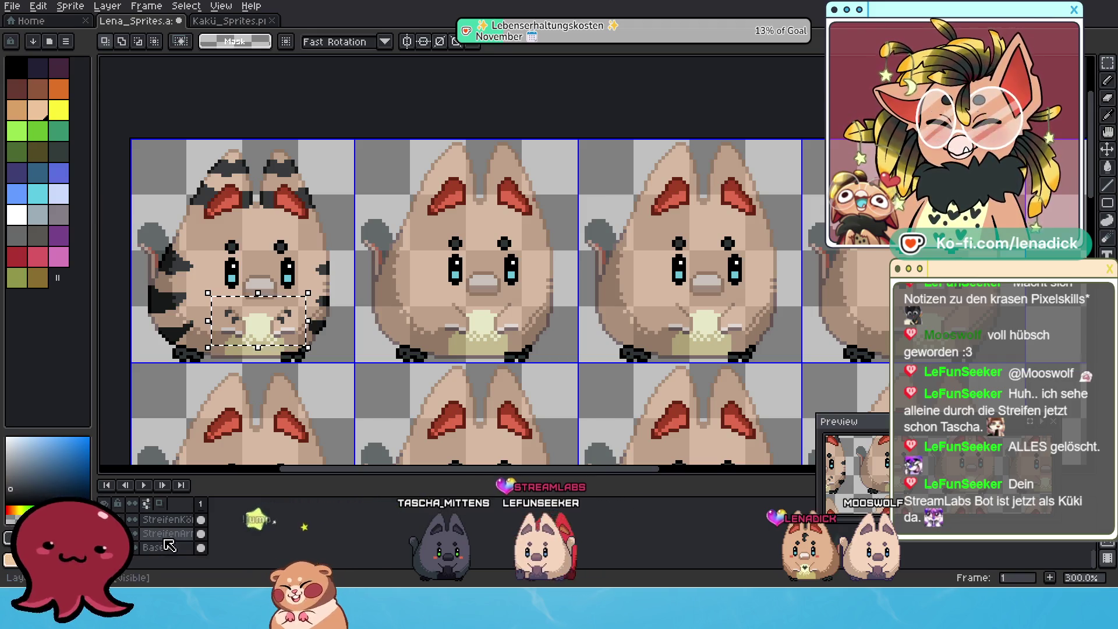
click(166, 533)
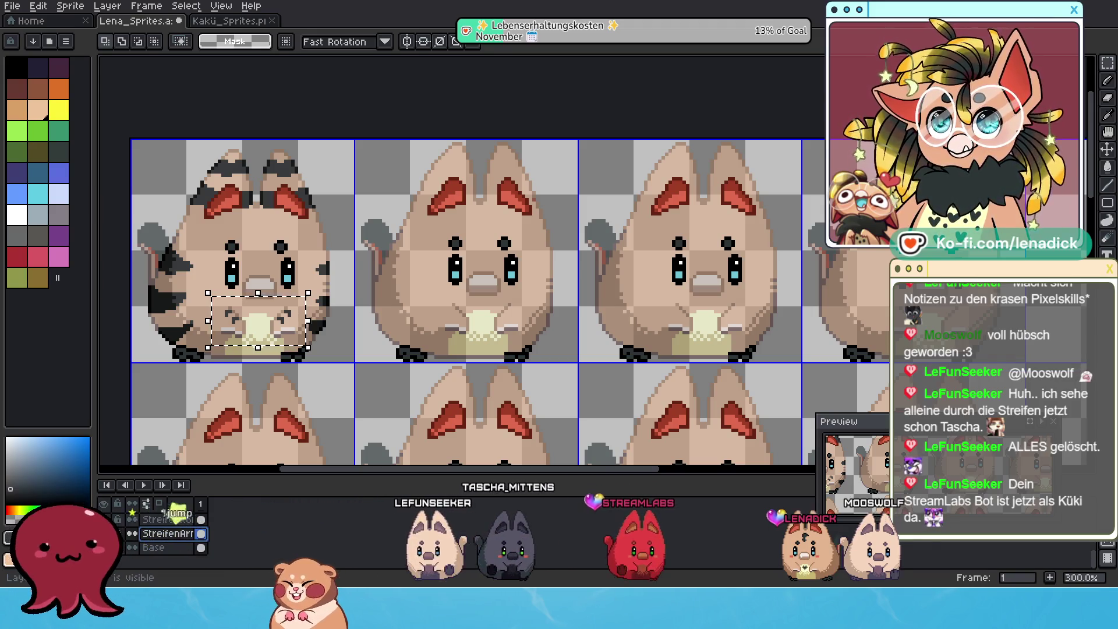
scroll(162, 520, up, 3)
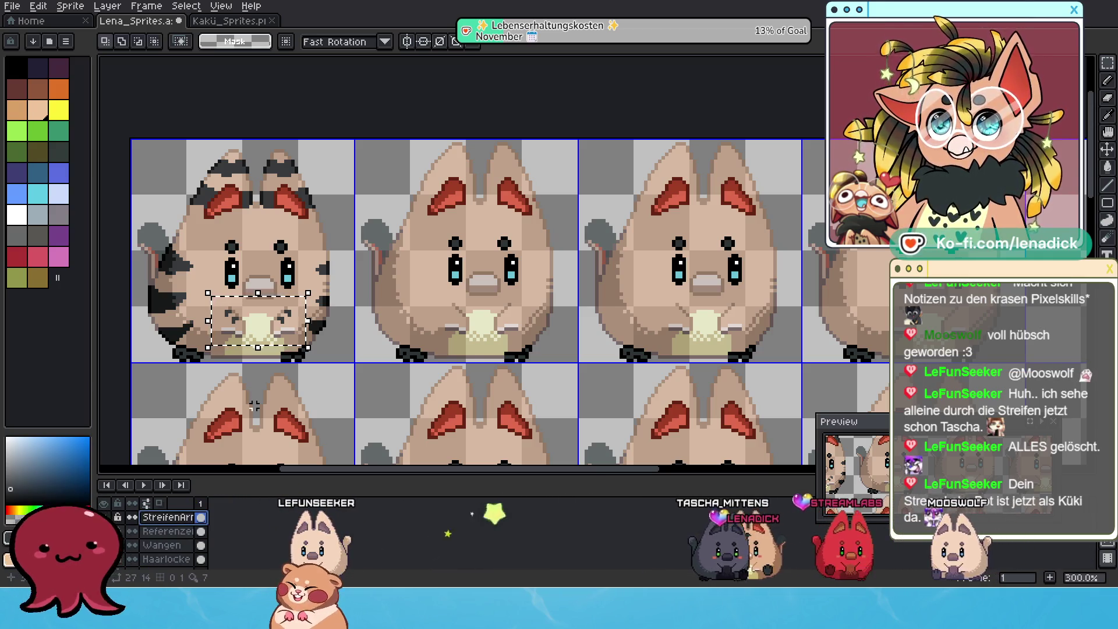
scroll(153, 548, up, 3)
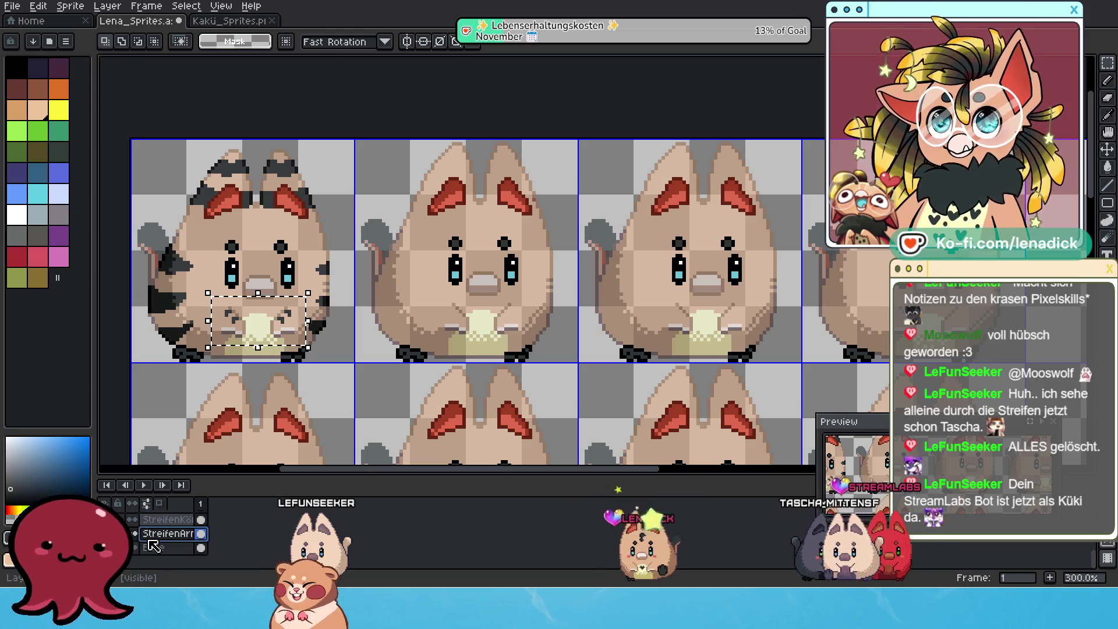
scroll(153, 546, up, 3)
scroll(153, 546, down, 1)
scroll(178, 537, down, 2)
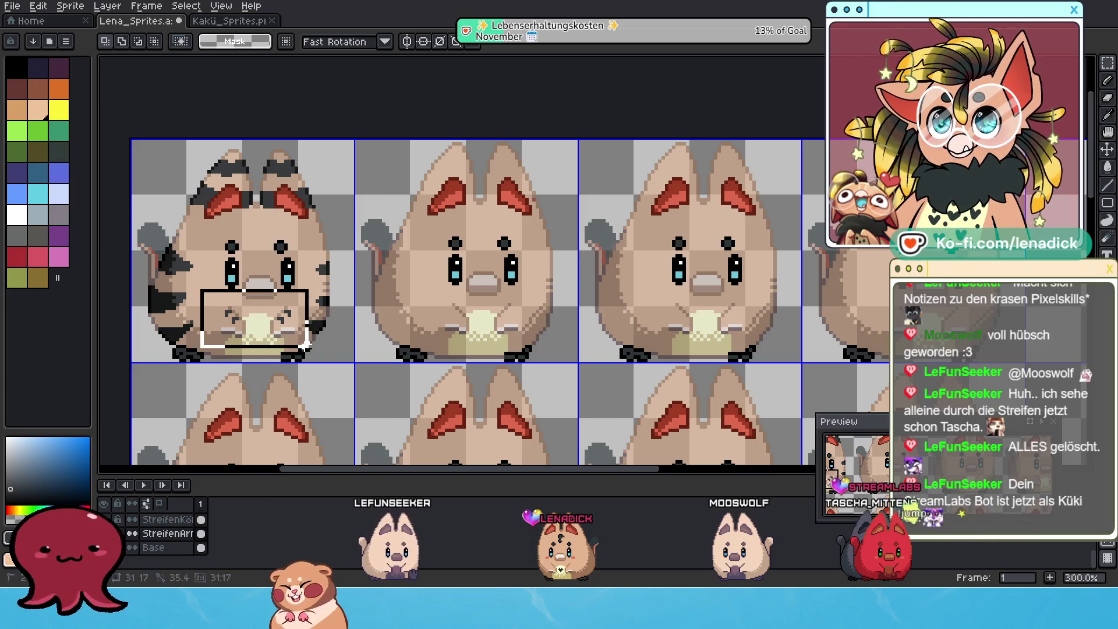
Copy the first cat's belly stripes onto the second and third frames' cats
click(308, 350)
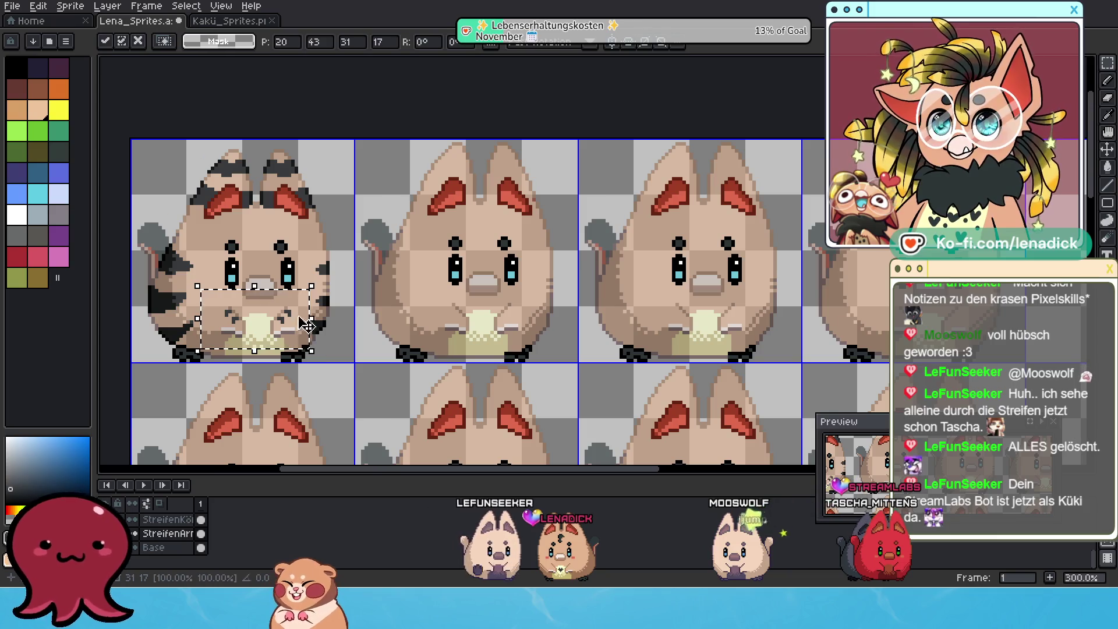
drag(469, 294, 518, 298)
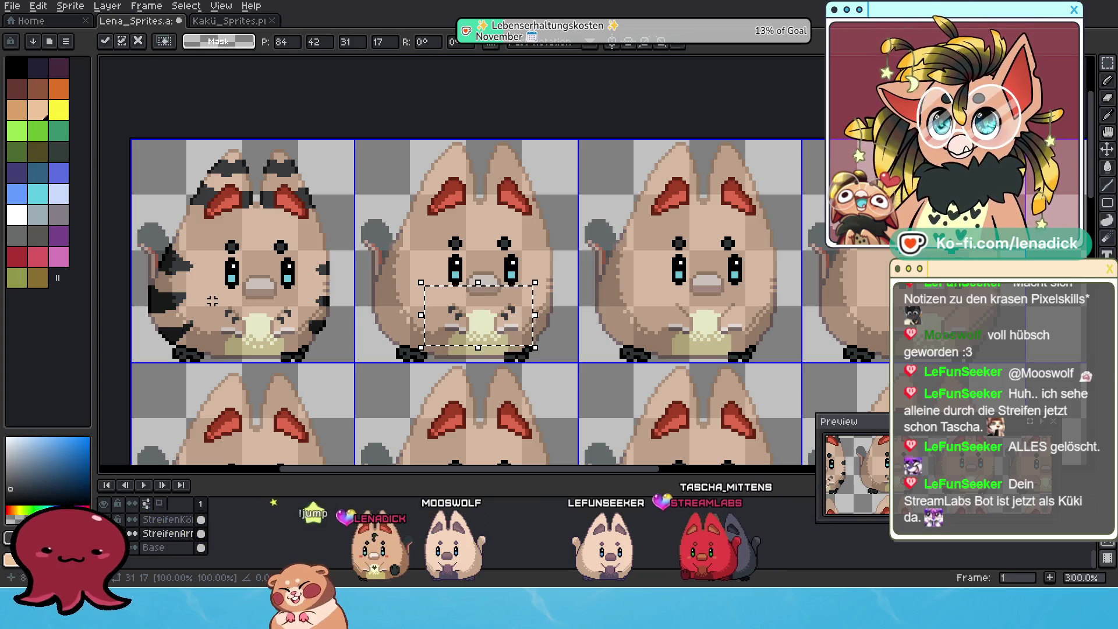
drag(212, 301, 313, 347)
click(304, 324)
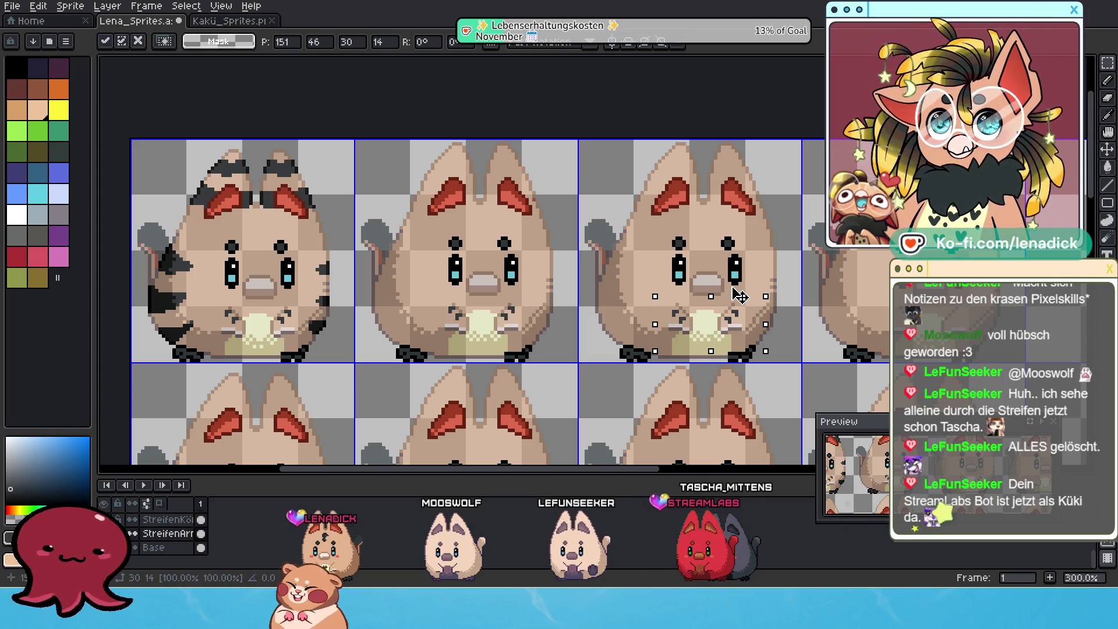
key(Up)
key(Up)
key(Up)
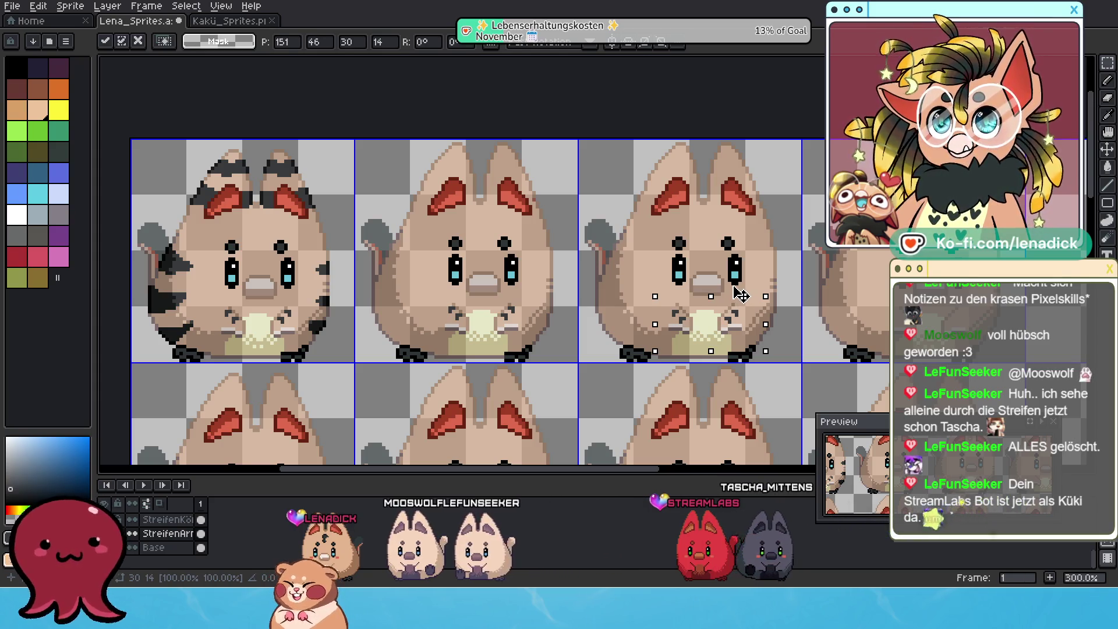
drag(739, 292, 738, 304)
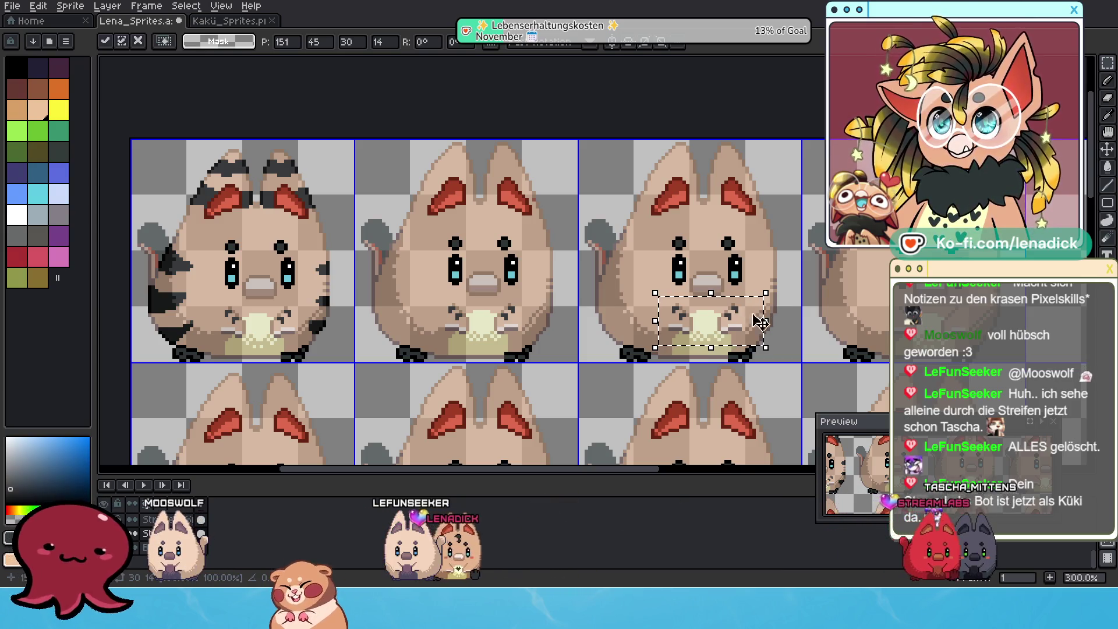
click(215, 298)
Pick up the belly stripes again for the next frame and make the body stripes layer active
mouse_move(301, 340)
mouse_down()
mouse_move(224, 297)
mouse_move(306, 360)
mouse_up()
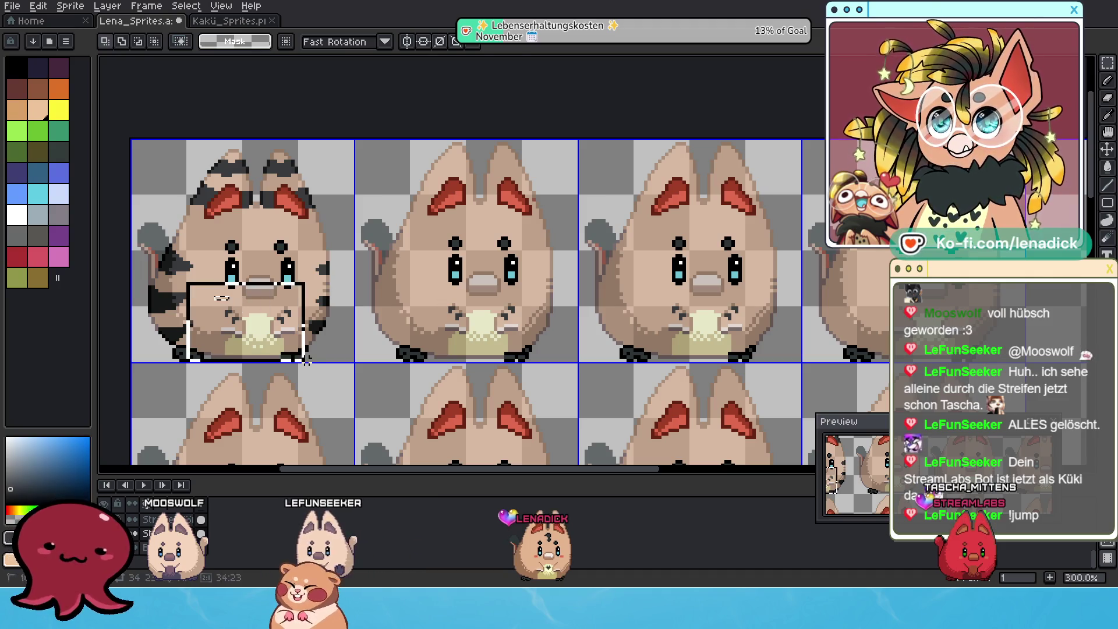
click(262, 280)
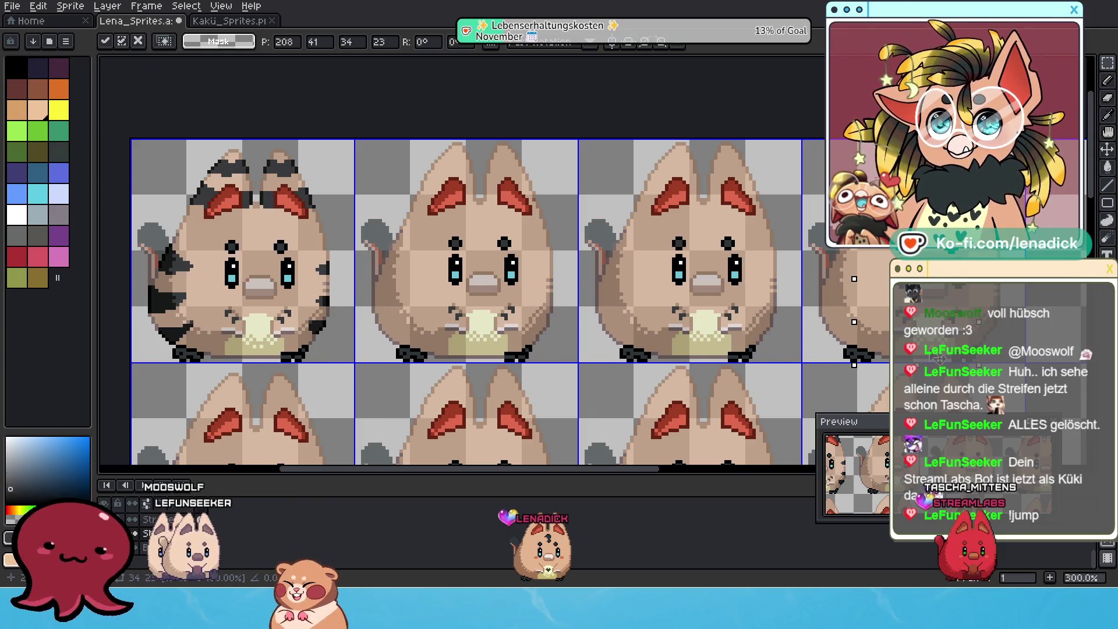
scroll(749, 304, down, 1)
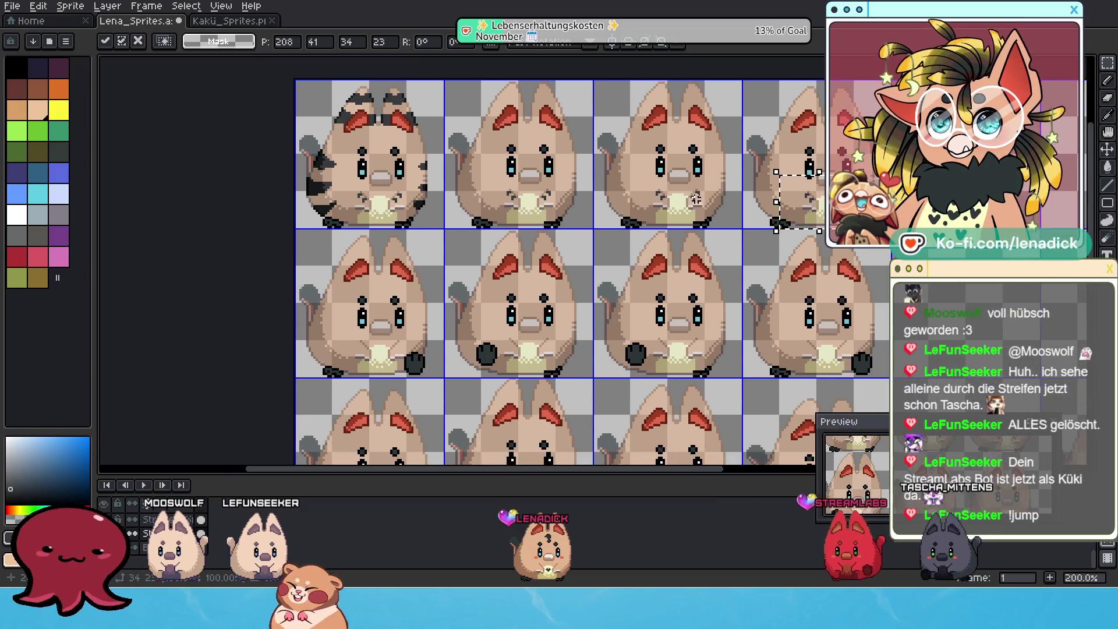
scroll(576, 154, up, 1)
drag(577, 153, 593, 217)
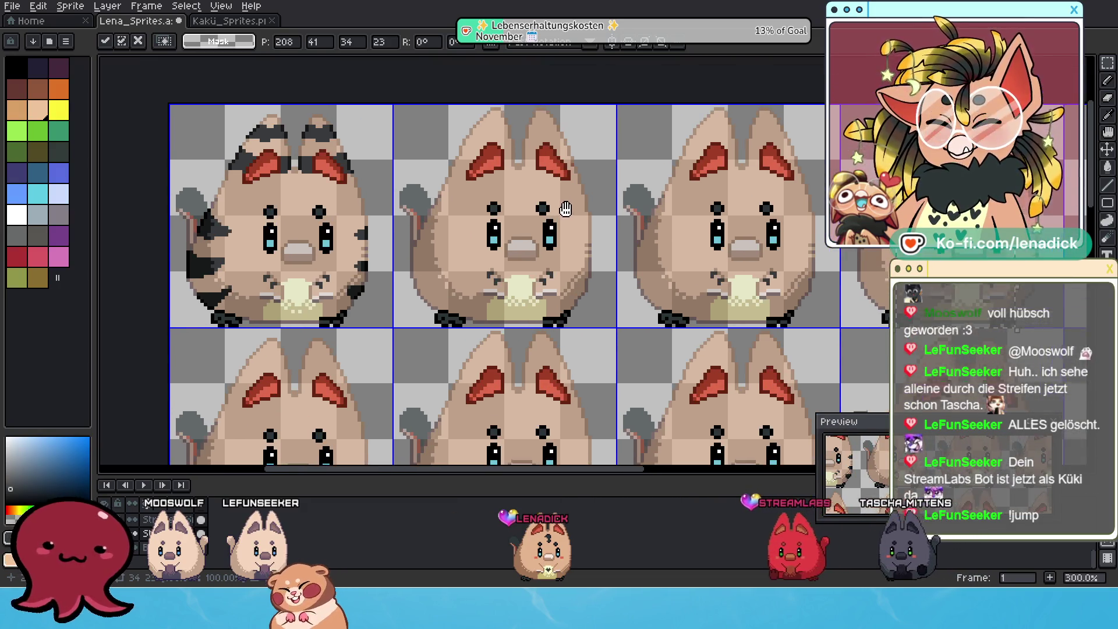
click(157, 525)
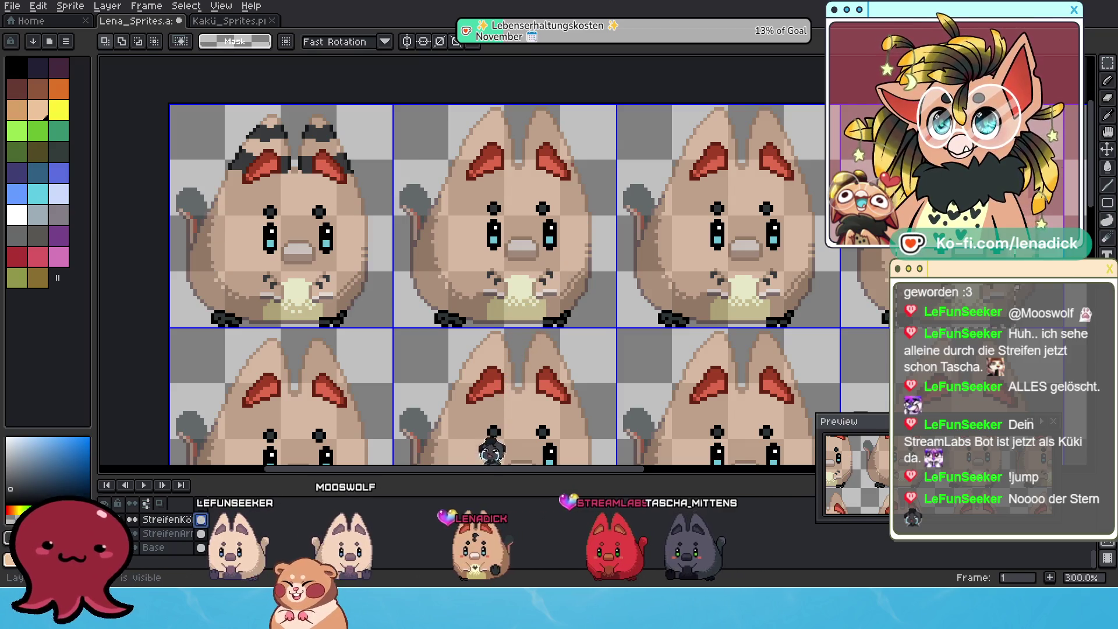
Copy the first cat's body stripes across and drop a copy onto the third frame's cat
drag(166, 175, 416, 350)
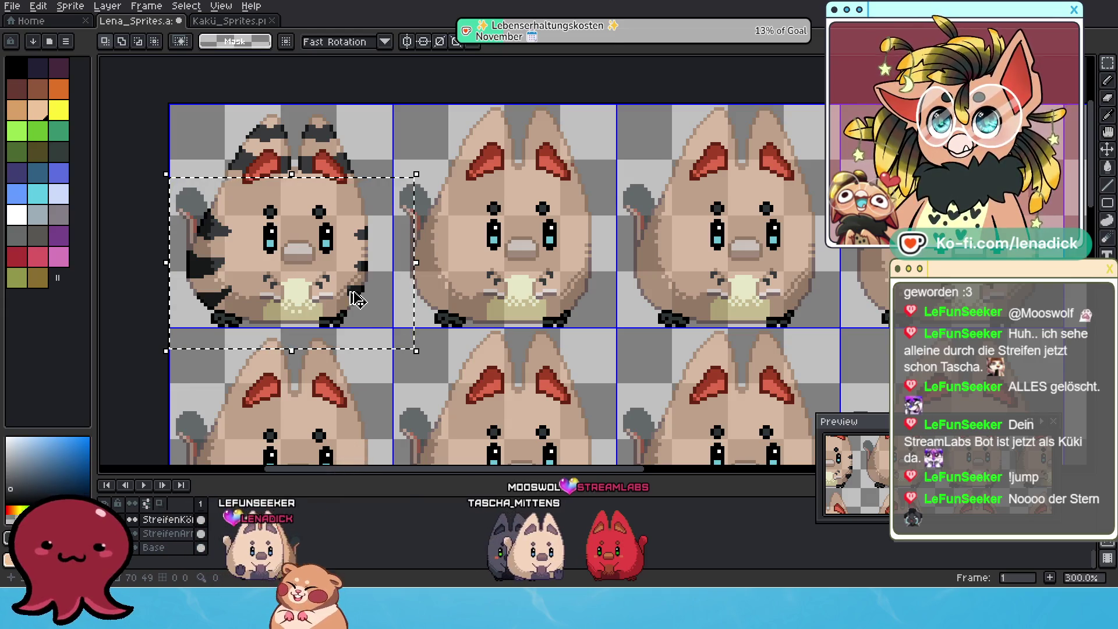
click(357, 300)
drag(323, 186, 723, 186)
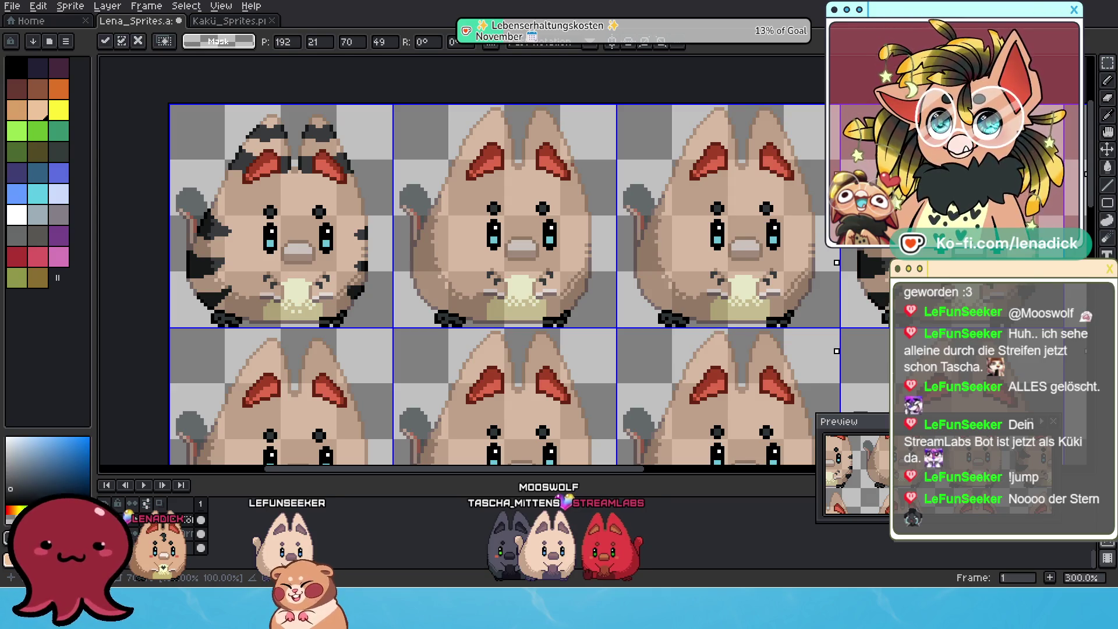
key(Return)
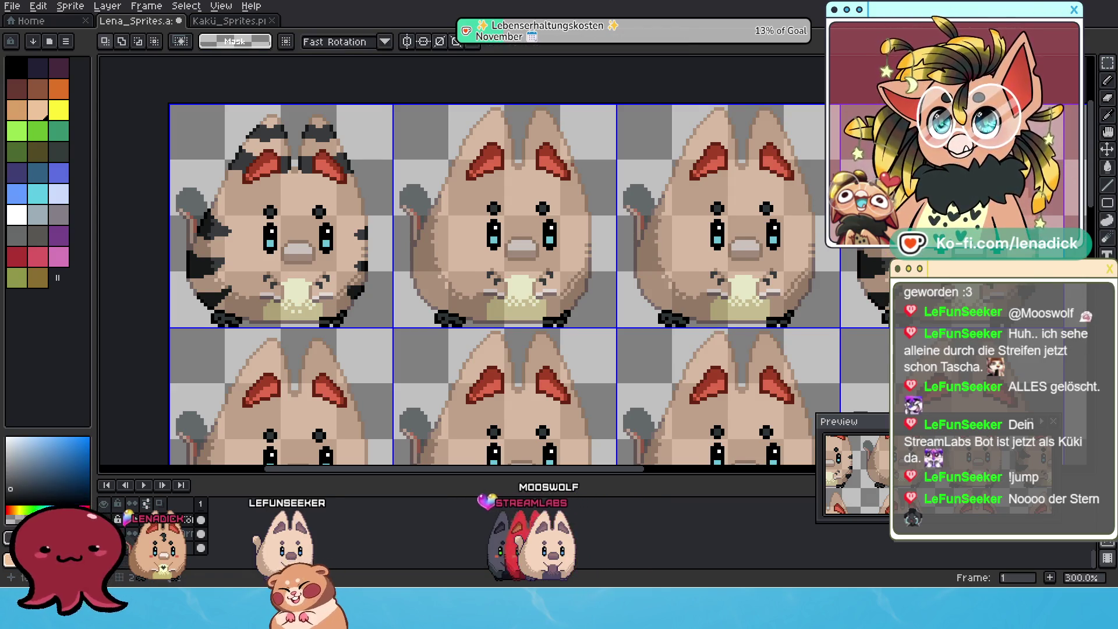
scroll(796, 203, right, 2)
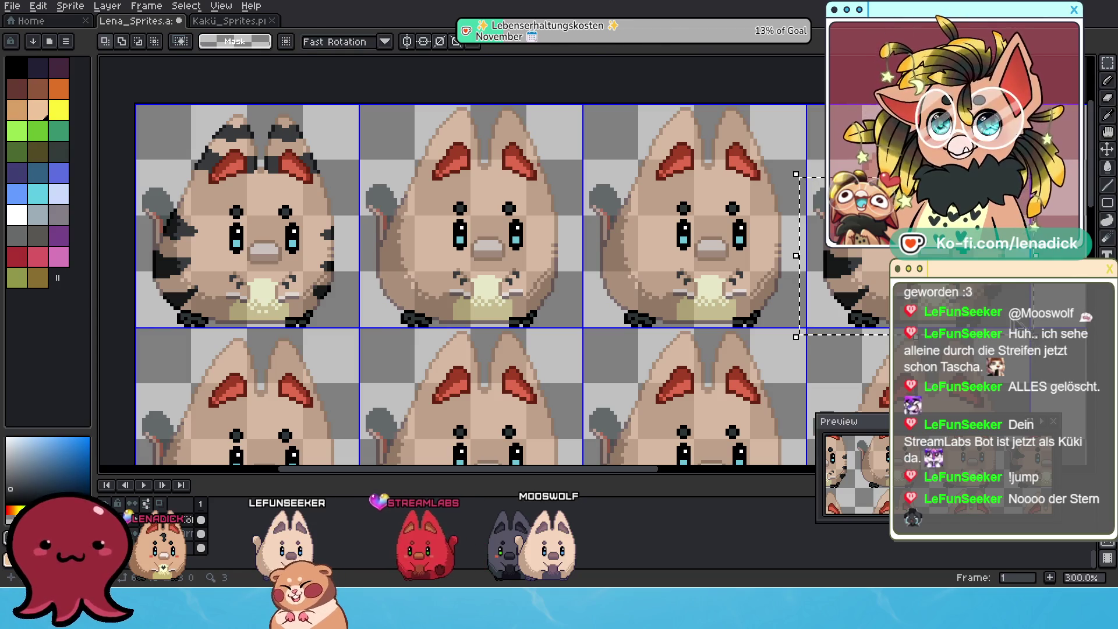
key(ctrl+t)
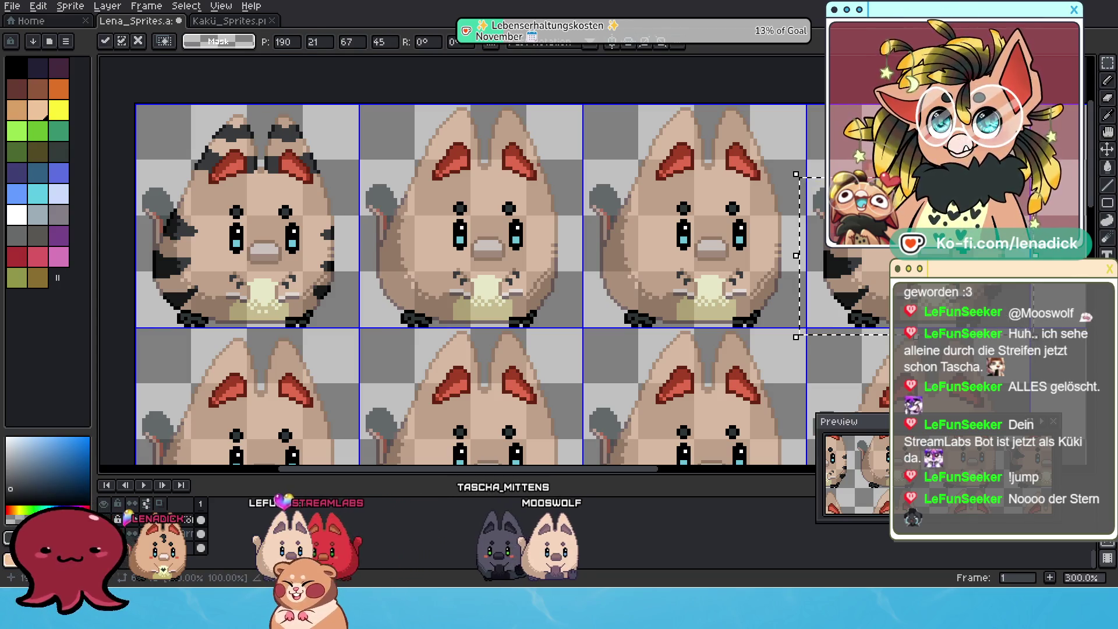
mouse_move(967, 200)
mouse_down()
mouse_move(786, 200)
mouse_move(802, 203)
mouse_up()
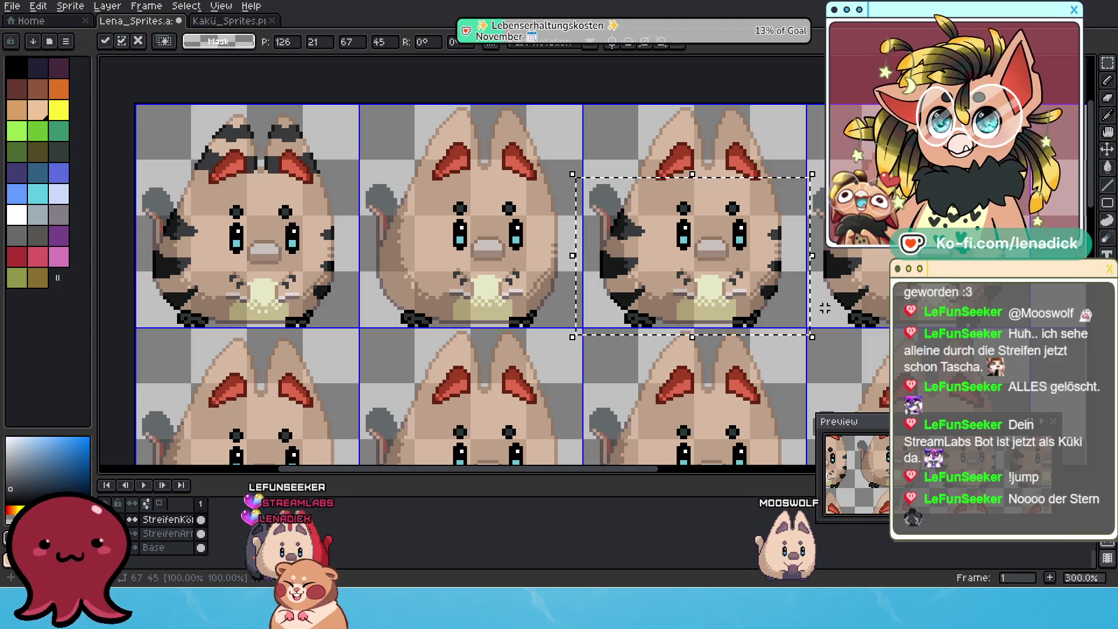
key(Left)
key(Up)
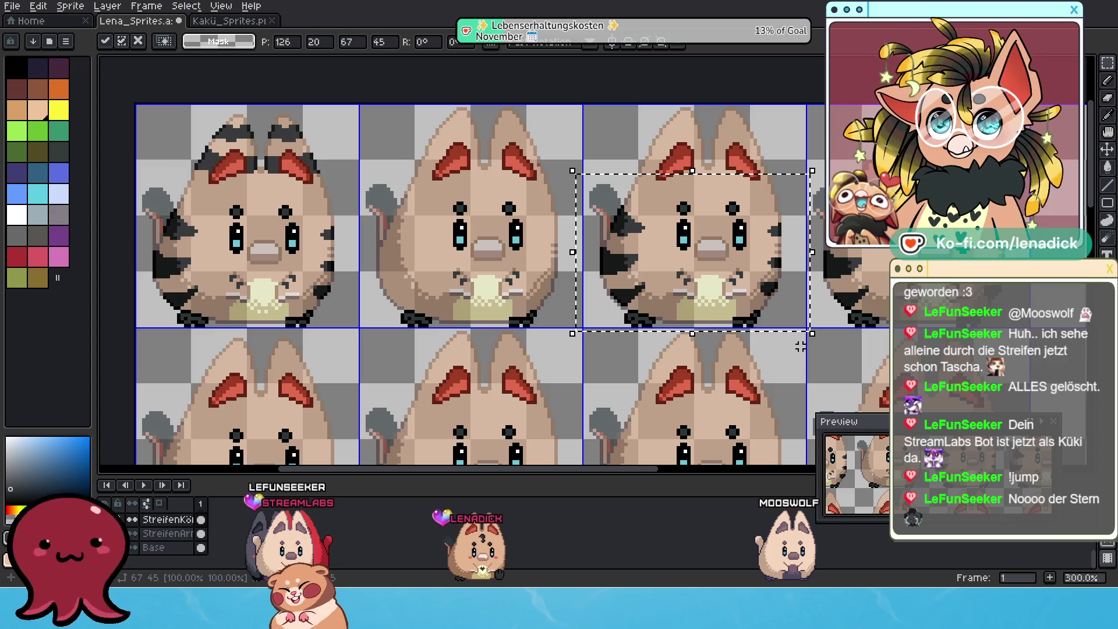
key(Down)
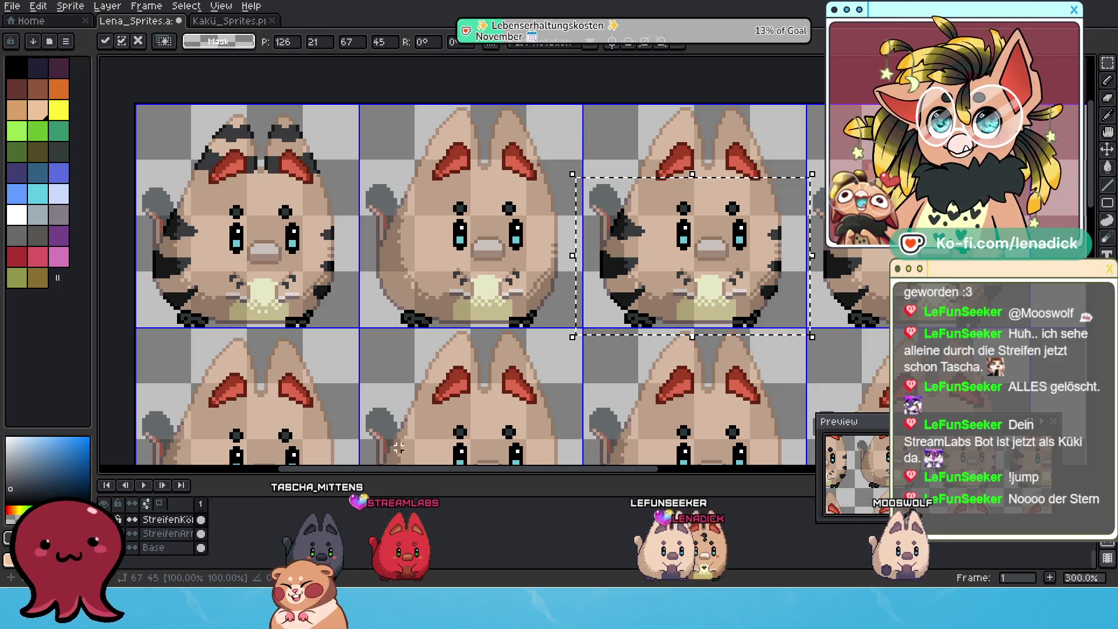
key(ctrl+d)
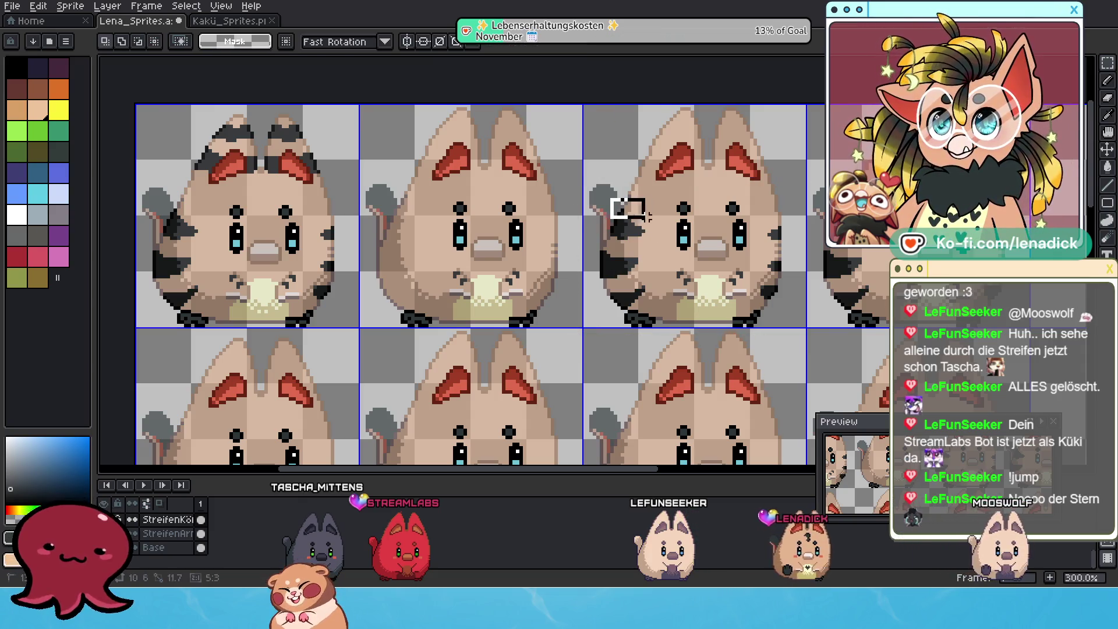
Nudge the third cat's left-flank stripes up one pixel to line them up
drag(661, 247, 662, 248)
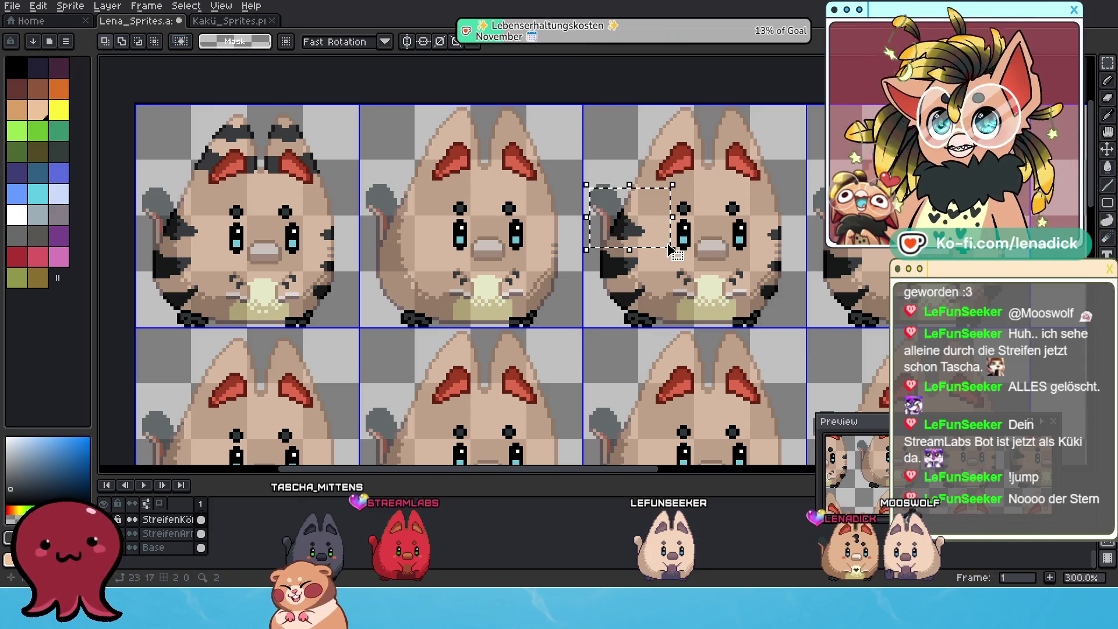
key(Up)
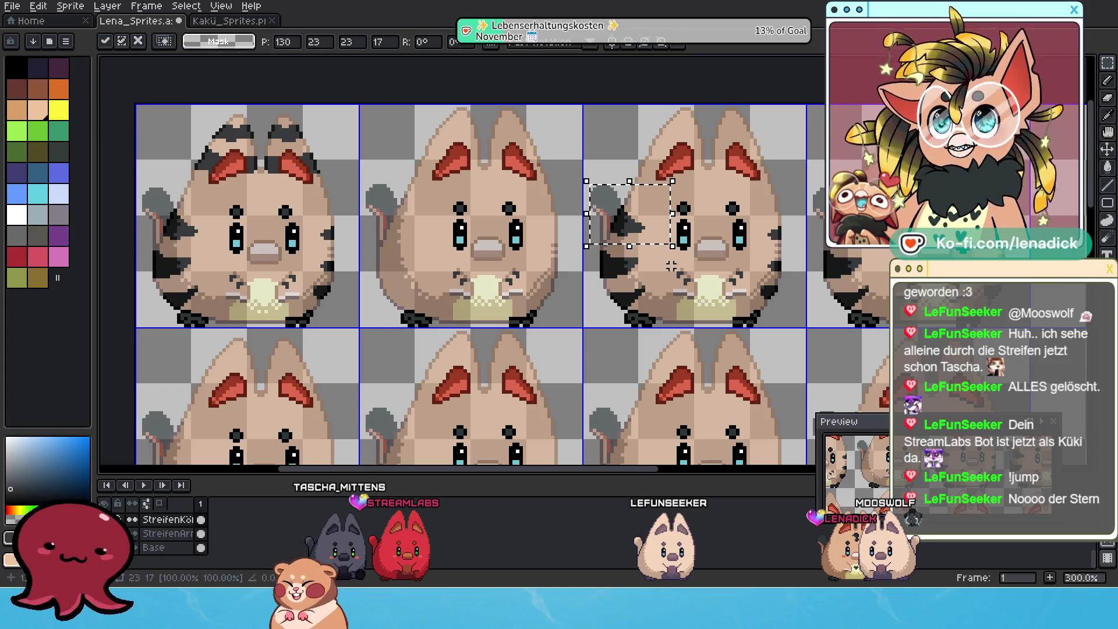
key(ctrl+d)
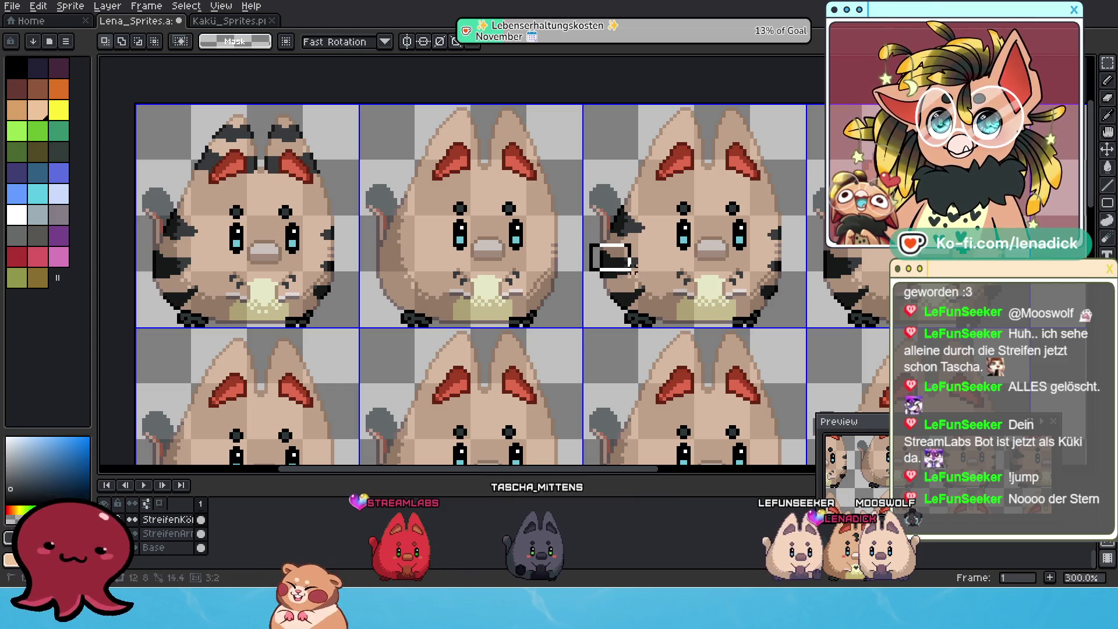
drag(586, 241, 654, 287)
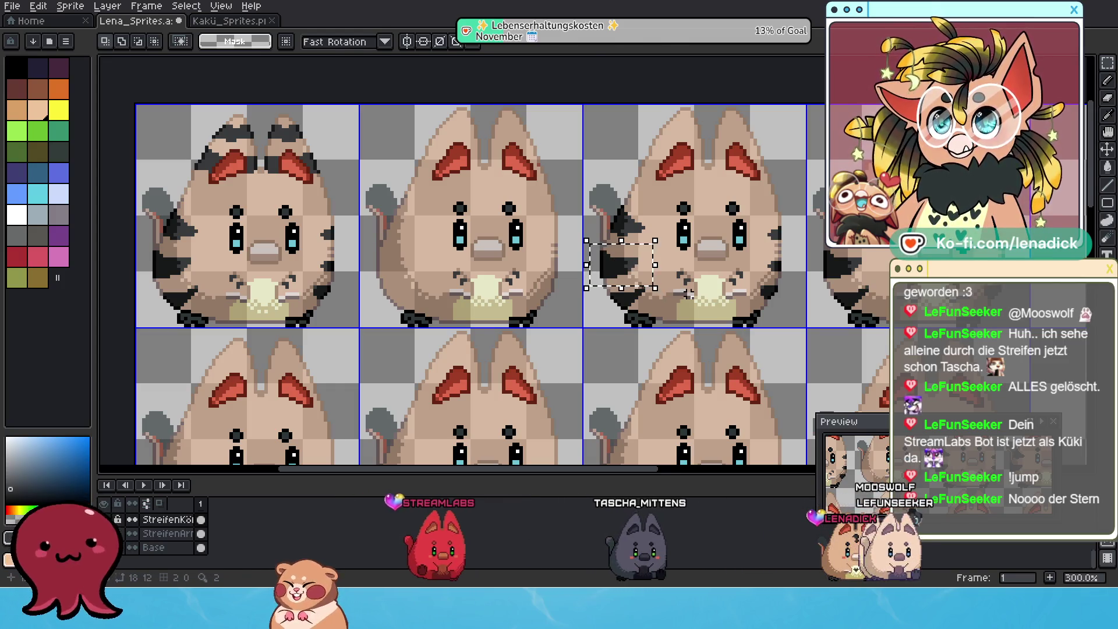
key(Up)
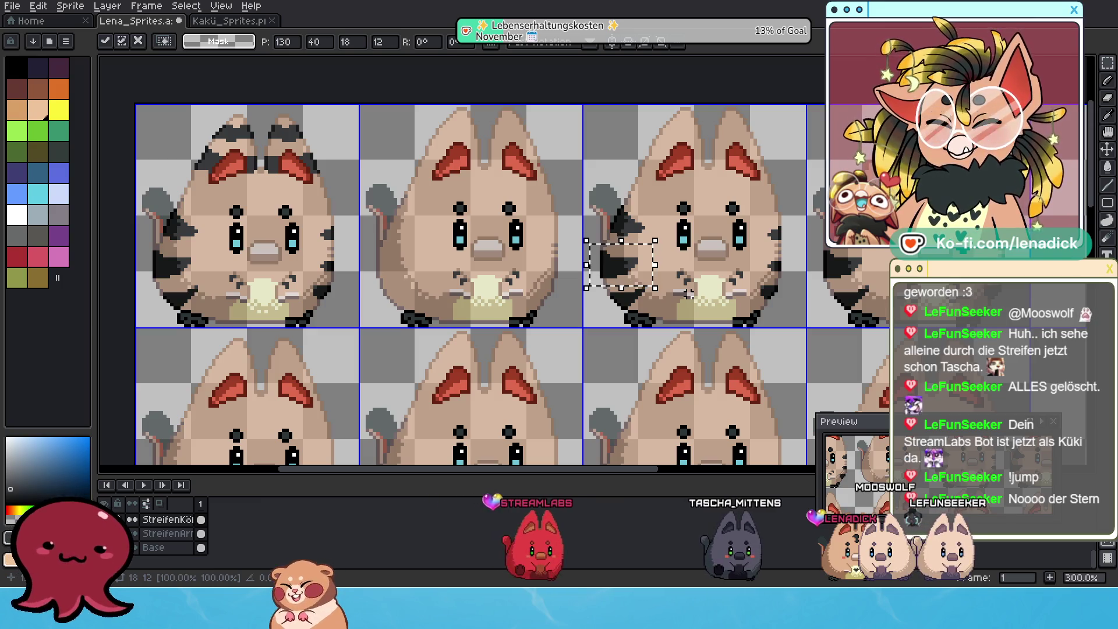
click(753, 262)
Adjust the third cat's right-flank stripes slightly up and commit the placement
click(798, 285)
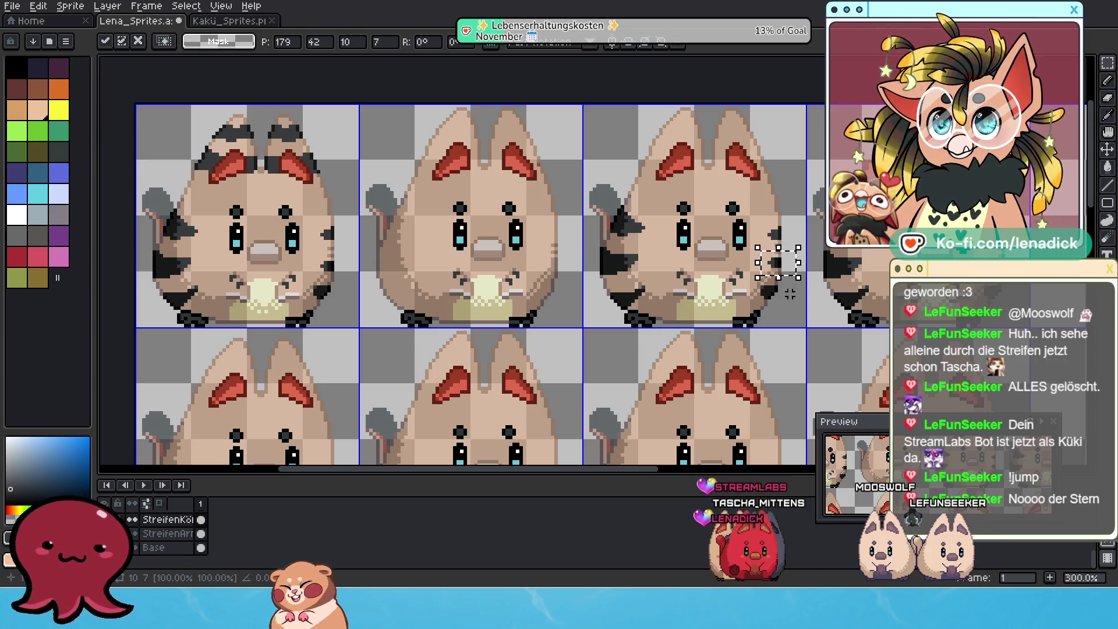
click(790, 294)
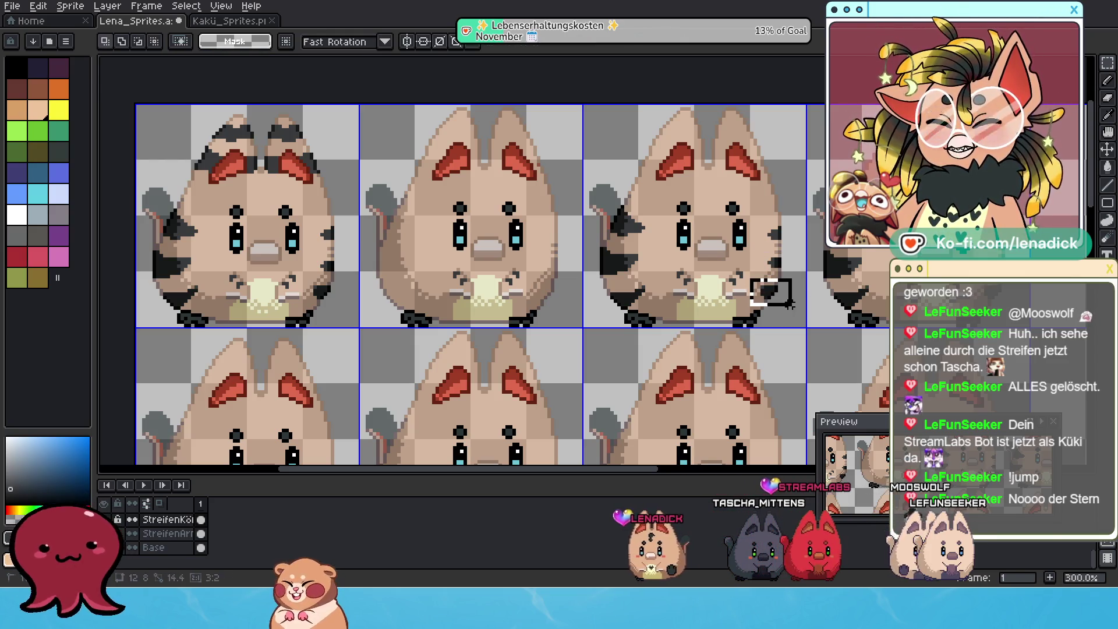
drag(799, 316, 793, 306)
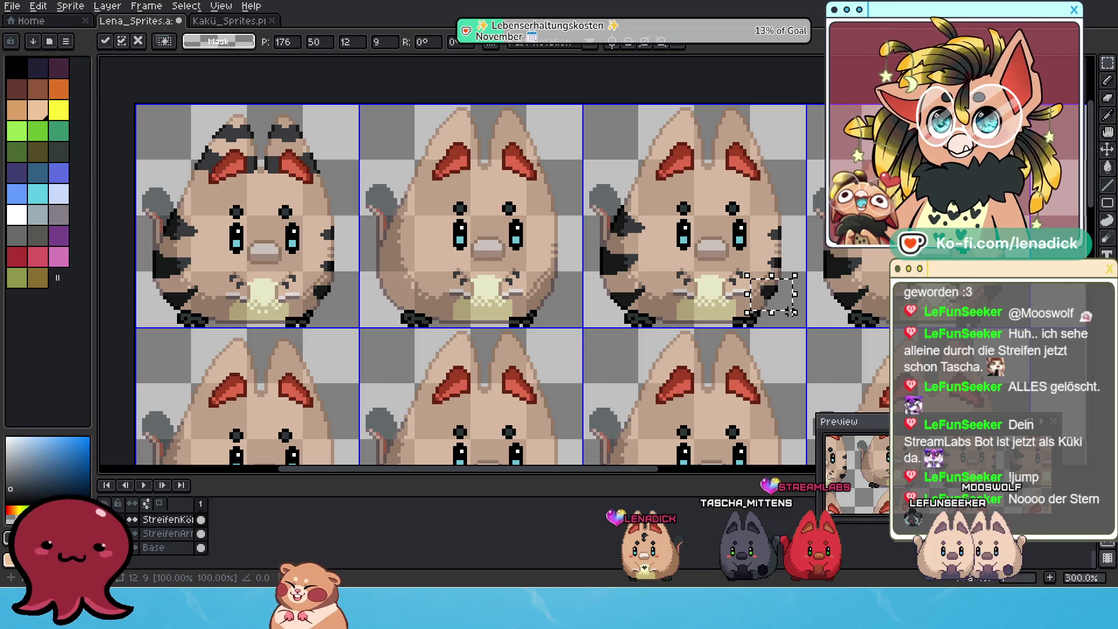
click(605, 307)
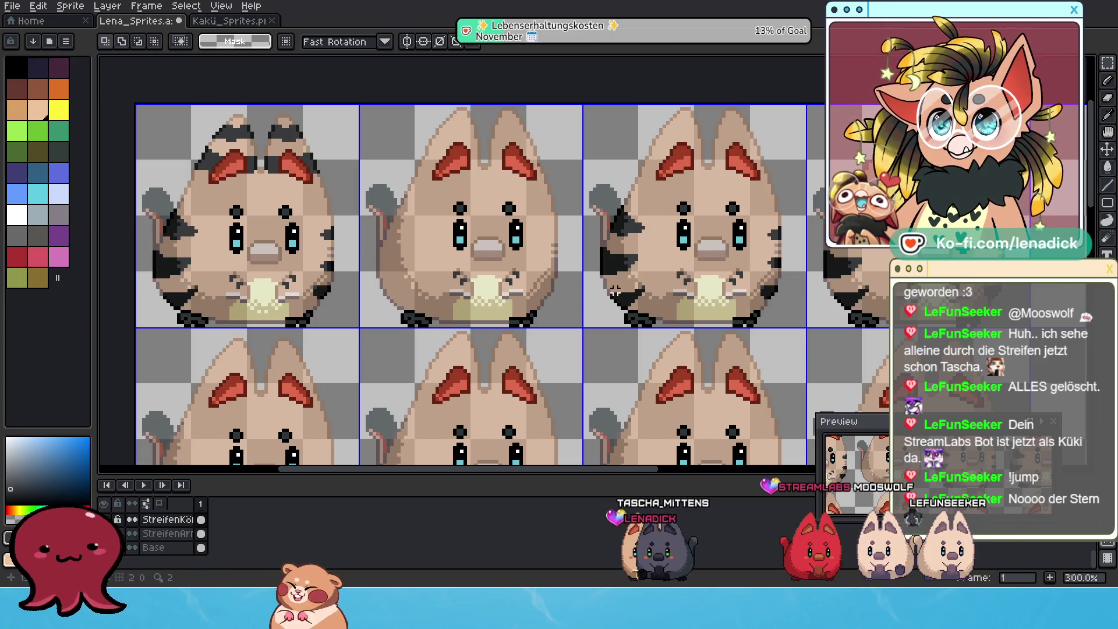
drag(668, 337, 664, 334)
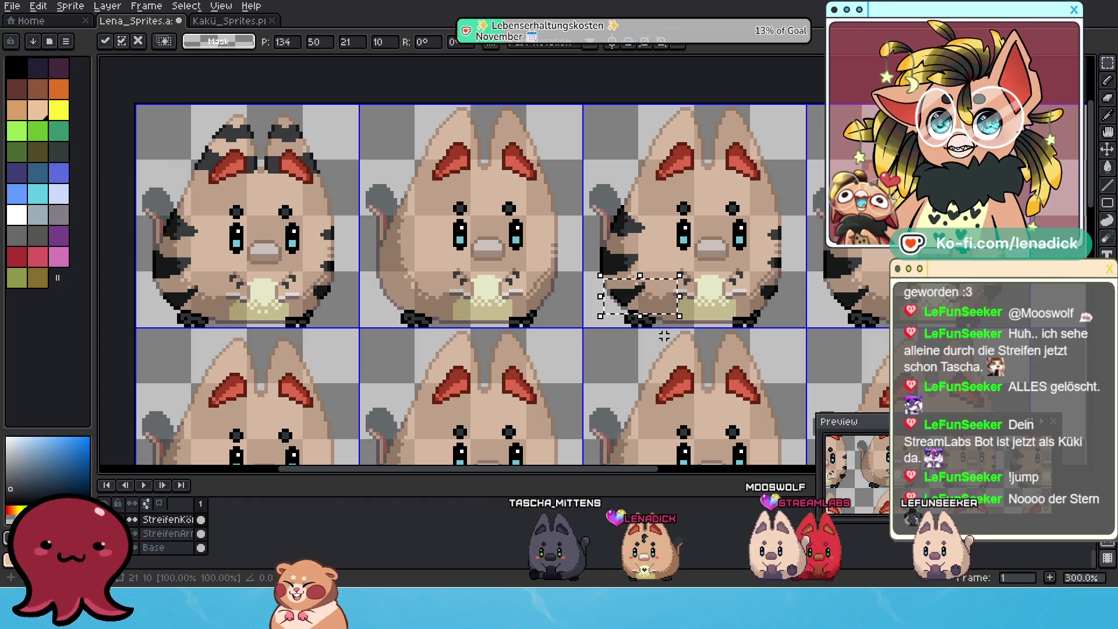
click(770, 321)
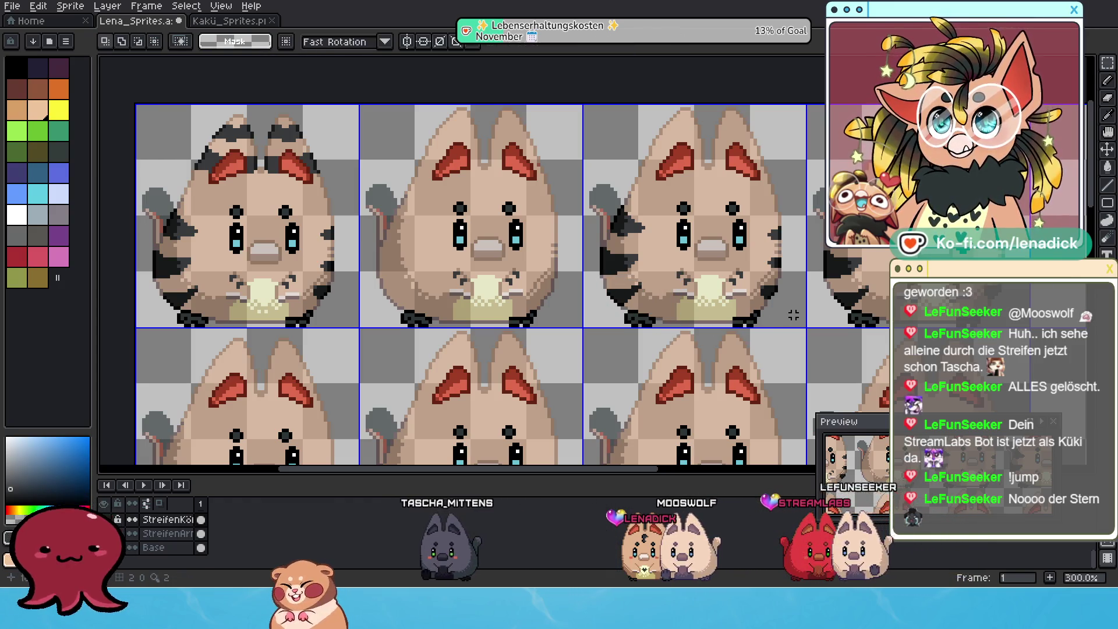
scroll(720, 322, down, 2)
scroll(720, 322, up, 1)
scroll(734, 316, up, 1)
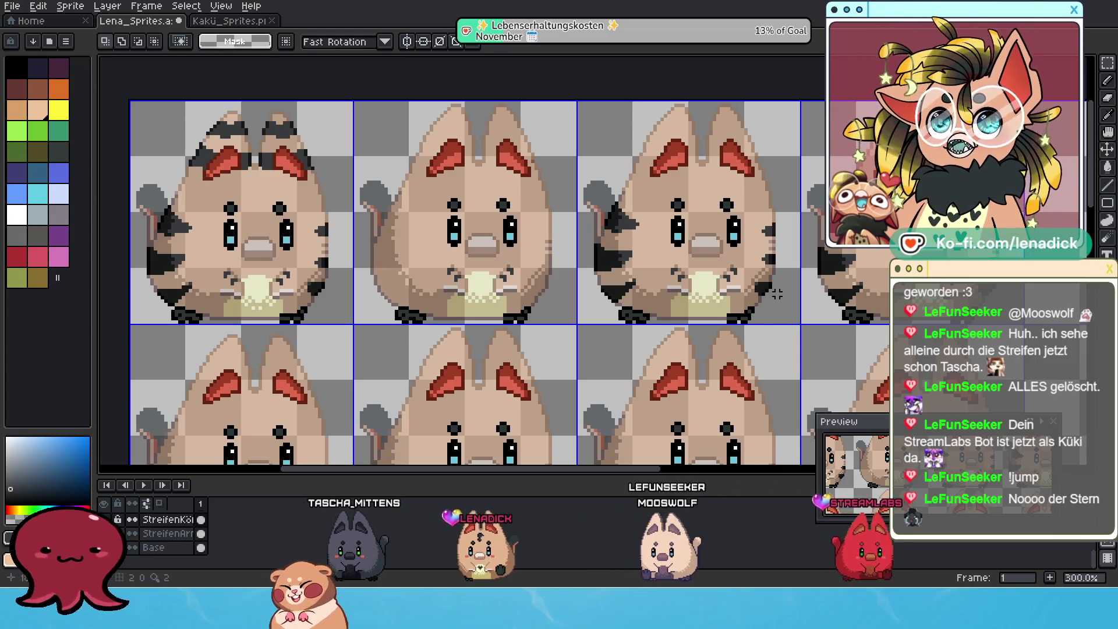
click(118, 519)
click(118, 519)
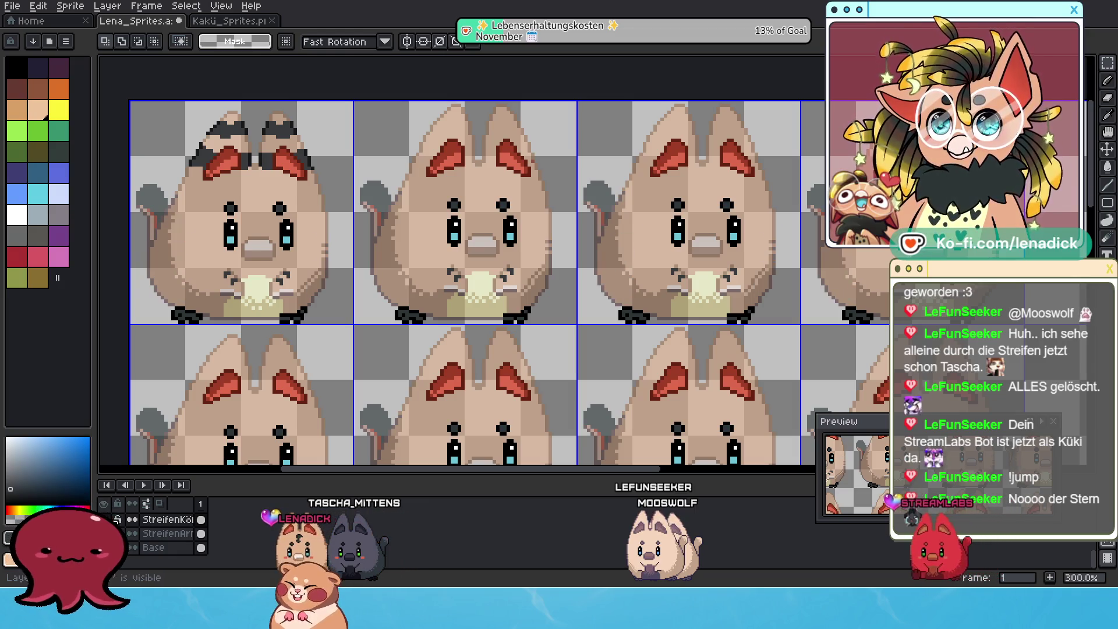
click(104, 519)
click(104, 519)
click(104, 518)
click(104, 519)
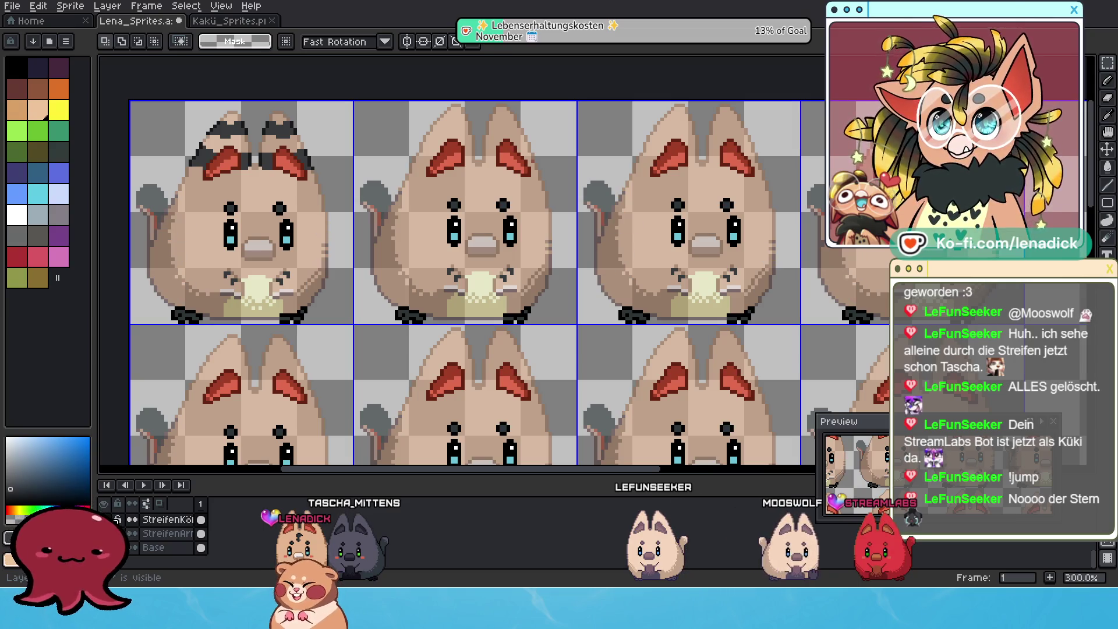
click(104, 519)
click(104, 519)
click(104, 519)
click(104, 519)
click(104, 519)
click(105, 519)
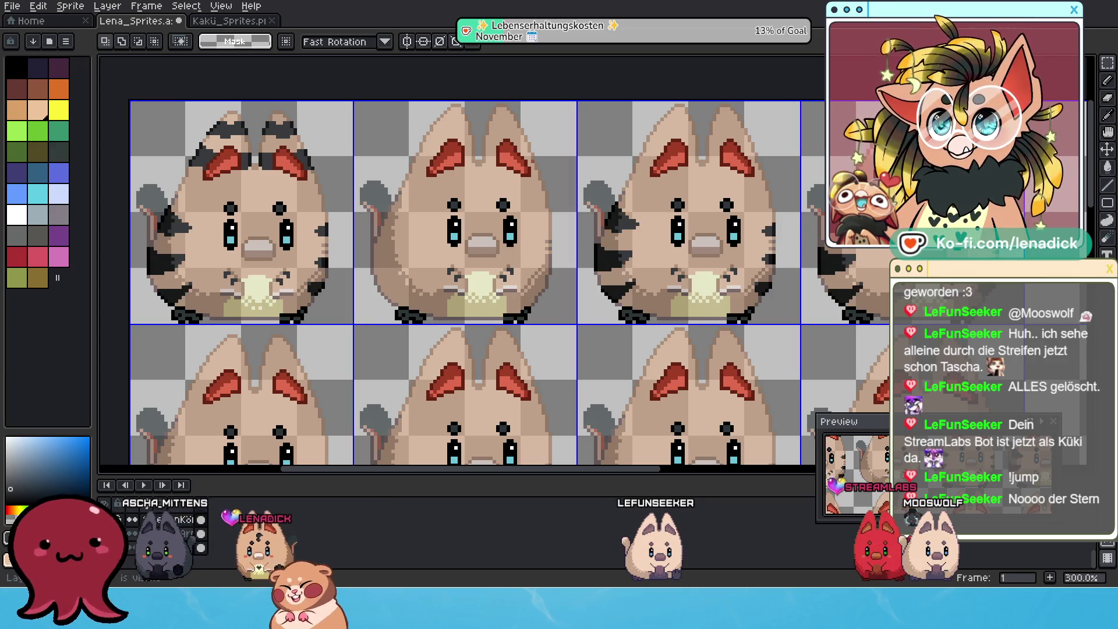
click(104, 519)
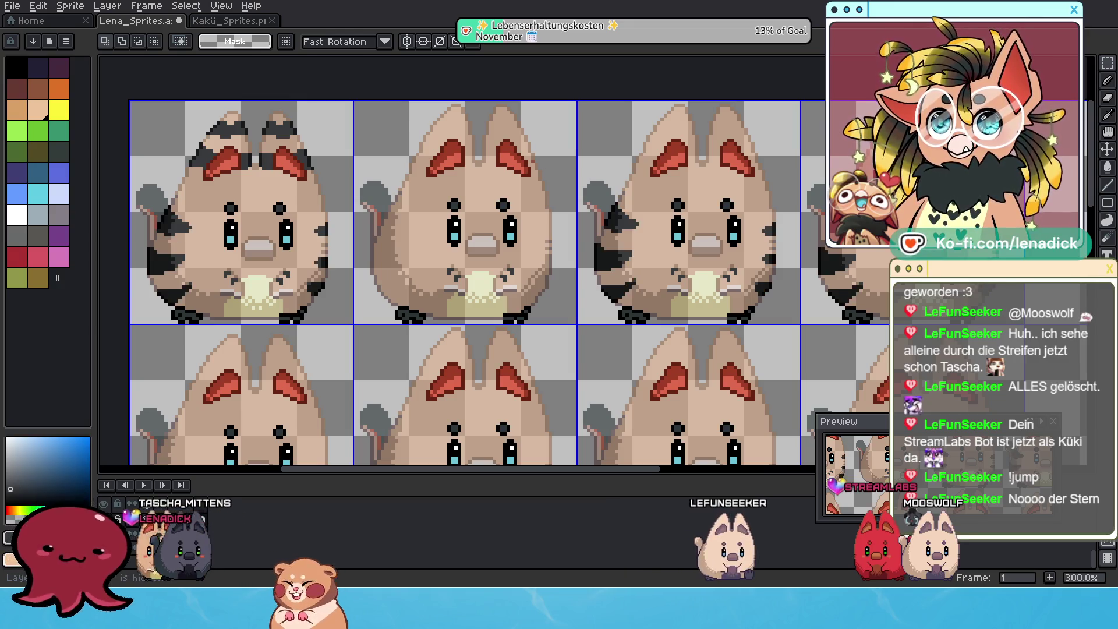
drag(592, 185, 791, 319)
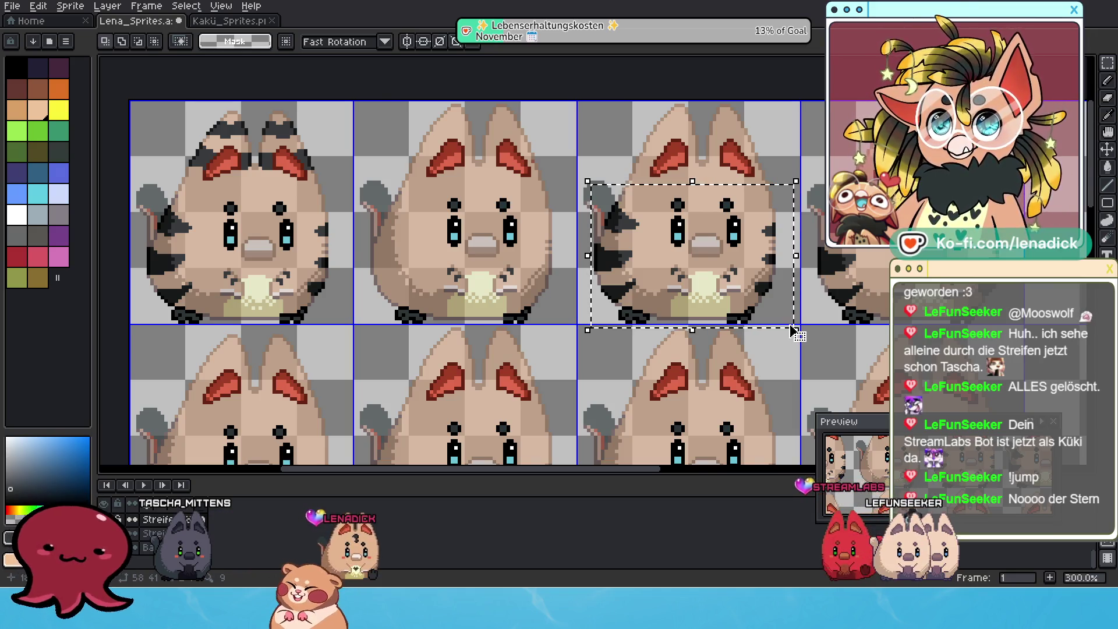
Copy the third cat's body stripes onto the second cat, check the cel properties, then select the first cat's ears
drag(762, 186, 532, 182)
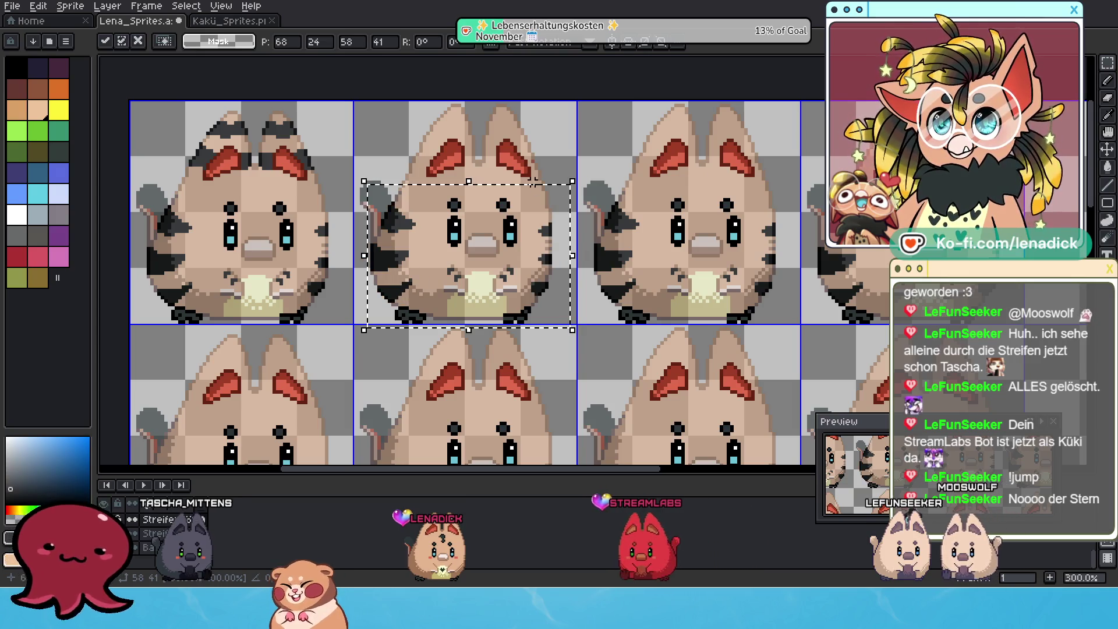
scroll(532, 181, down, 1)
scroll(536, 210, up, 1)
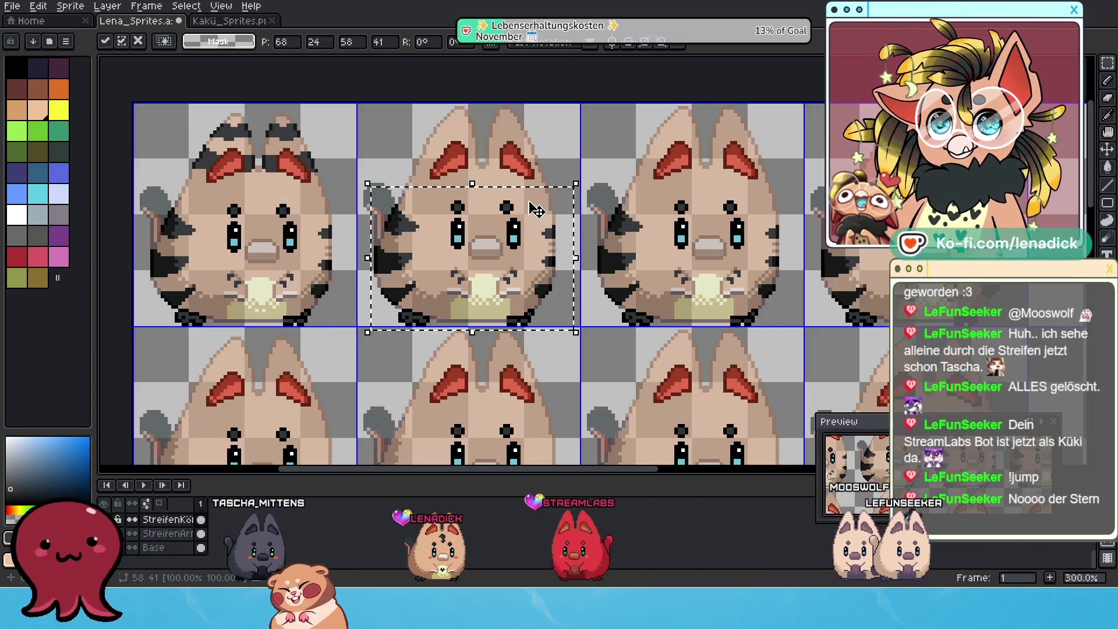
click(166, 536)
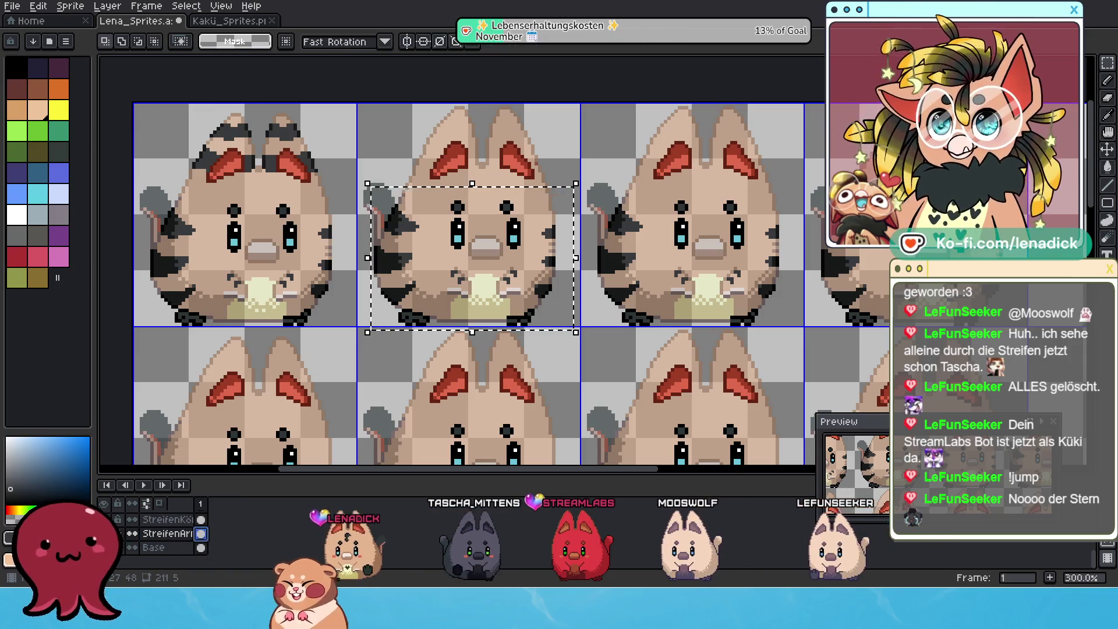
double_click(200, 532)
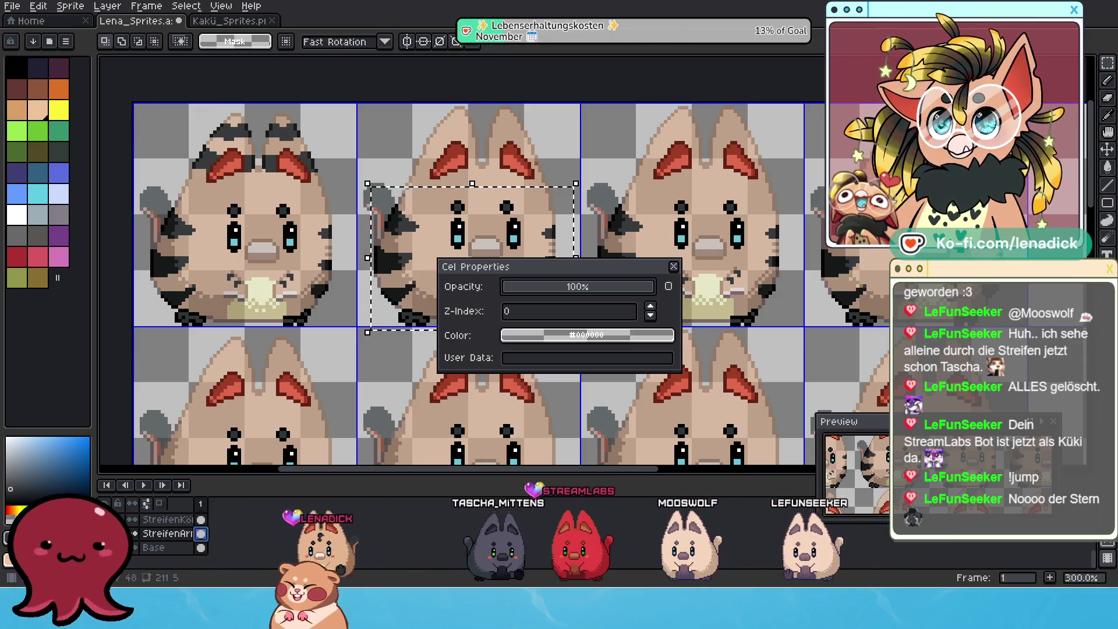
click(675, 269)
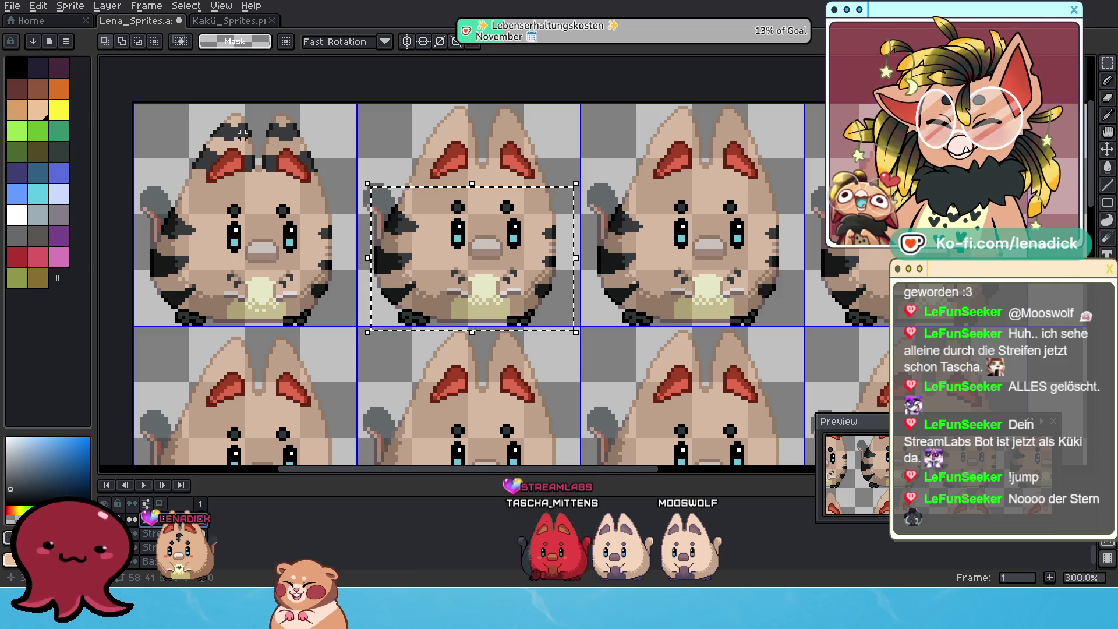
drag(170, 102, 346, 203)
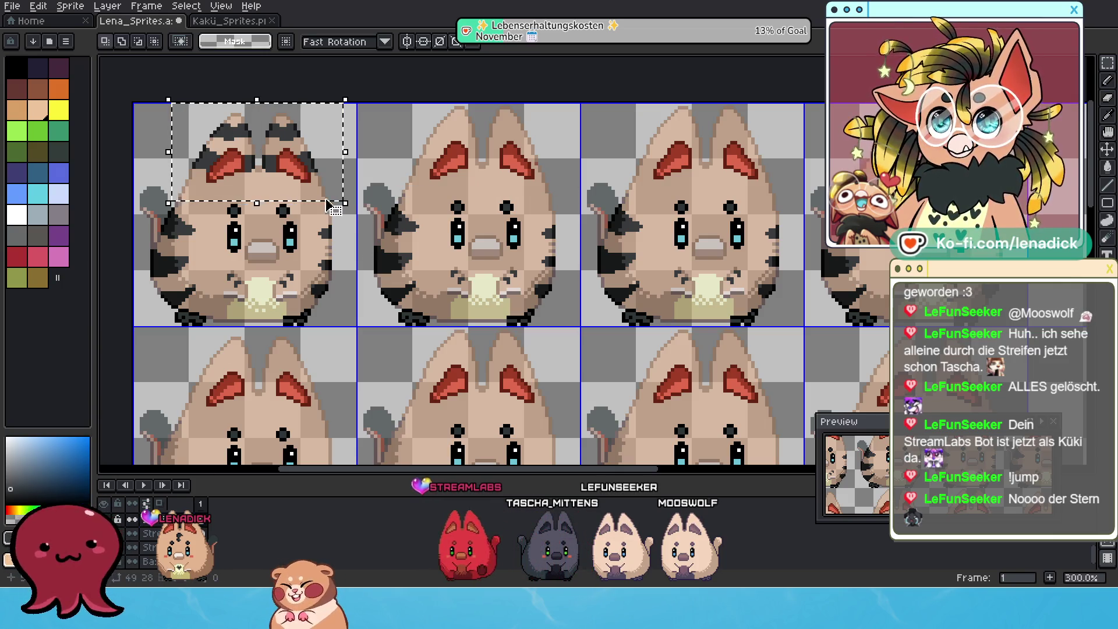
Copy the first cat's ear stripes onto the later frames and nudge them to pixel alignment
click(306, 131)
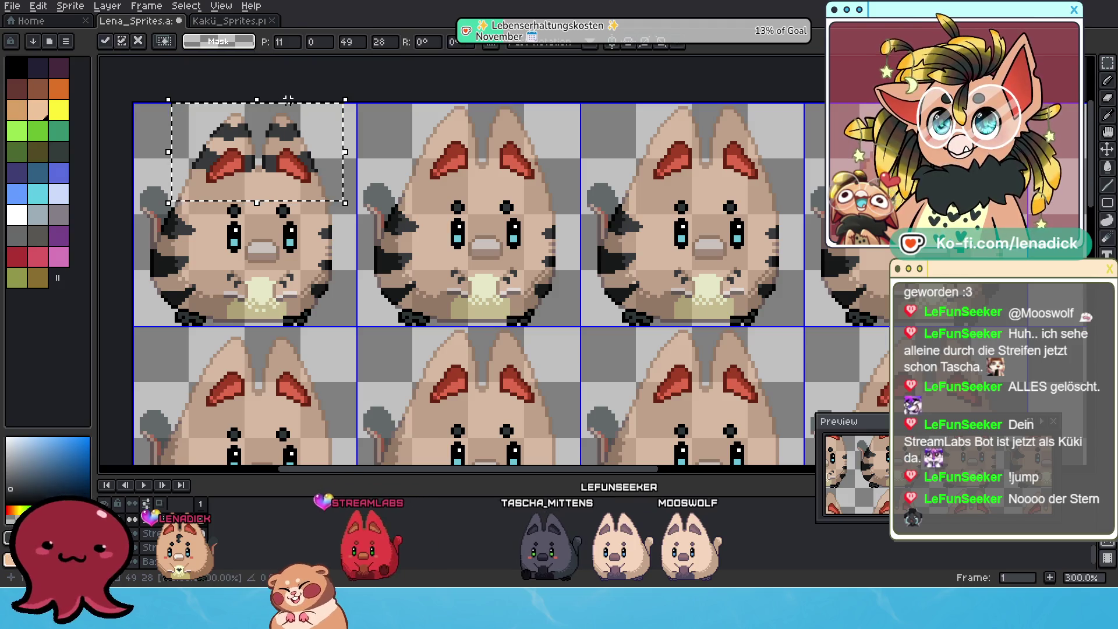
mouse_move(293, 114)
mouse_down()
mouse_move(519, 136)
mouse_move(963, 135)
mouse_up()
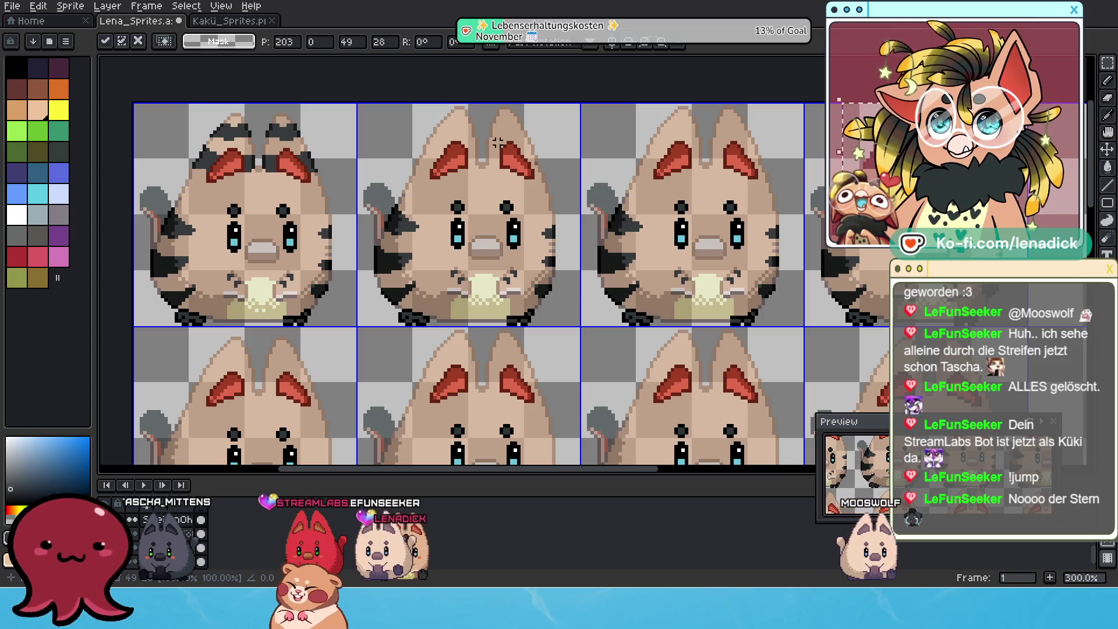
drag(151, 106, 339, 192)
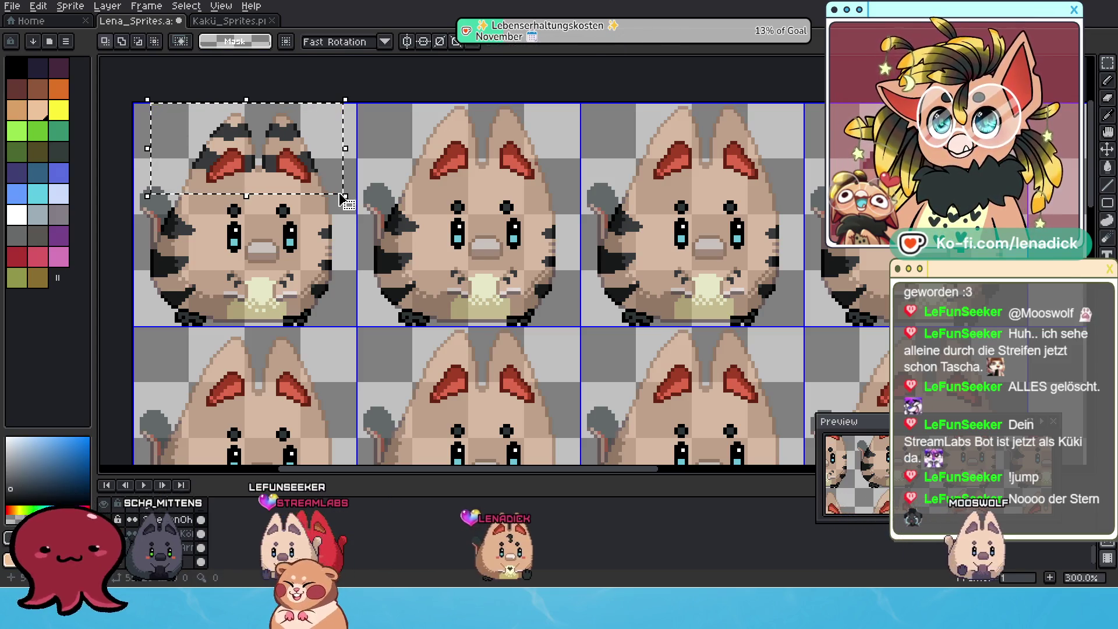
click(293, 112)
drag(293, 113, 516, 121)
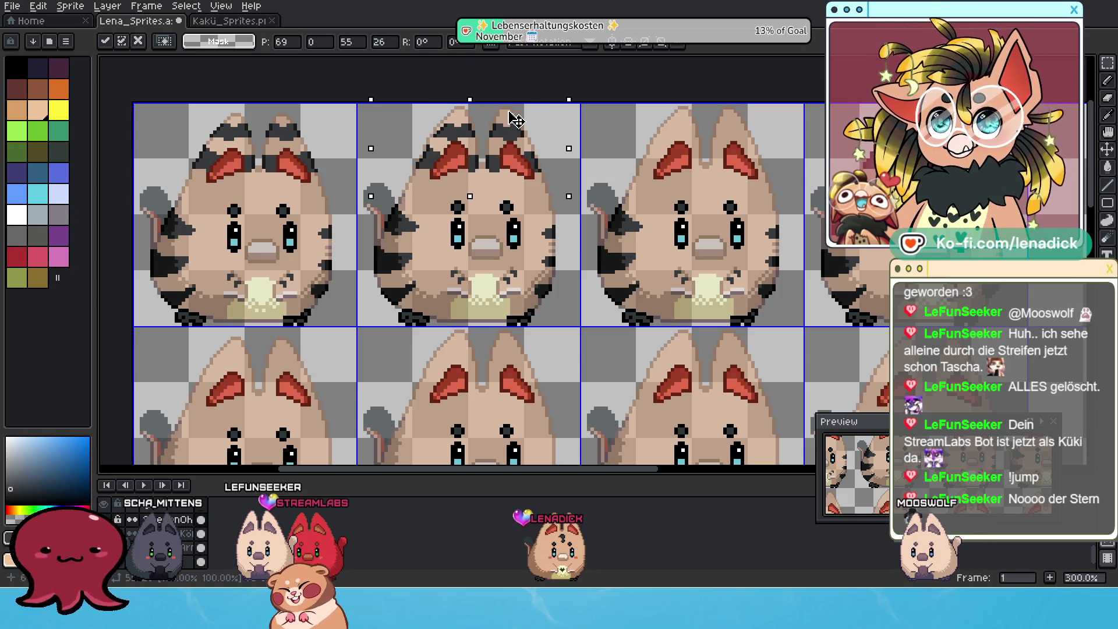
key(Up)
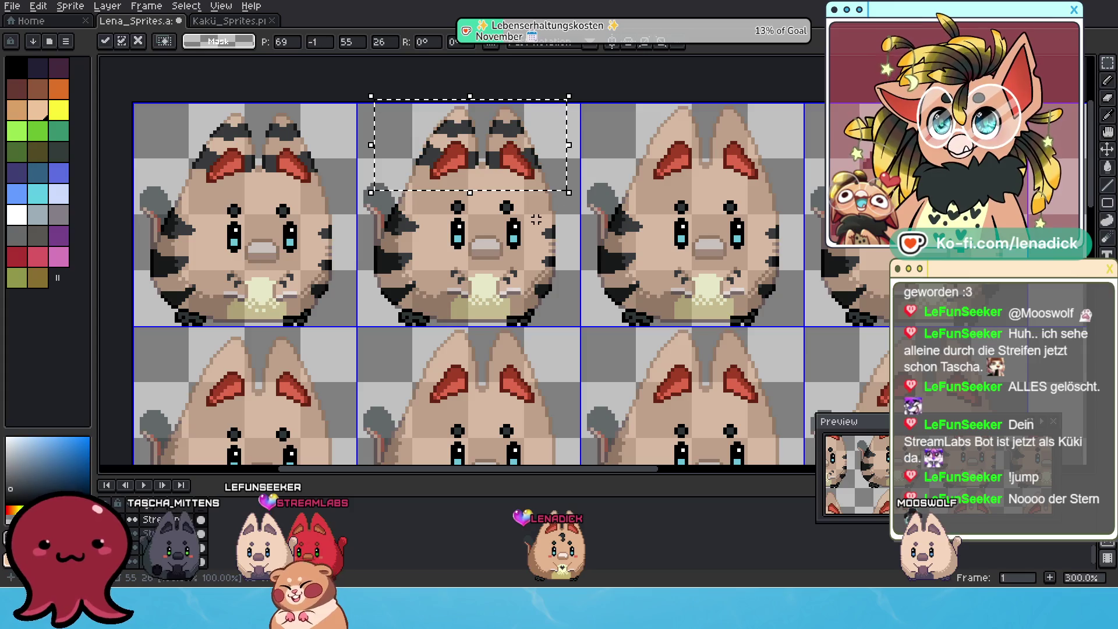
key(Up)
key(Down)
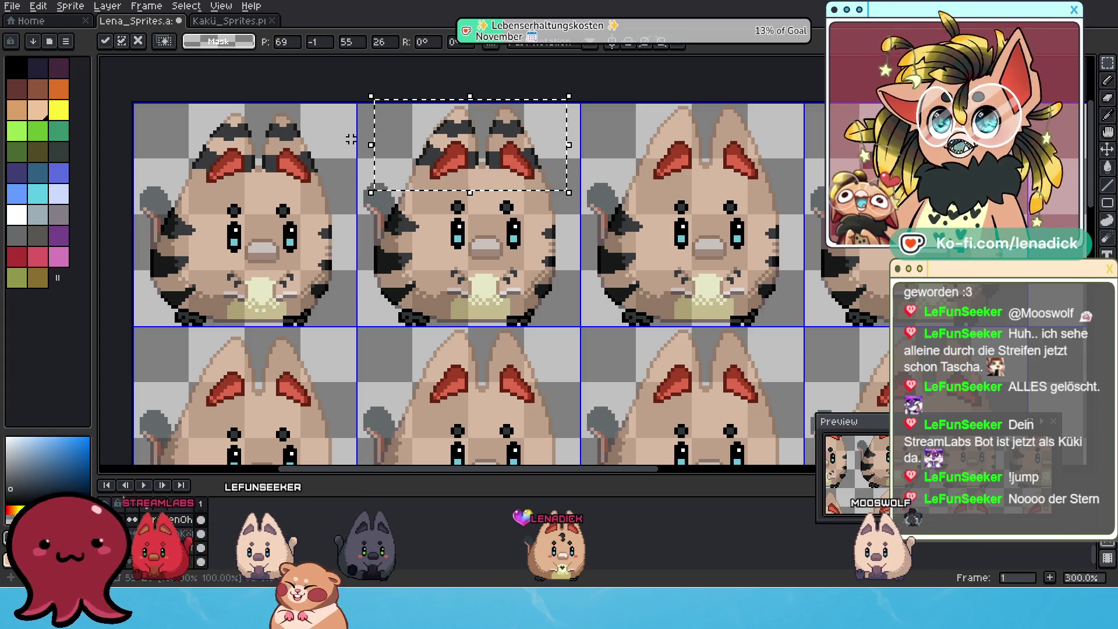
Settle the ear stripes and pick up the second cat's striped ears for the next copy
drag(420, 98, 548, 143)
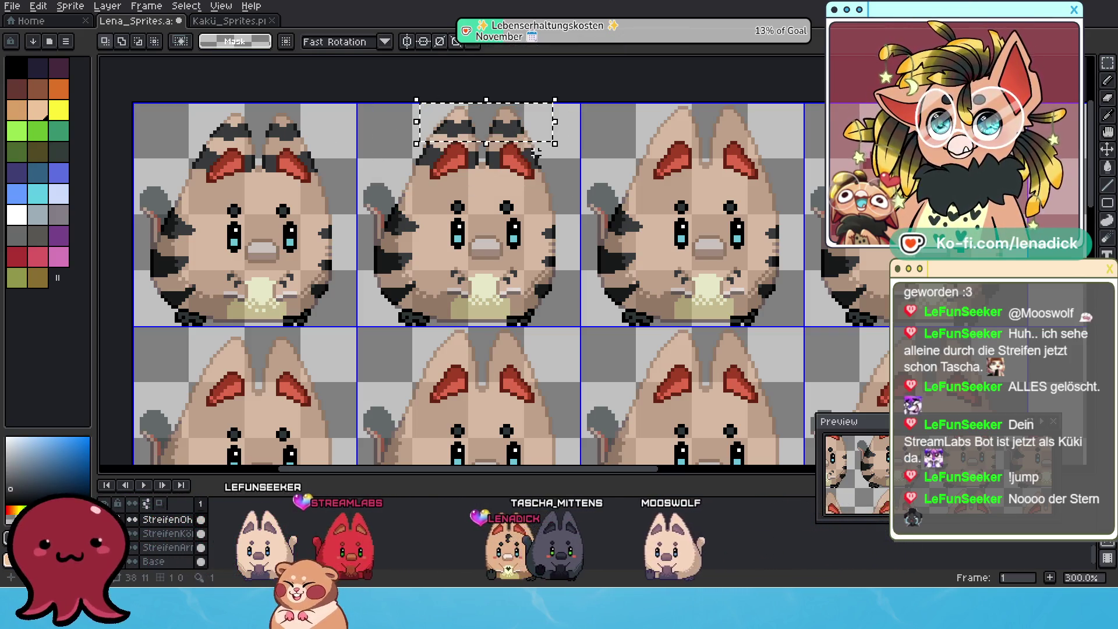
key(ctrl+t)
click(399, 104)
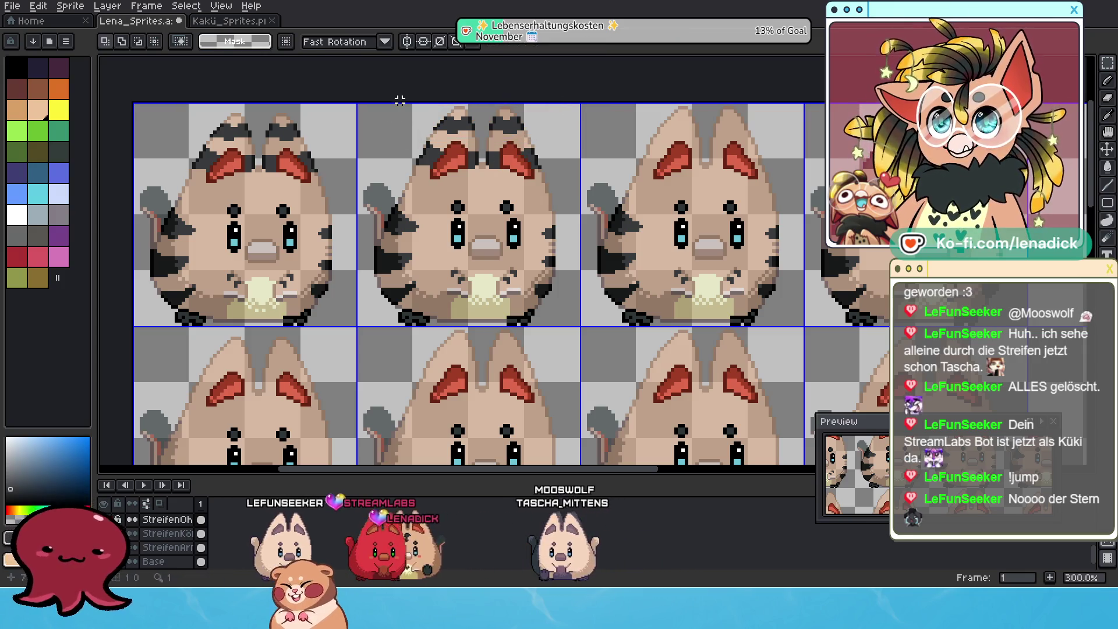
drag(581, 200, 579, 203)
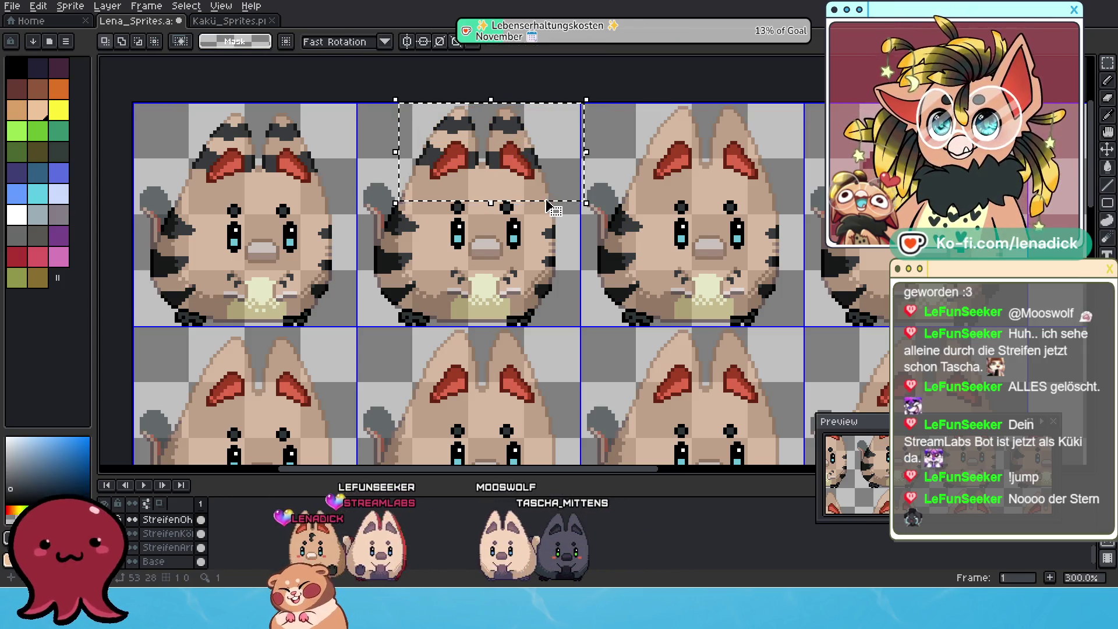
key(ctrl+t)
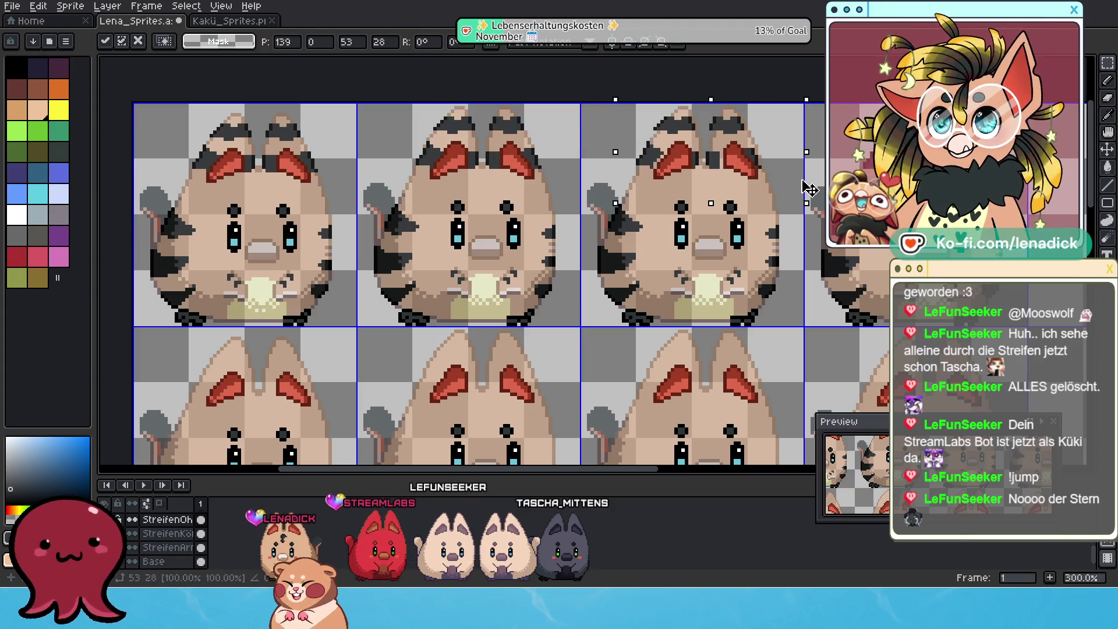
scroll(773, 180, down, 2)
scroll(797, 272, down, 1)
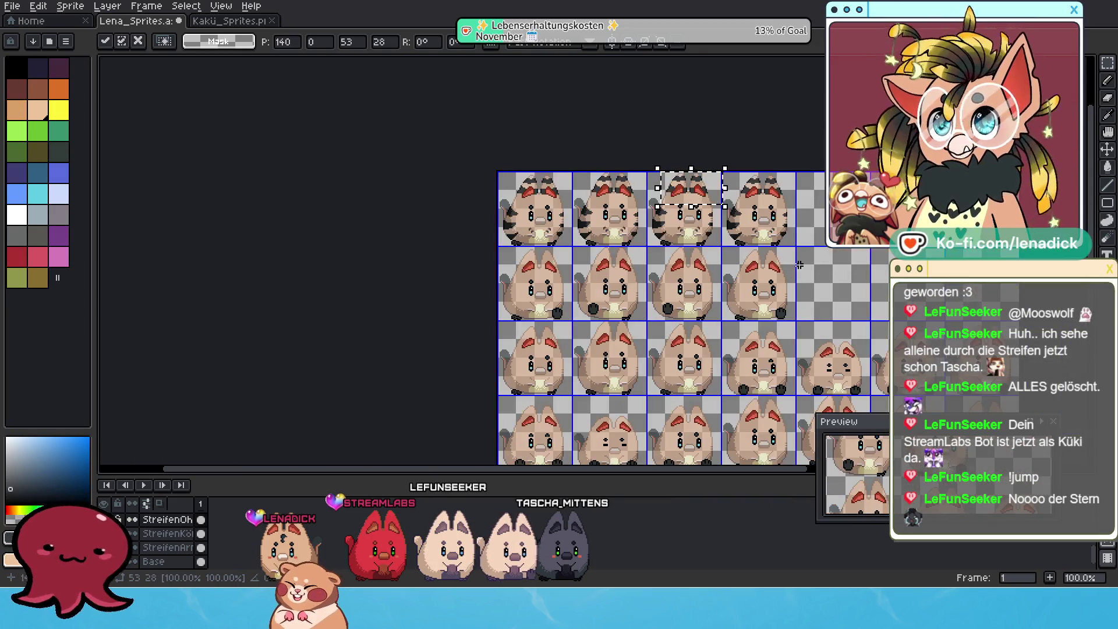
scroll(769, 156, up, 2)
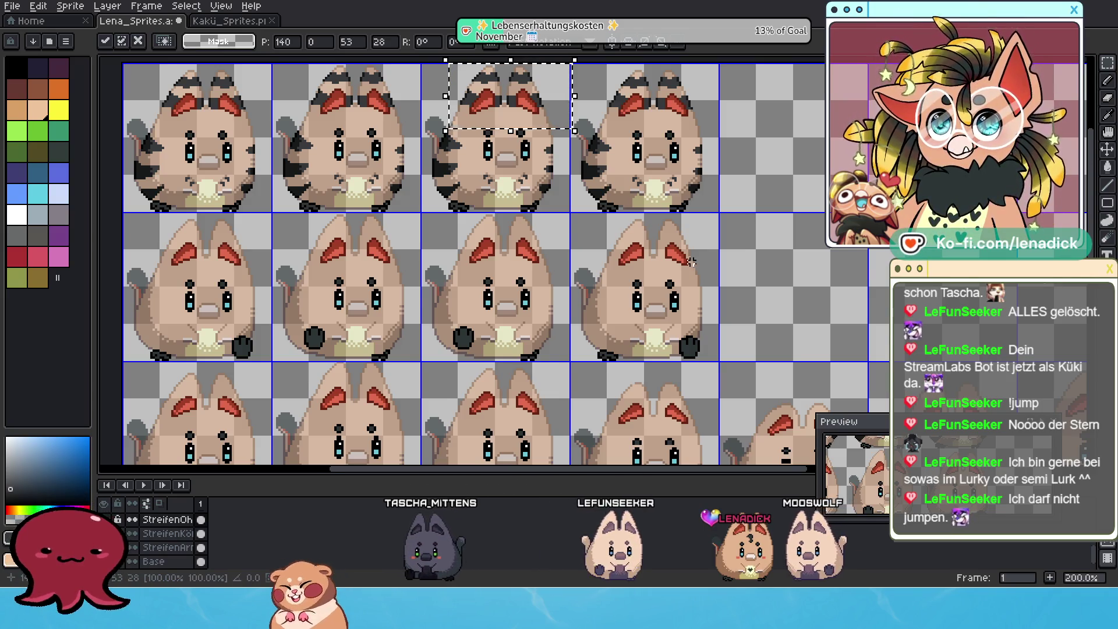
scroll(560, 259, down, 1)
scroll(559, 259, up, 1)
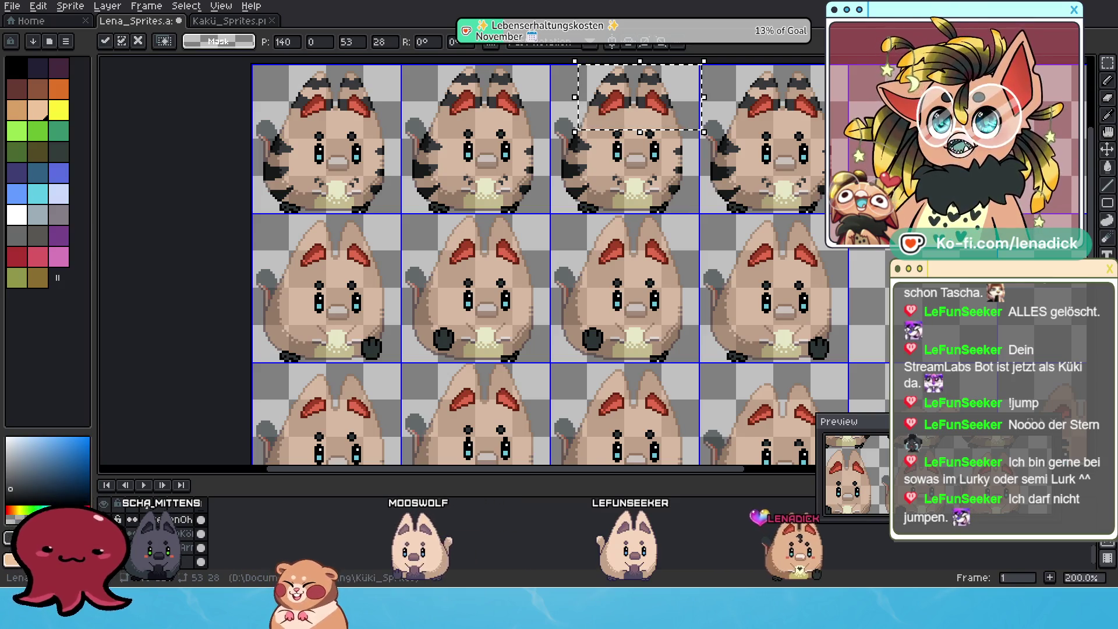
scroll(591, 336, down, 1)
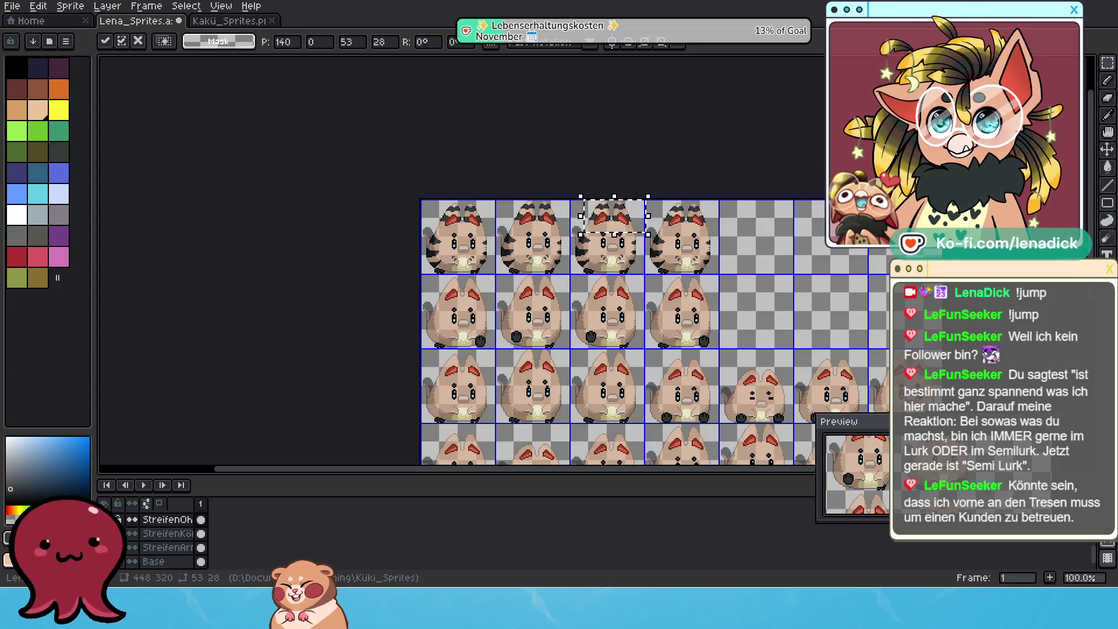
scroll(656, 278, up, 1)
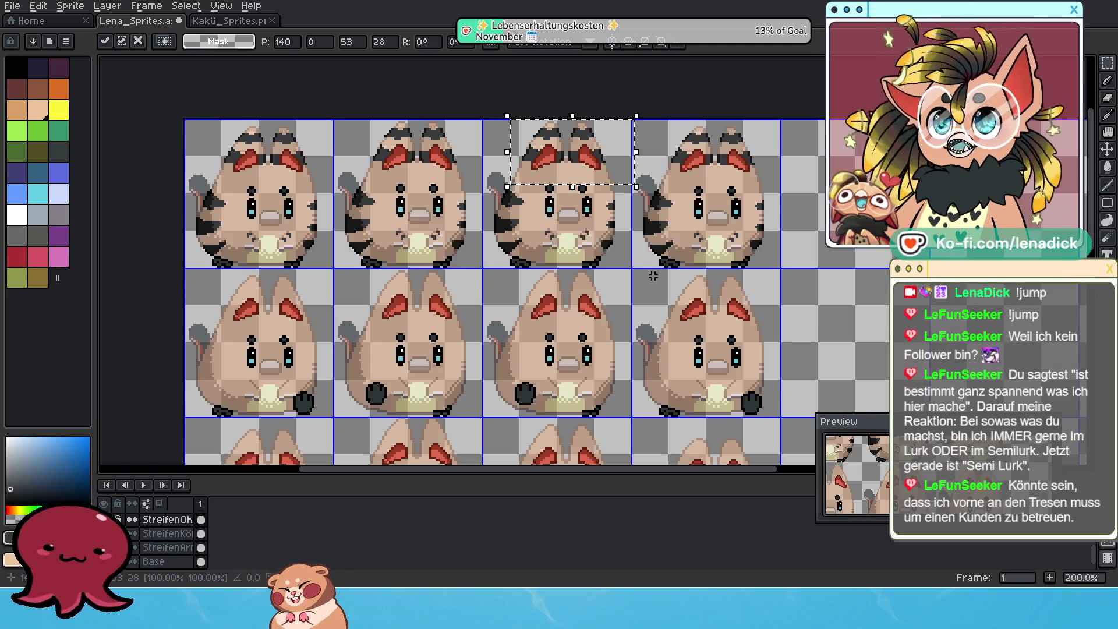
scroll(605, 272, down, 1)
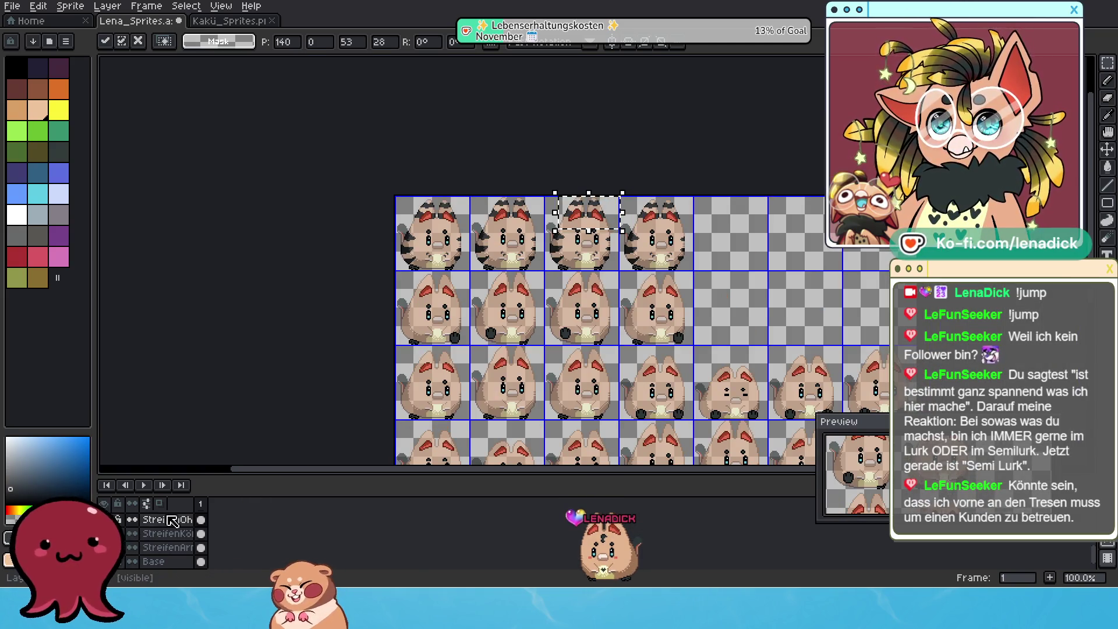
Copy the whole top row's ear stripes down onto the second row's four cats, nudged up to fit
key(Return)
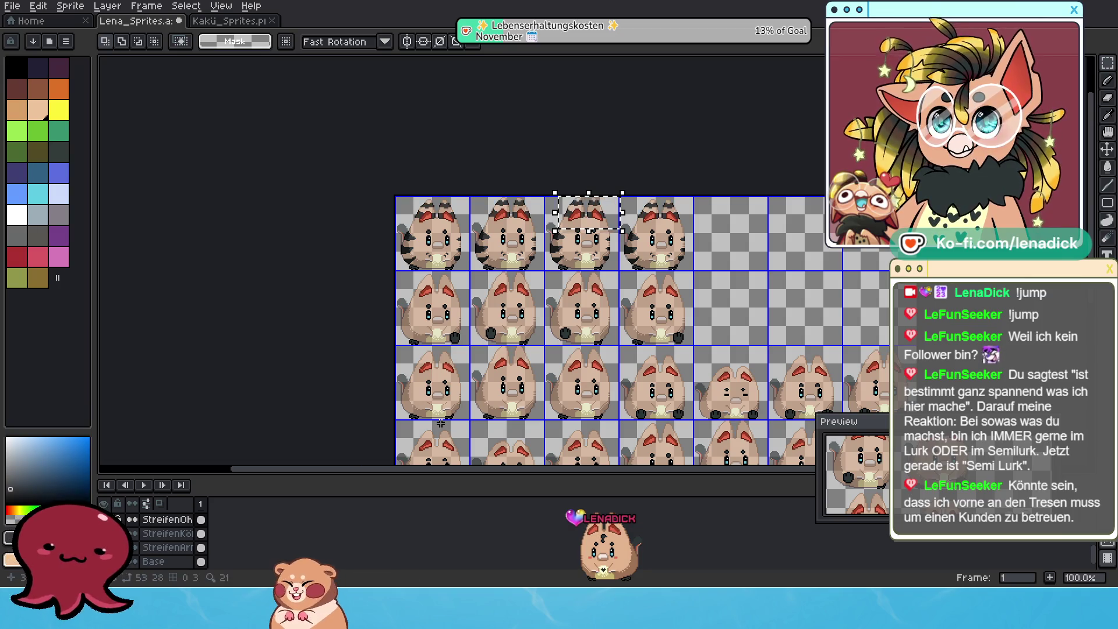
drag(538, 201, 503, 144)
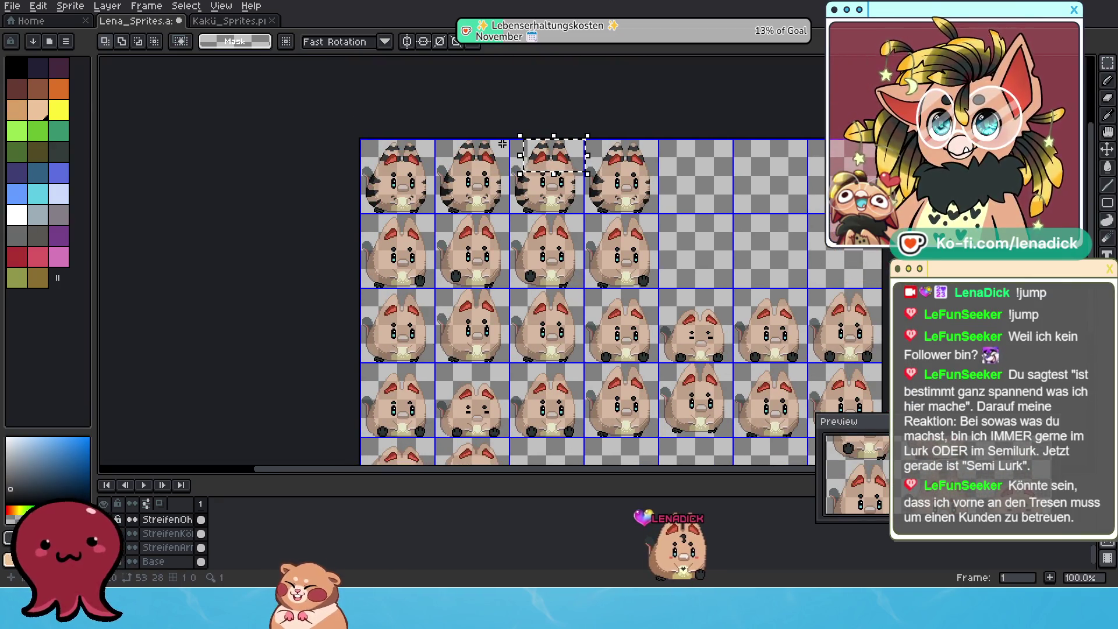
scroll(503, 145, up, 1)
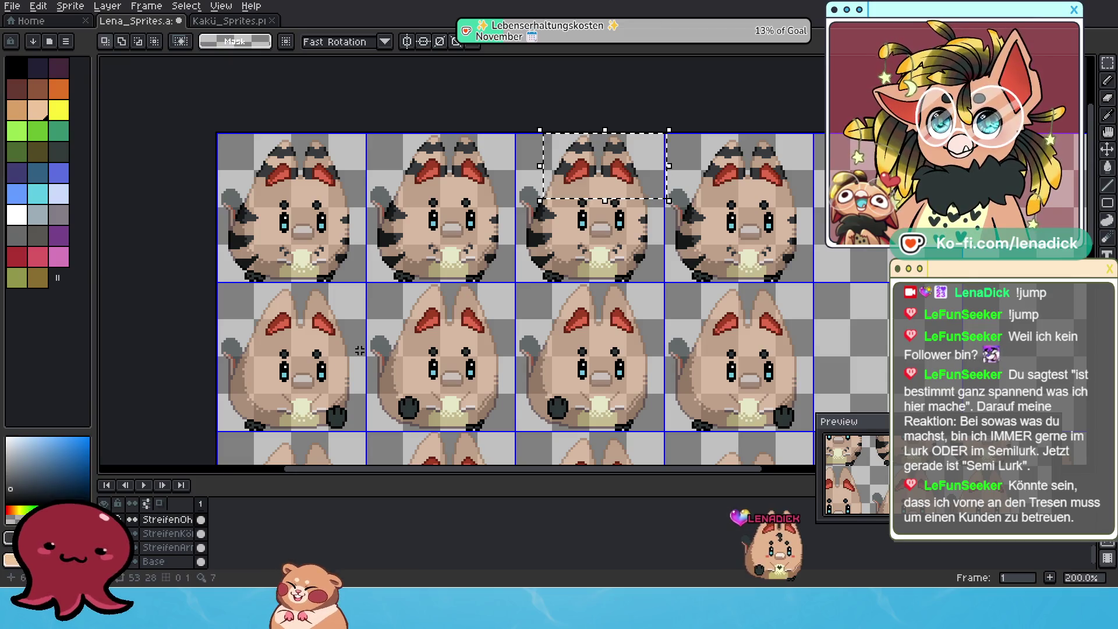
drag(217, 133, 825, 224)
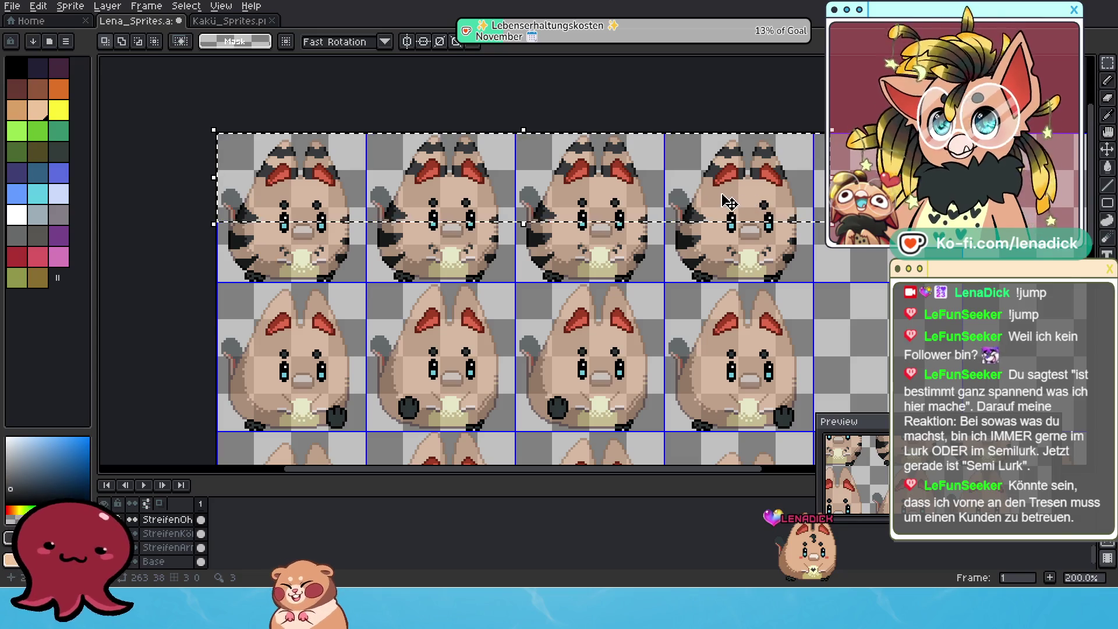
click(559, 145)
drag(560, 145, 553, 295)
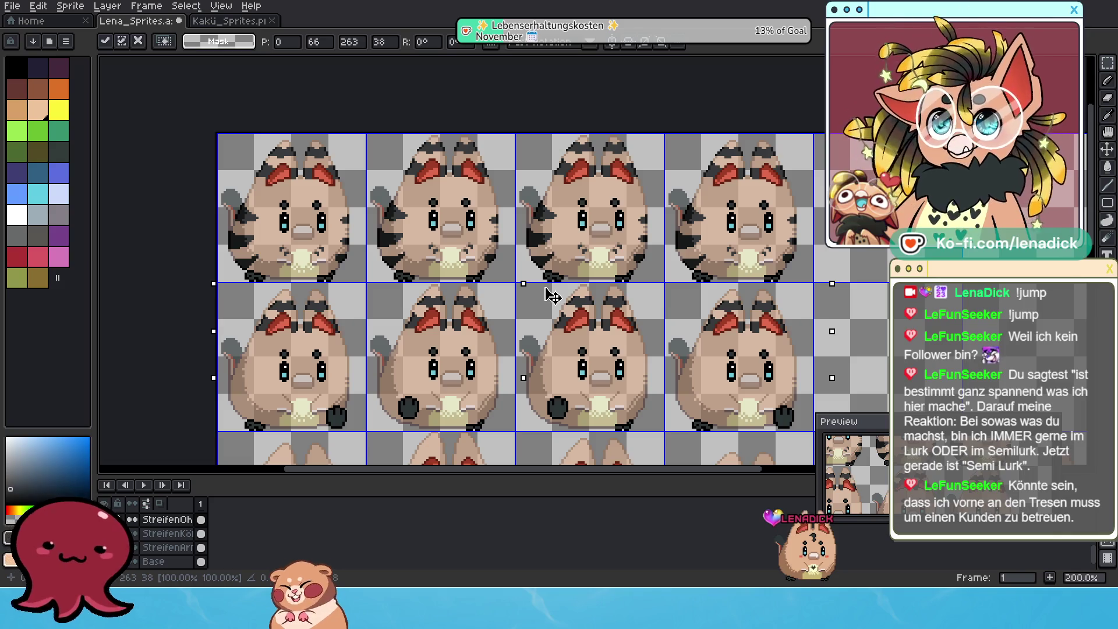
key(Up)
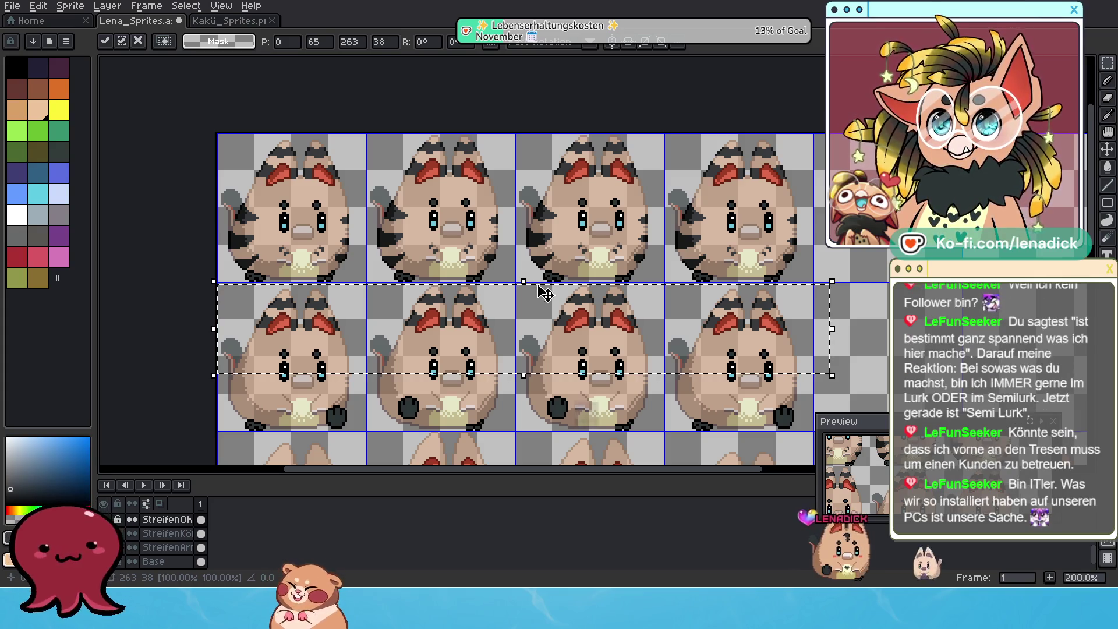
key(Return)
scroll(629, 348, up, 1)
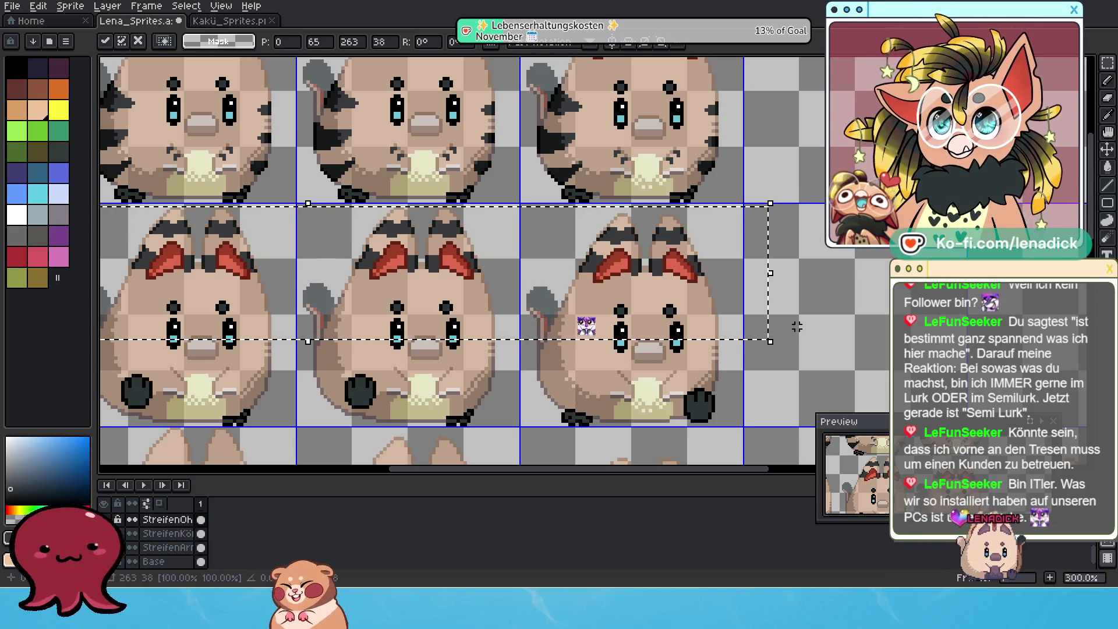
key(Up)
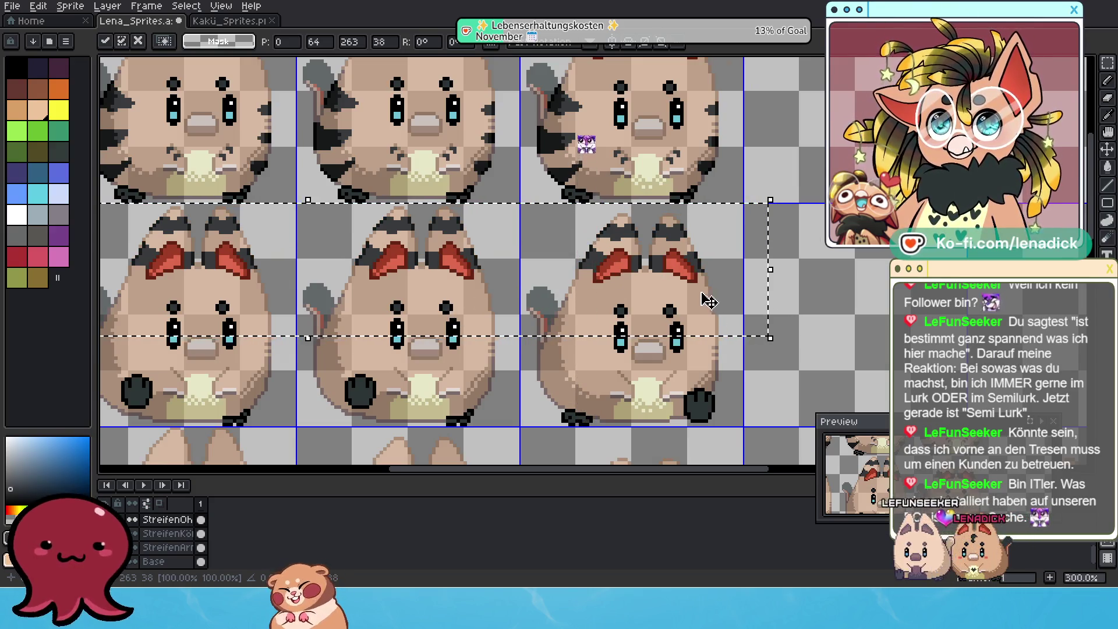
scroll(662, 314, up, 1)
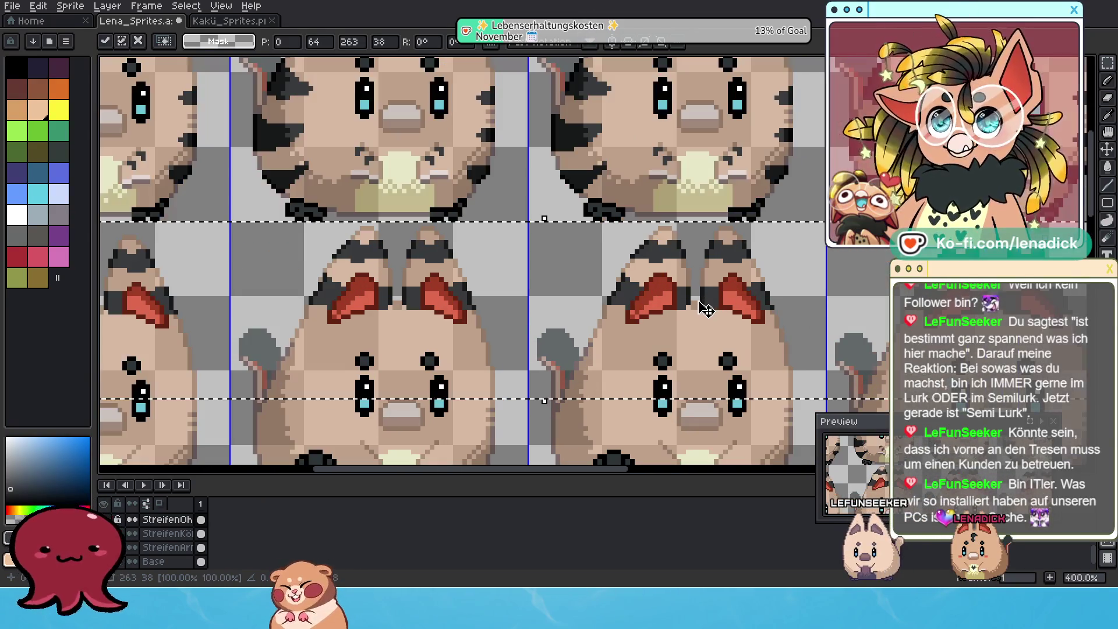
scroll(544, 350, left, 2)
scroll(524, 324, left, 2)
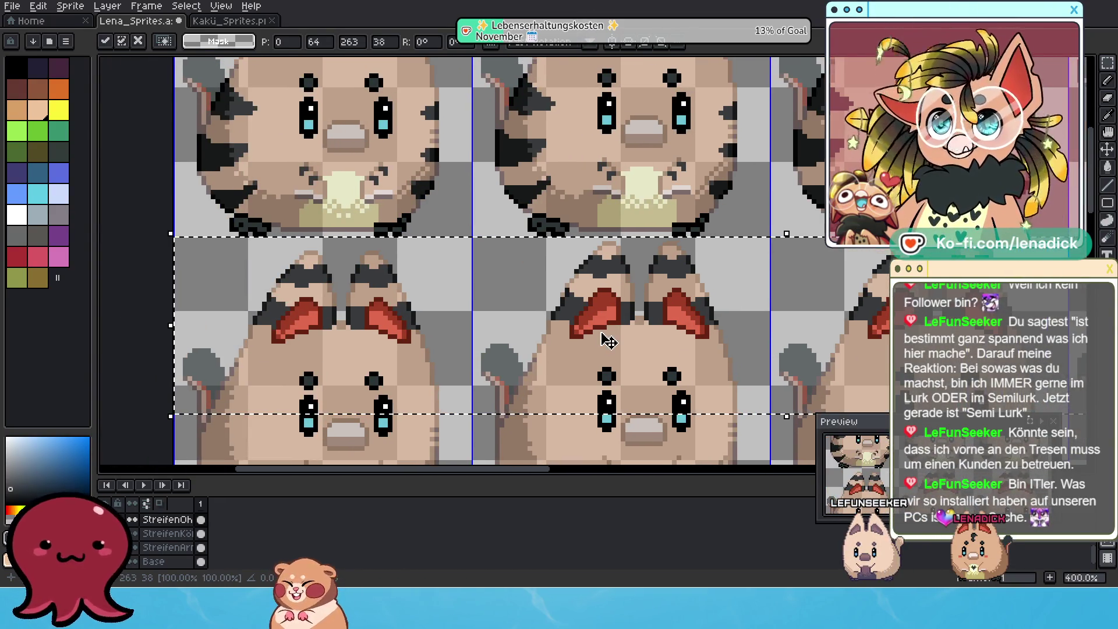
scroll(419, 328, left, 1)
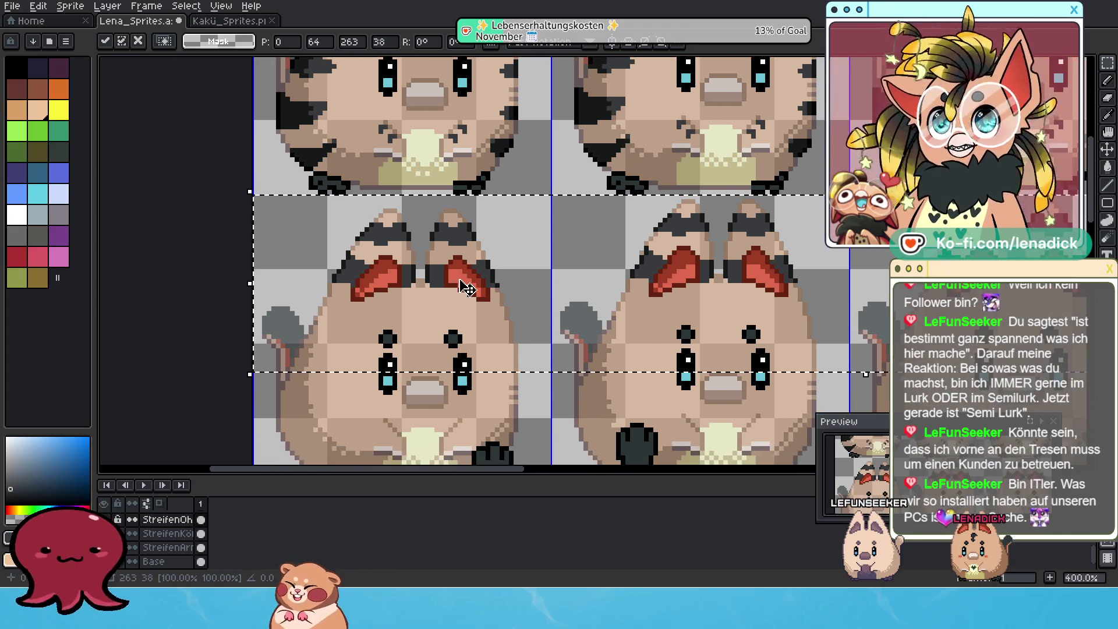
scroll(451, 284, down, 1)
scroll(450, 284, down, 1)
scroll(625, 346, down, 1)
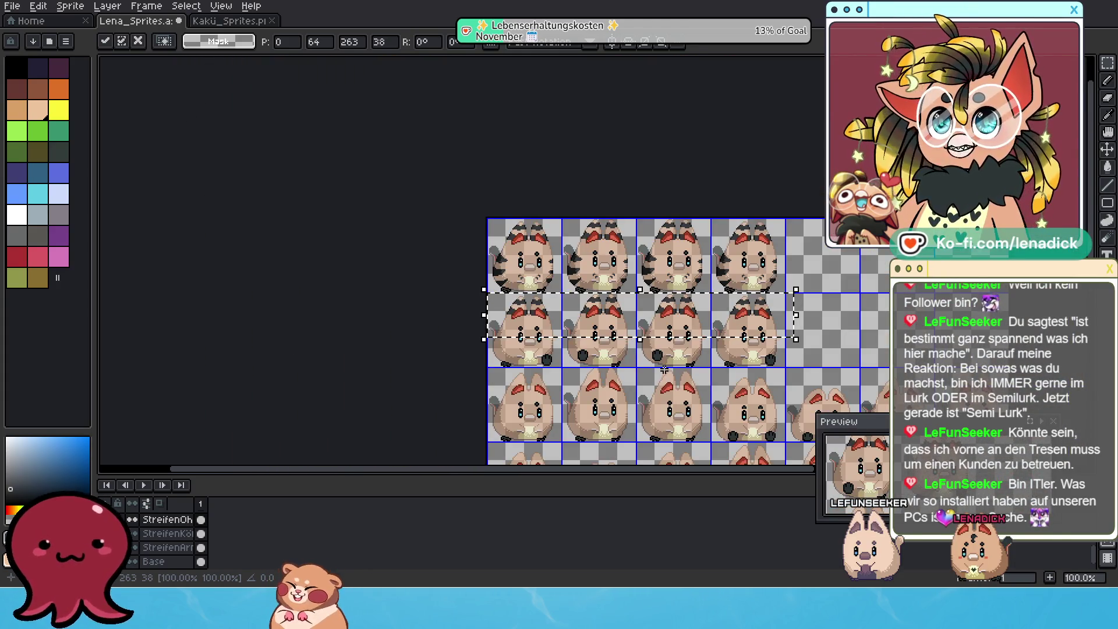
scroll(629, 350, up, 1)
scroll(577, 307, right, 2)
scroll(552, 291, down, 1)
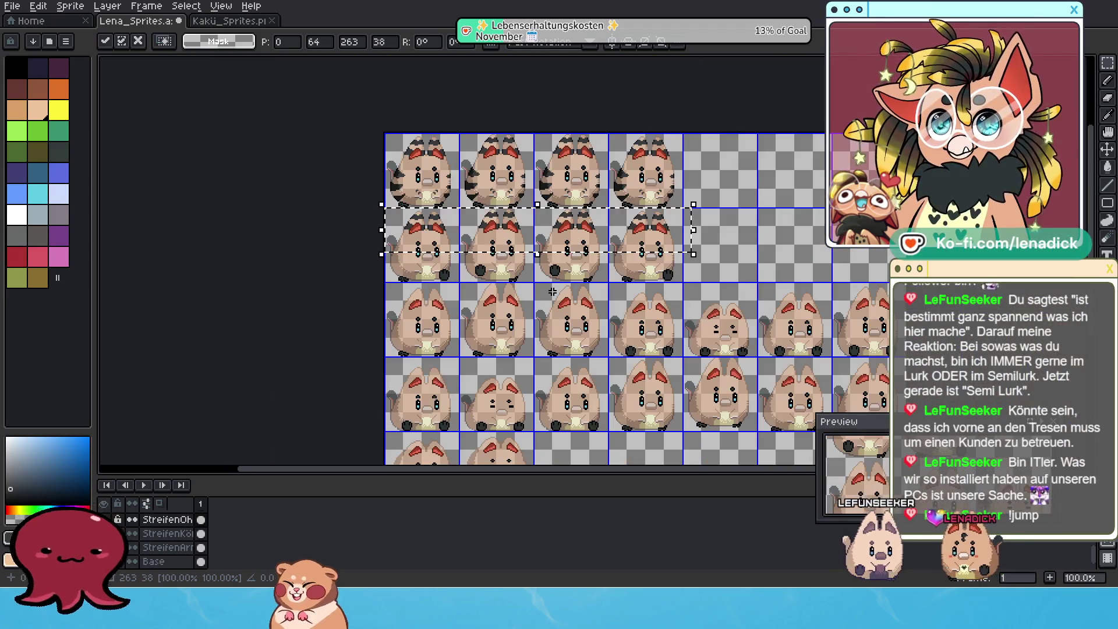
scroll(552, 291, up, 1)
drag(541, 309, 541, 384)
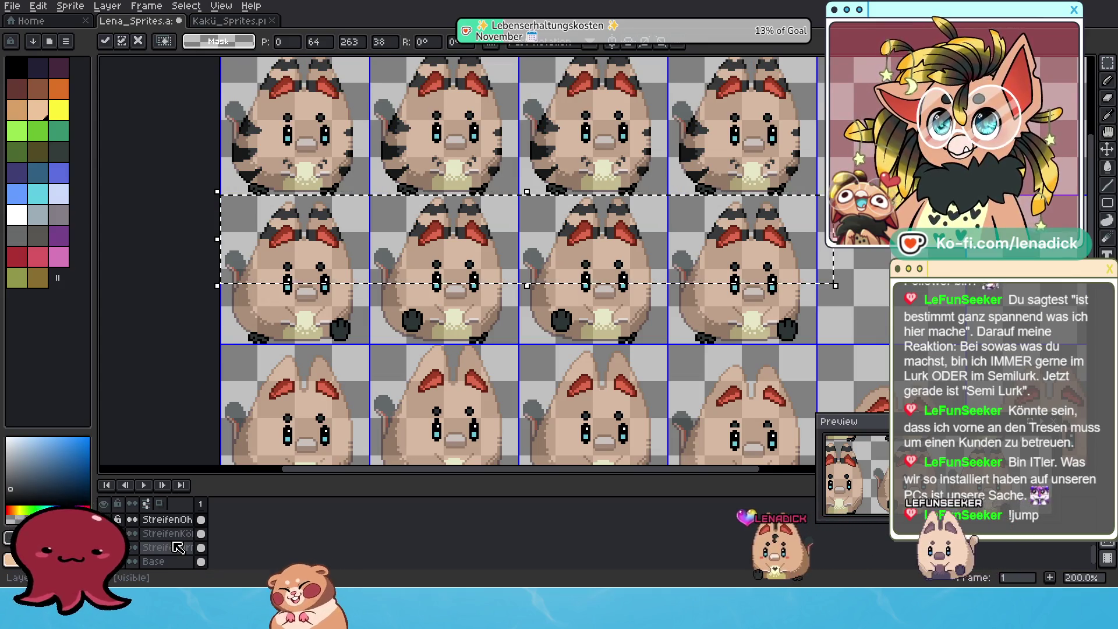
Duplicate the top row's body stripes (Ctrl+T) and drop the copy onto the second-row cats
click(200, 533)
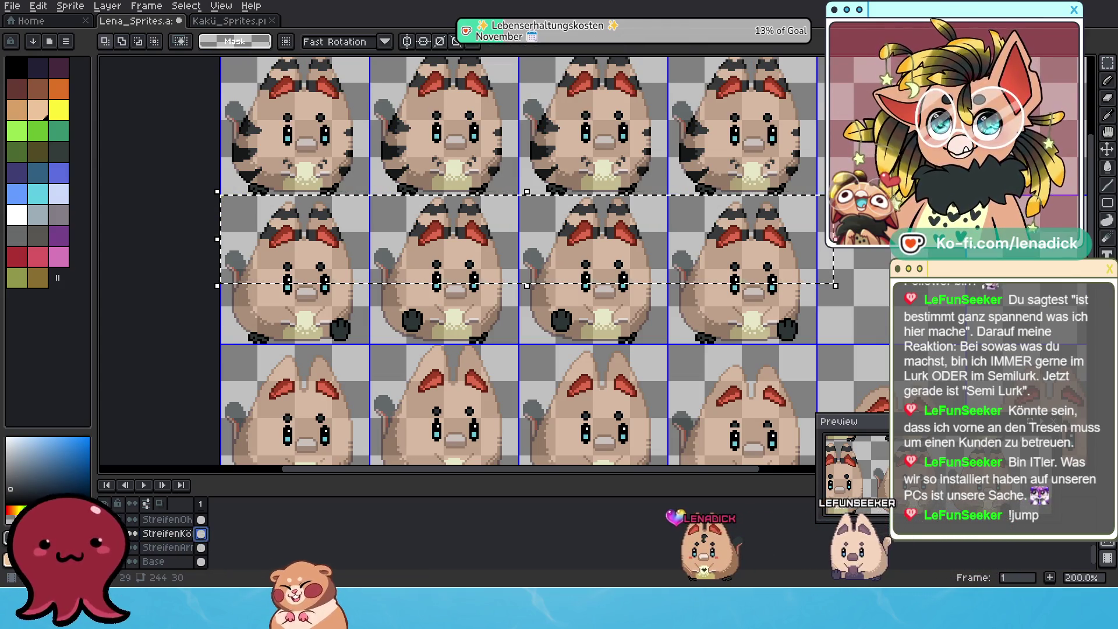
drag(448, 377, 432, 433)
drag(203, 163, 807, 272)
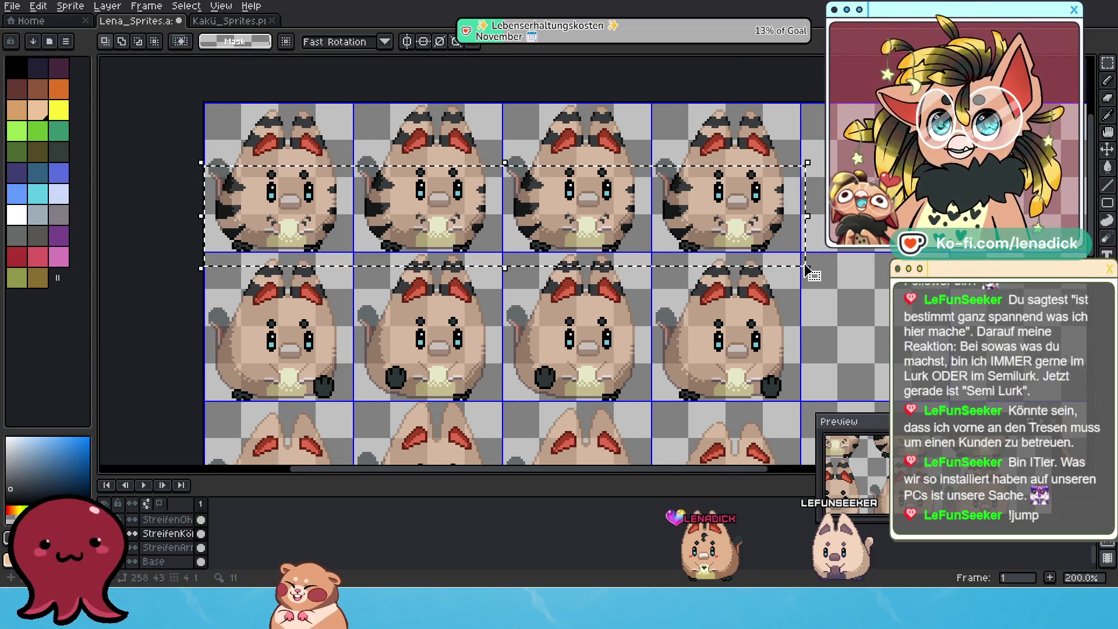
key(ctrl+t)
drag(625, 175, 642, 323)
scroll(707, 376, up, 1)
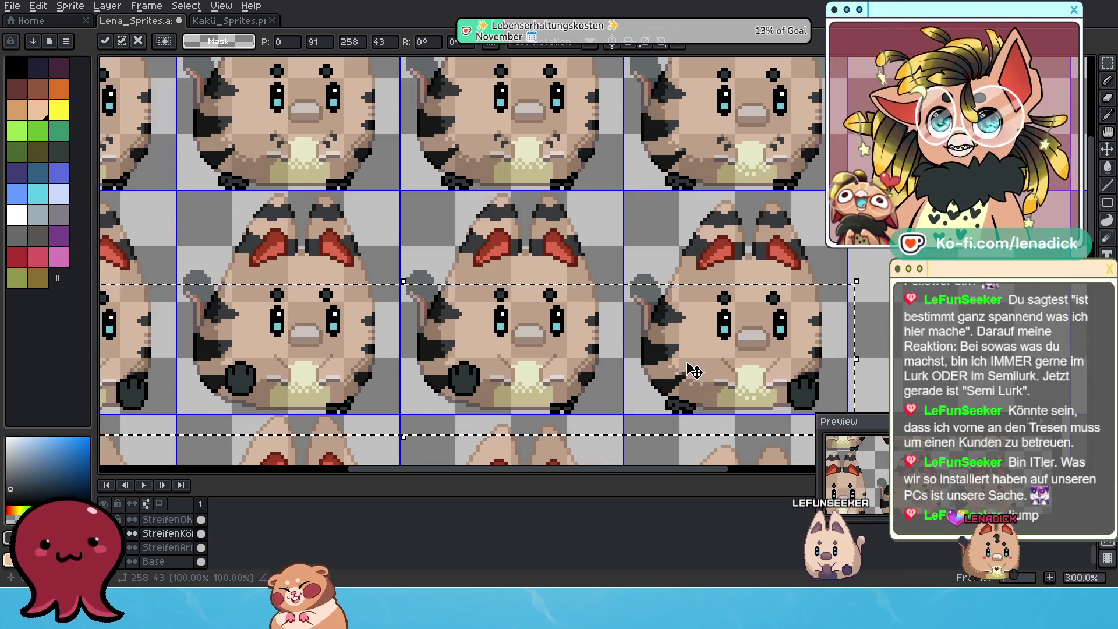
scroll(428, 333, down, 1)
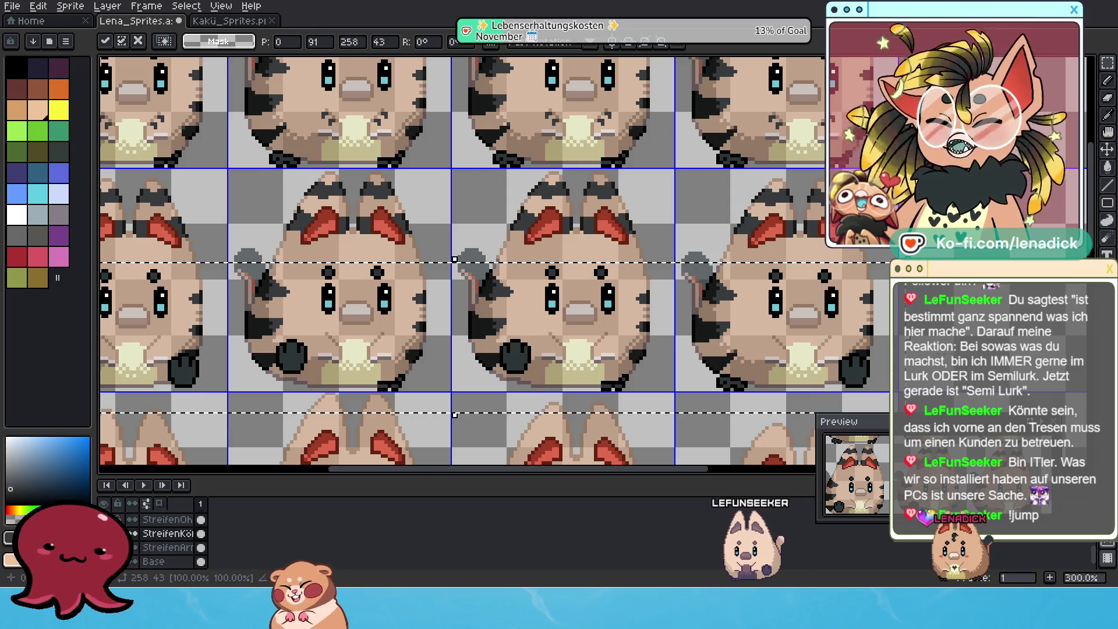
scroll(665, 330, up, 1)
scroll(681, 331, up, 2)
scroll(682, 330, up, 1)
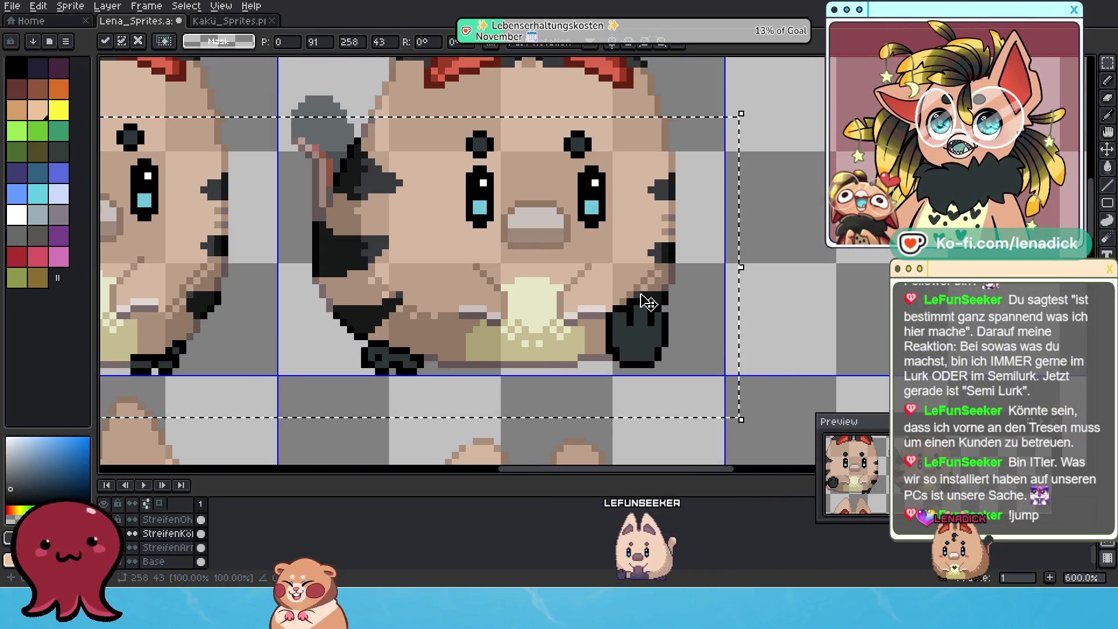
scroll(661, 307, down, 1)
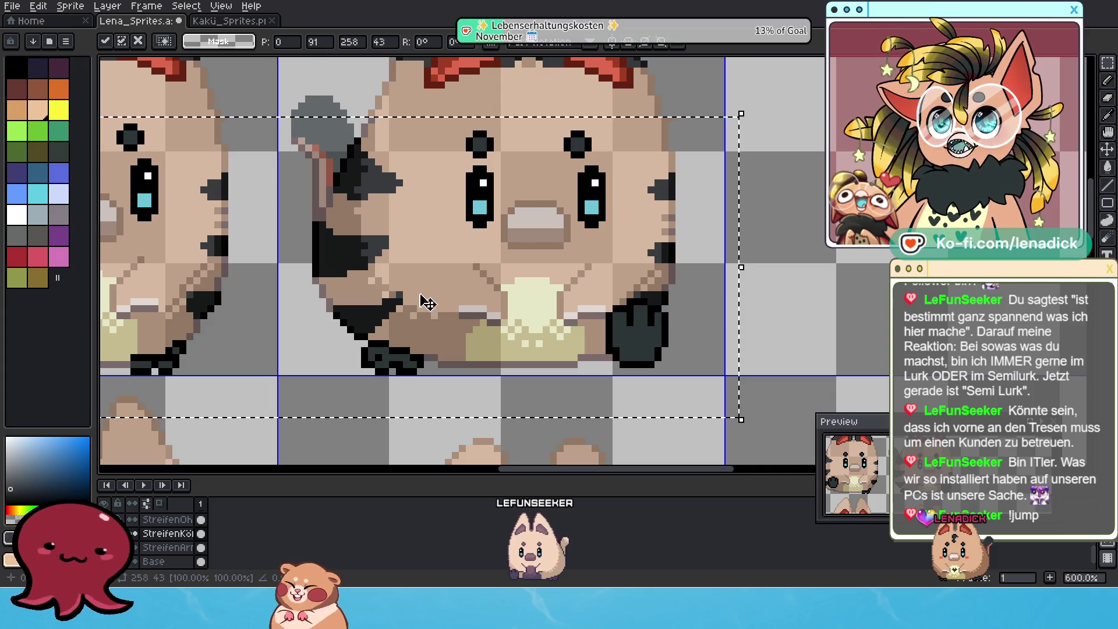
scroll(674, 342, left, 3)
scroll(568, 375, down, 2)
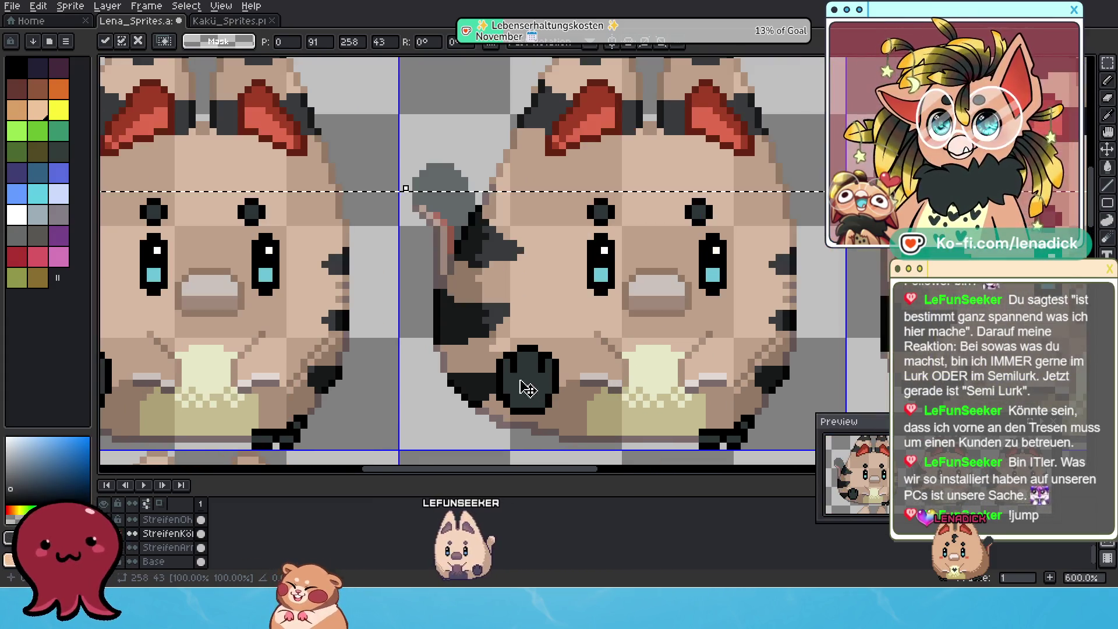
scroll(729, 335, up, 1)
scroll(730, 335, down, 1)
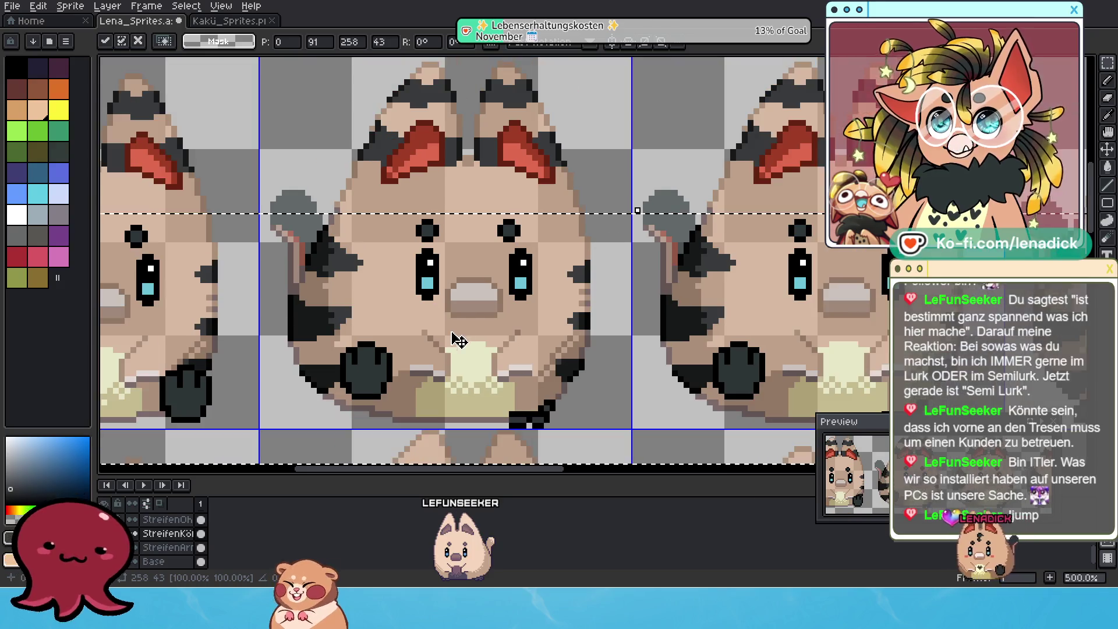
scroll(452, 342, up, 2)
scroll(647, 376, left, 3)
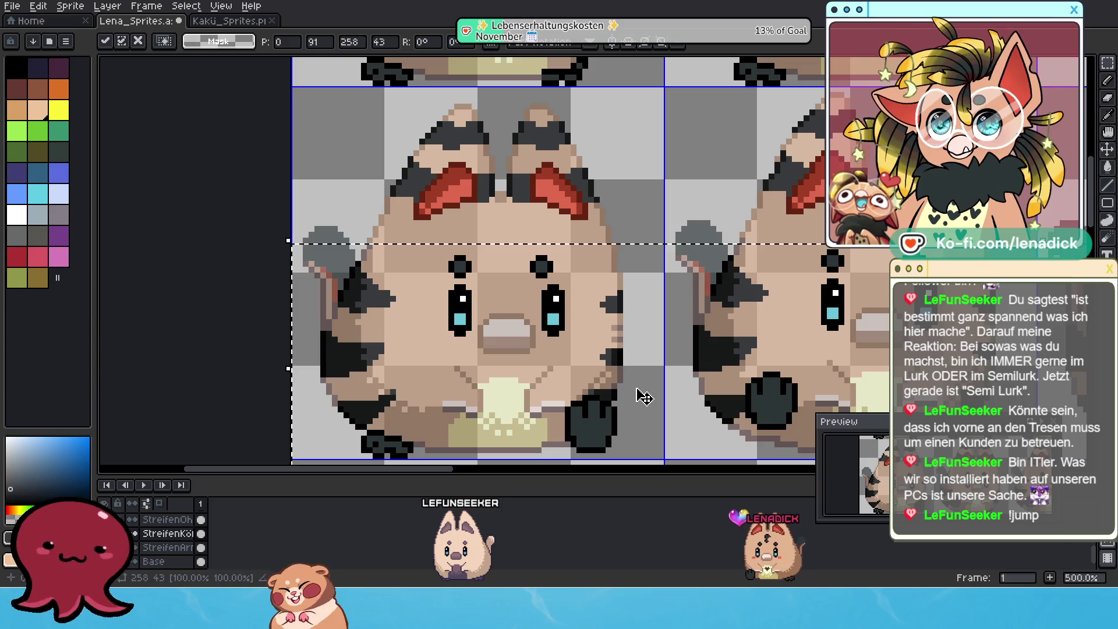
scroll(638, 397, down, 1)
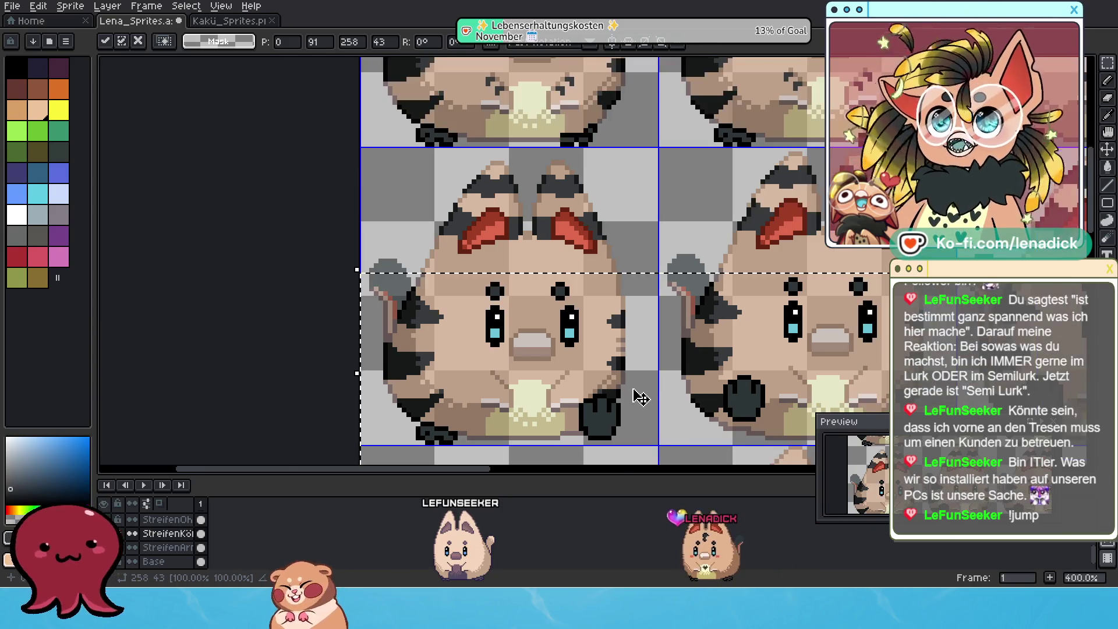
scroll(631, 401, down, 2)
scroll(674, 412, up, 1)
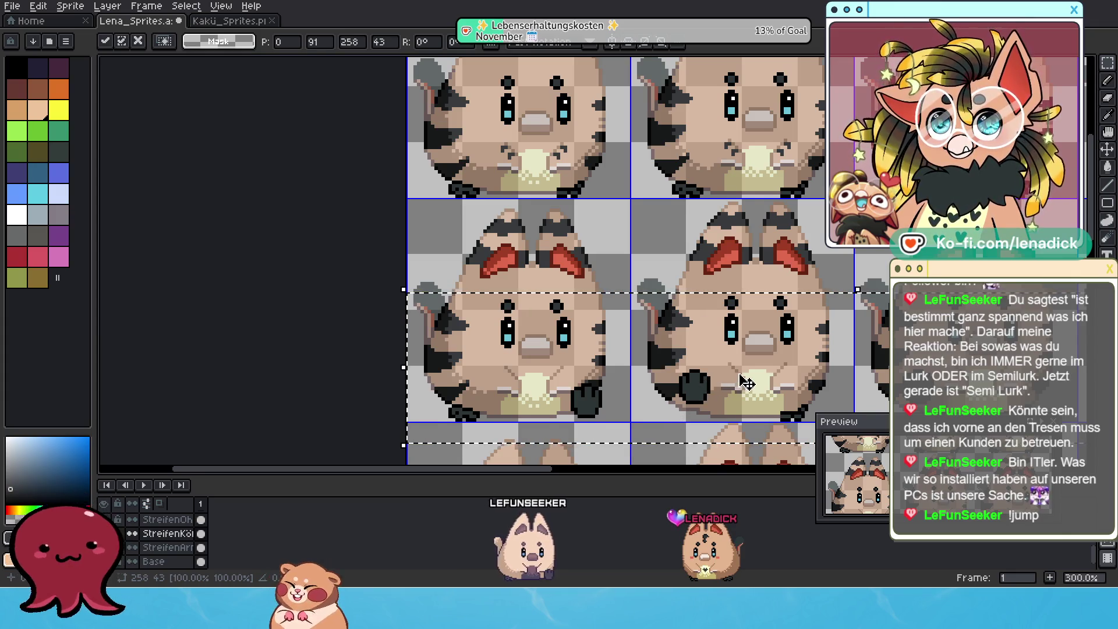
scroll(629, 376, down, 1)
scroll(594, 350, up, 1)
scroll(545, 320, up, 1)
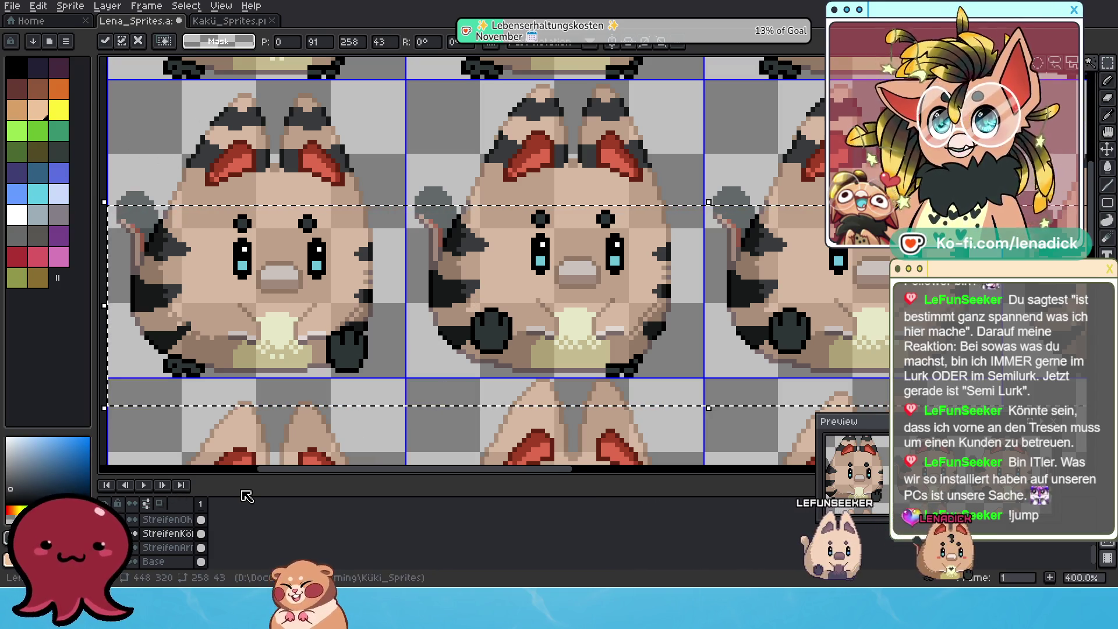
click(186, 5)
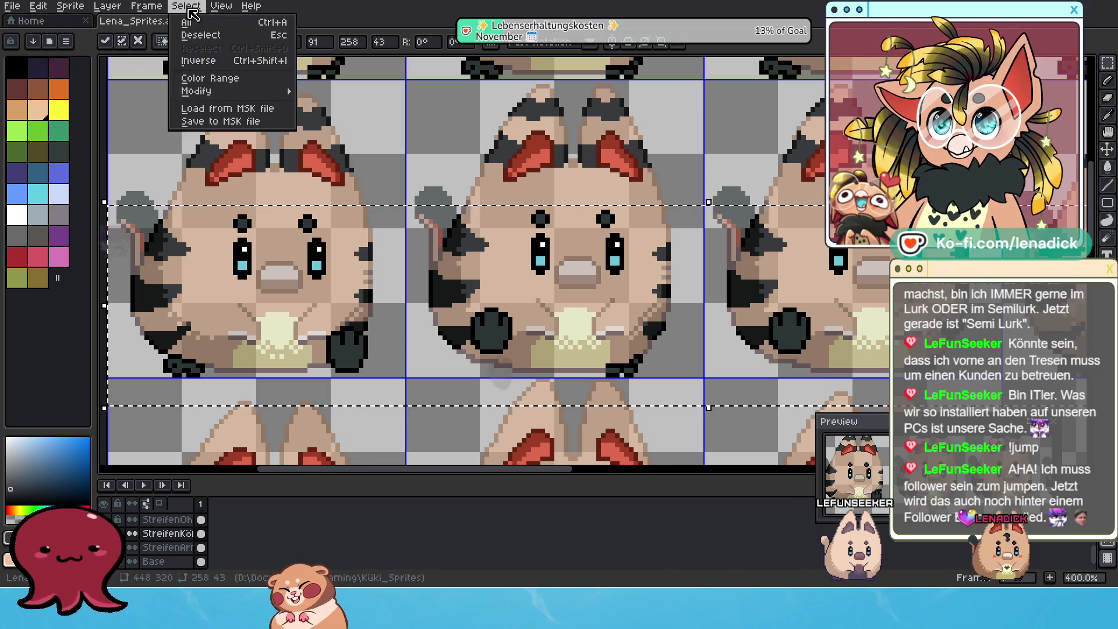
click(196, 36)
scroll(307, 303, up, 1)
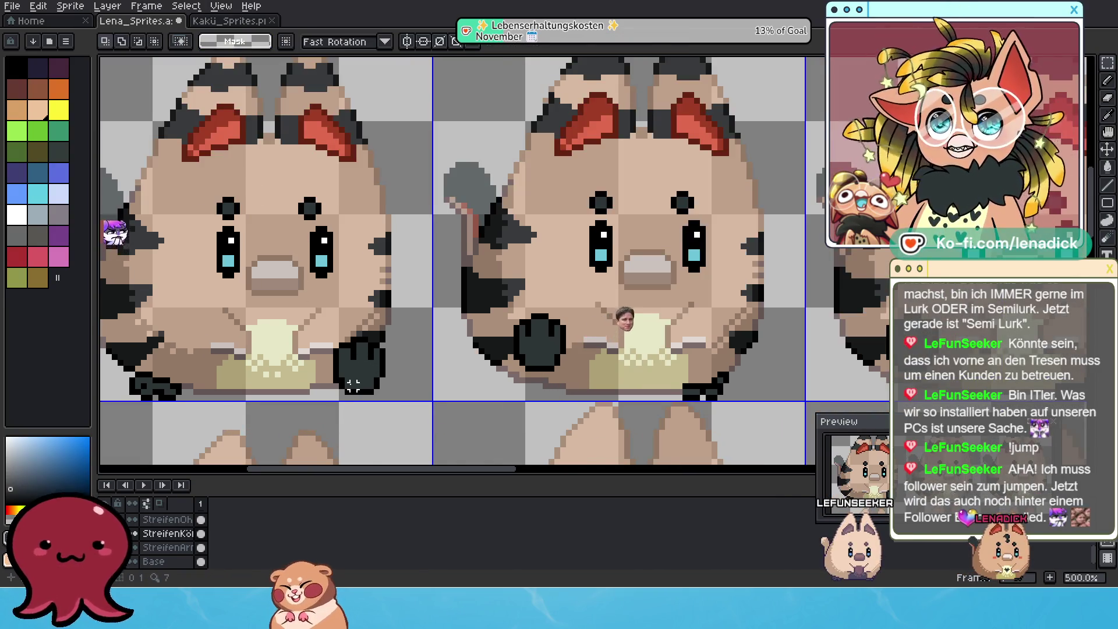
scroll(353, 384, up, 2)
scroll(173, 559, up, 2)
scroll(164, 536, up, 1)
click(162, 536)
right_click(164, 541)
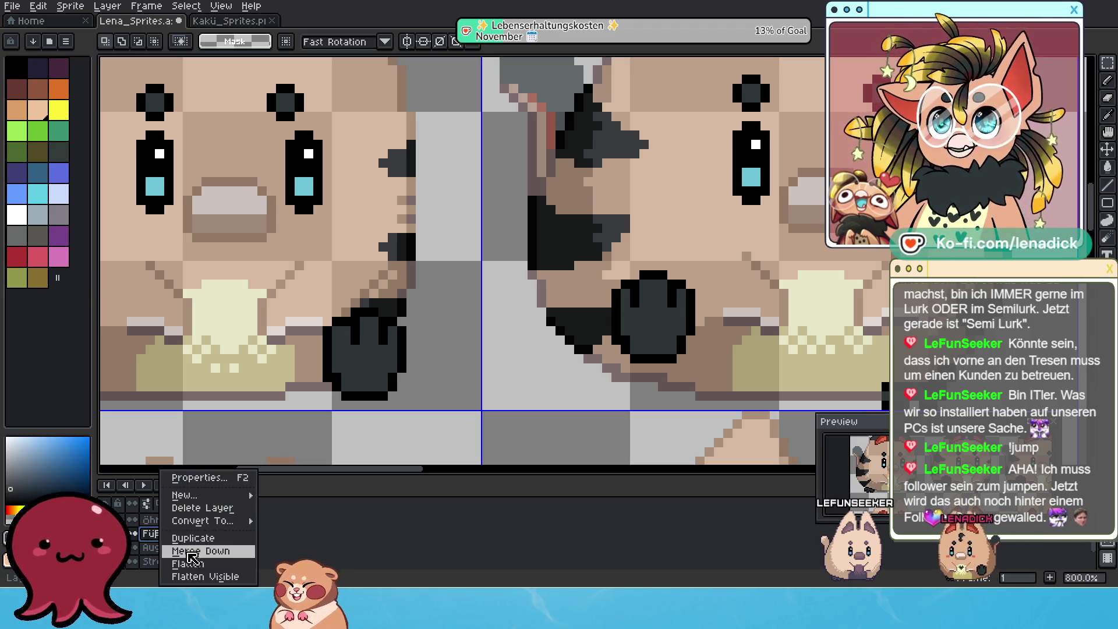
mouse_move(204, 521)
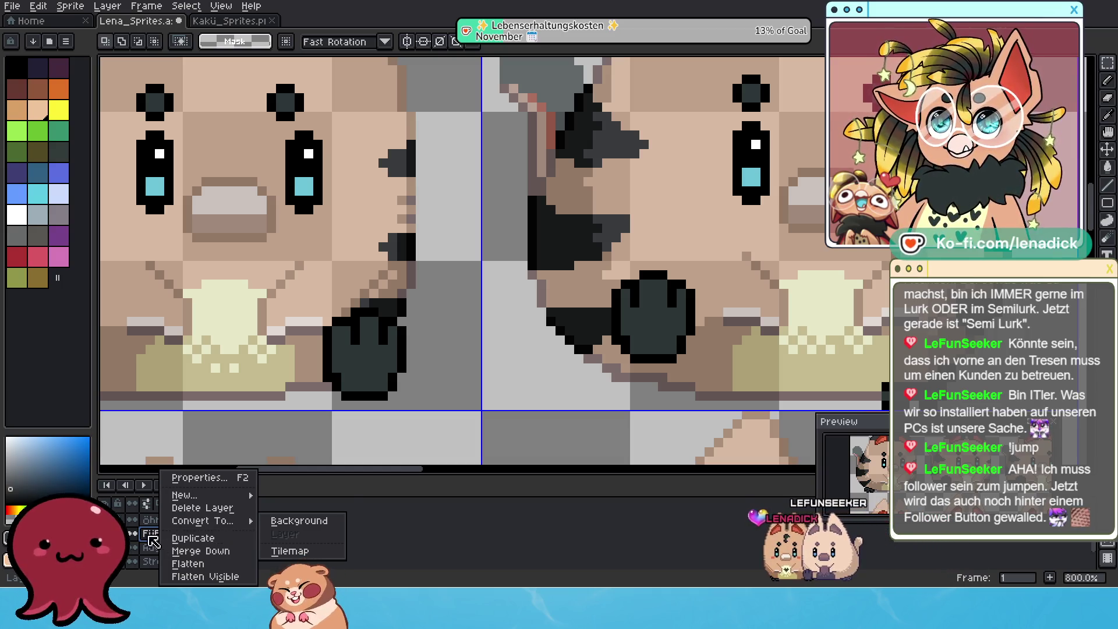
key(Escape)
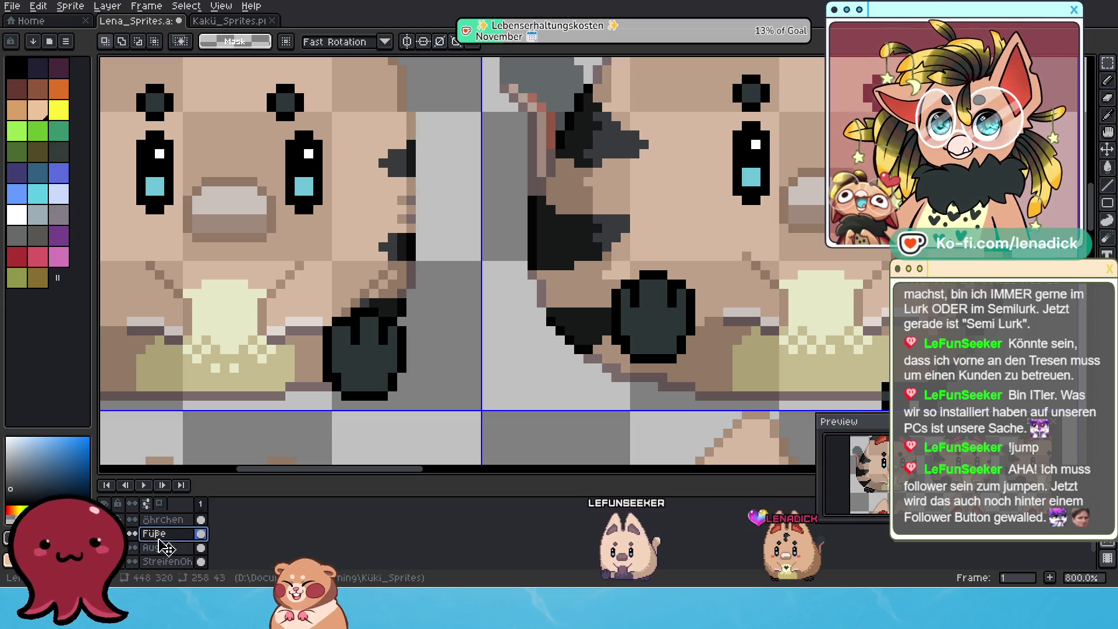
scroll(422, 396, down, 1)
scroll(423, 396, down, 1)
drag(423, 396, 411, 381)
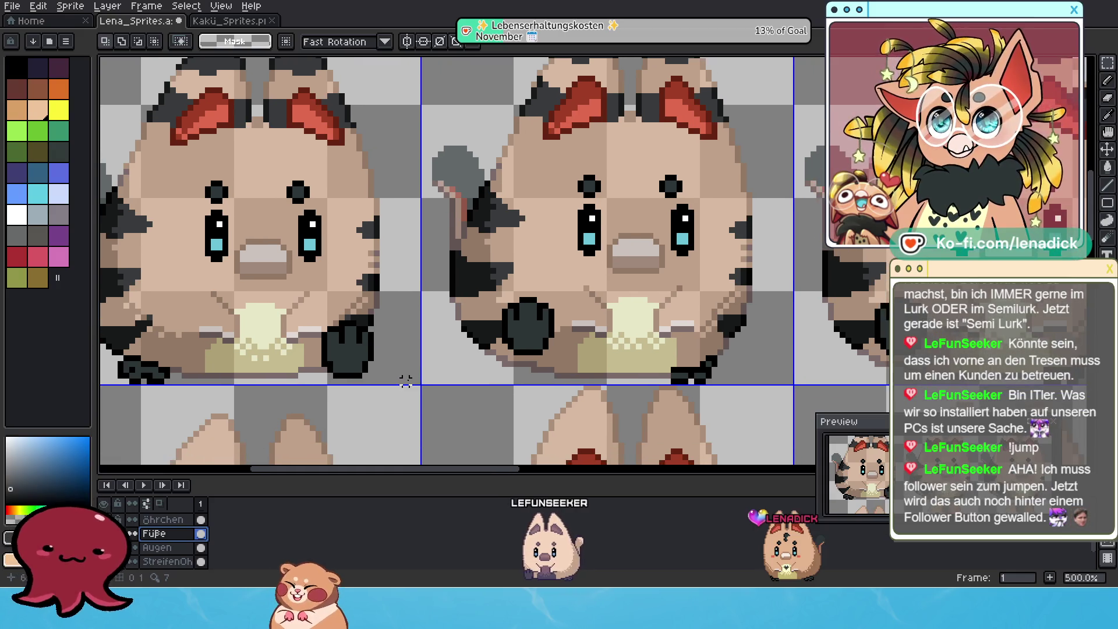
right_click(164, 539)
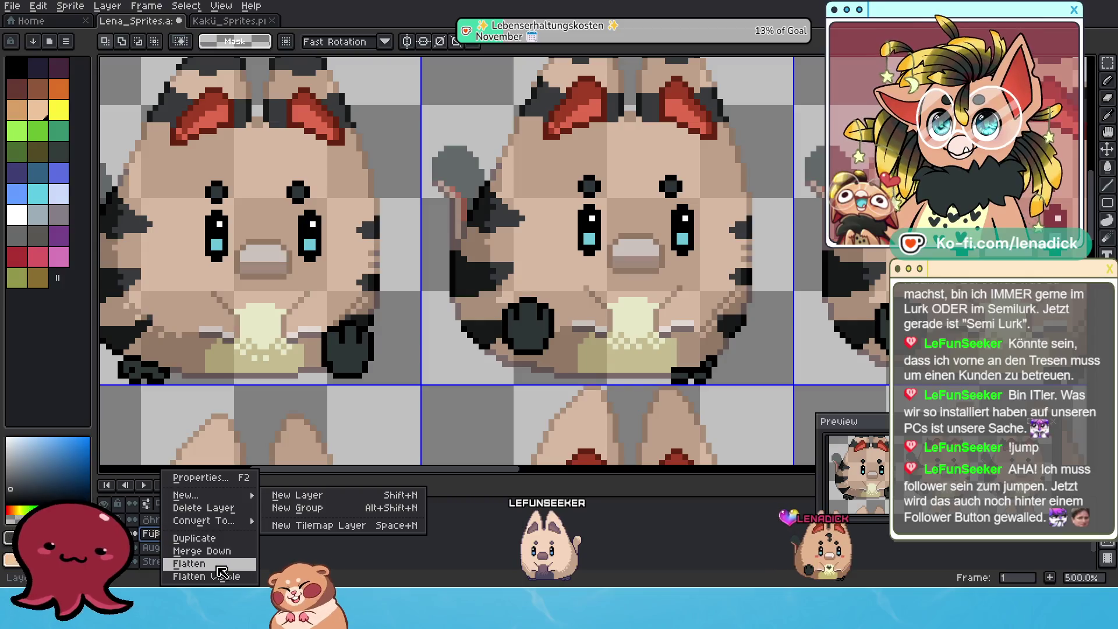
click(154, 540)
scroll(403, 319, down, 1)
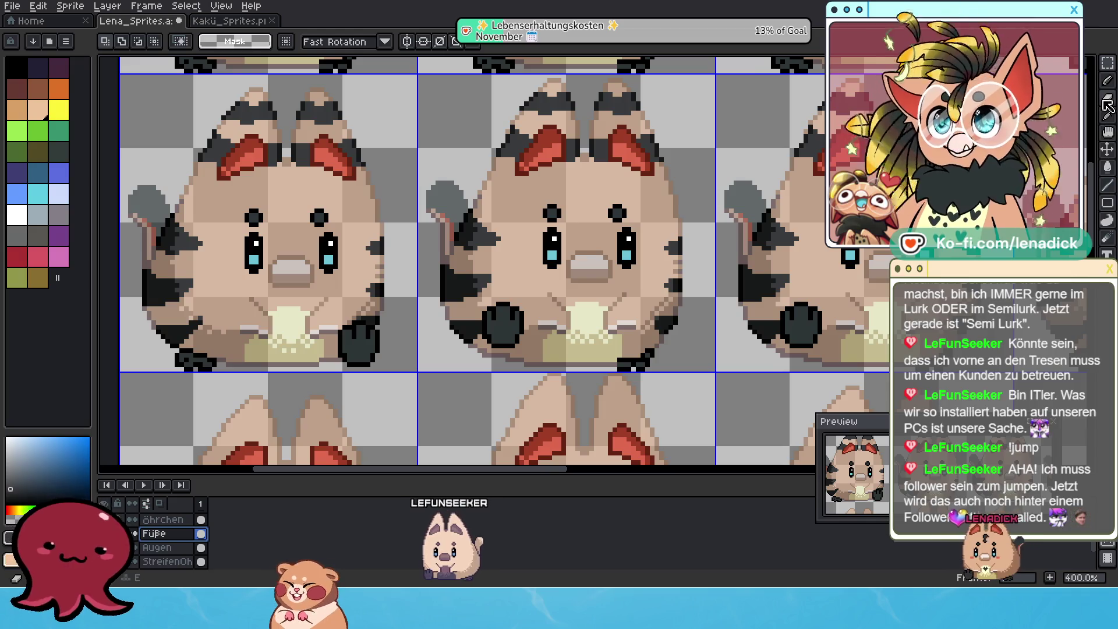
Magic-wand the transparent area of the Füße layer so the dark paws are outlined, then cancel
click(1089, 66)
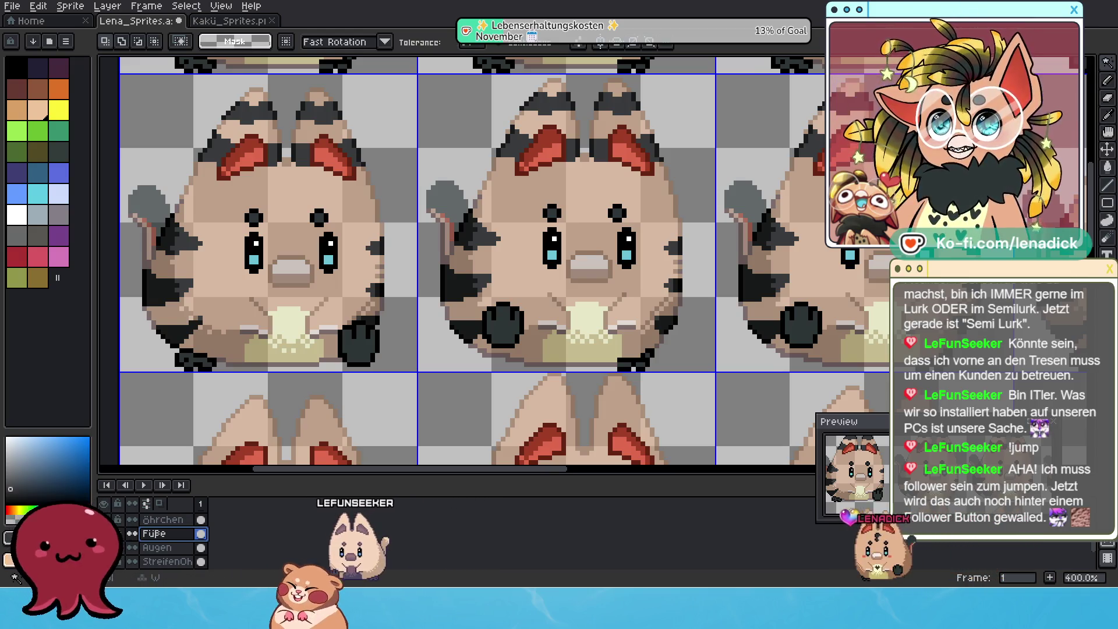
click(733, 207)
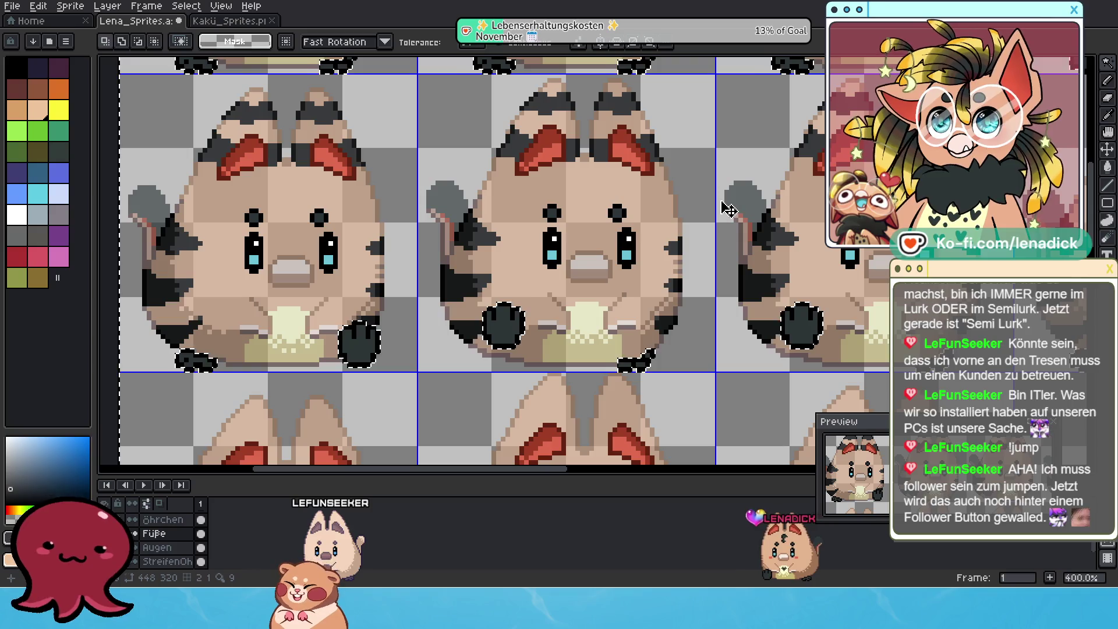
click(185, 6)
mouse_move(196, 90)
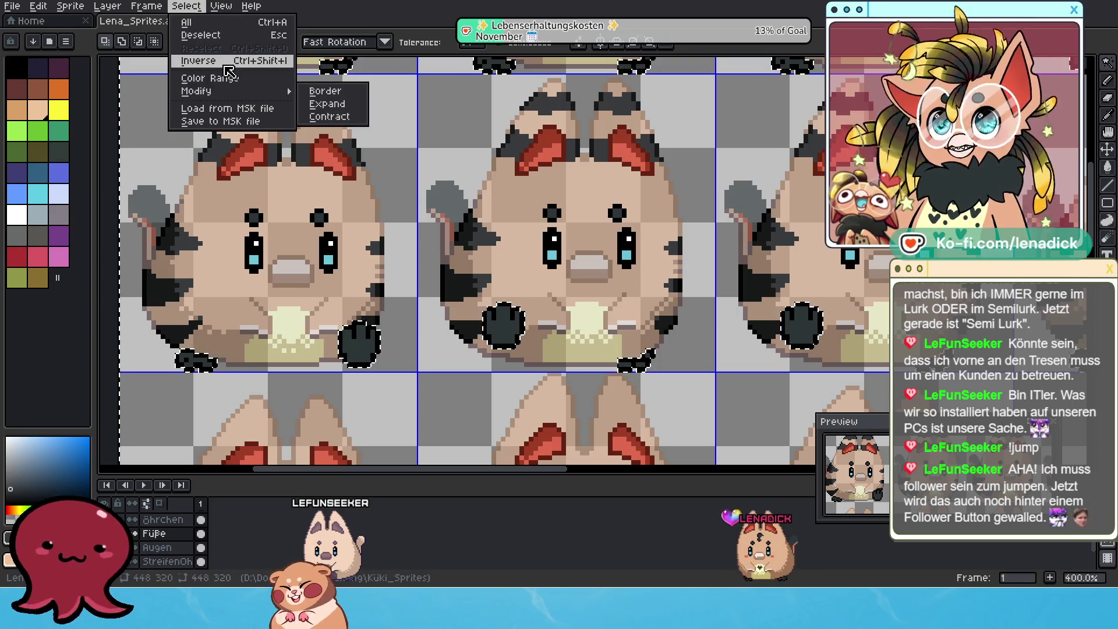
key(Escape)
scroll(175, 524, down, 1)
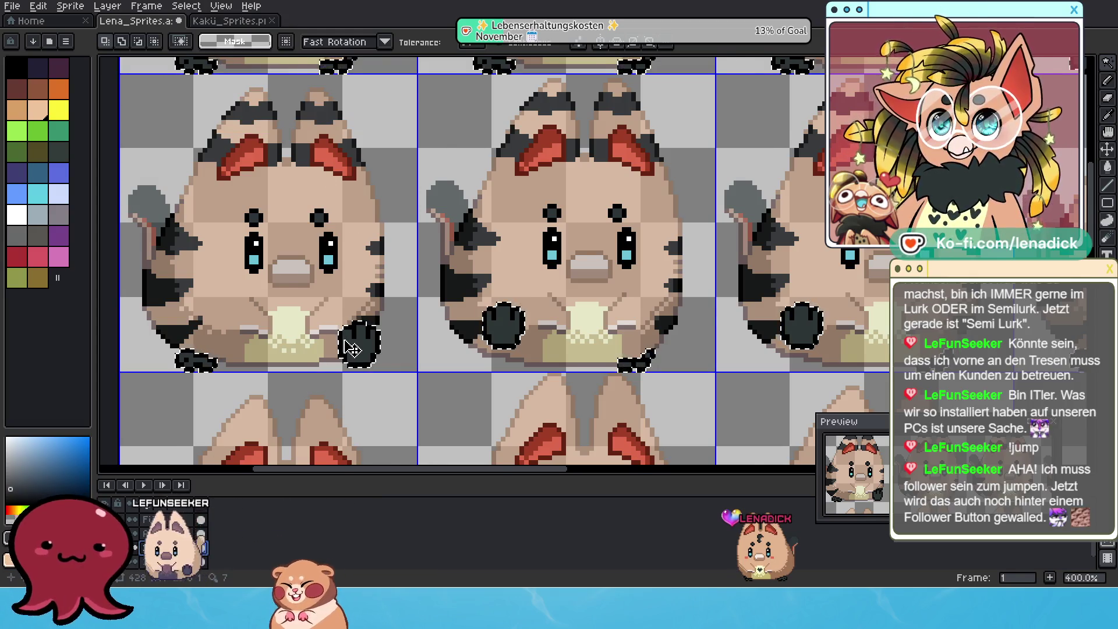
scroll(721, 392, down, 1)
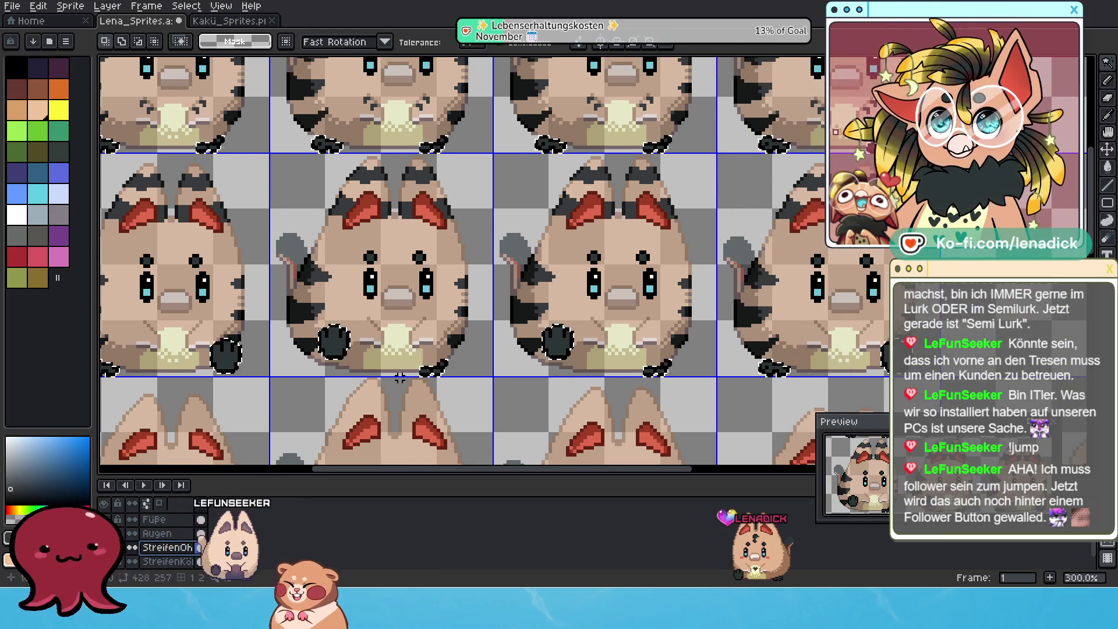
scroll(402, 378, down, 1)
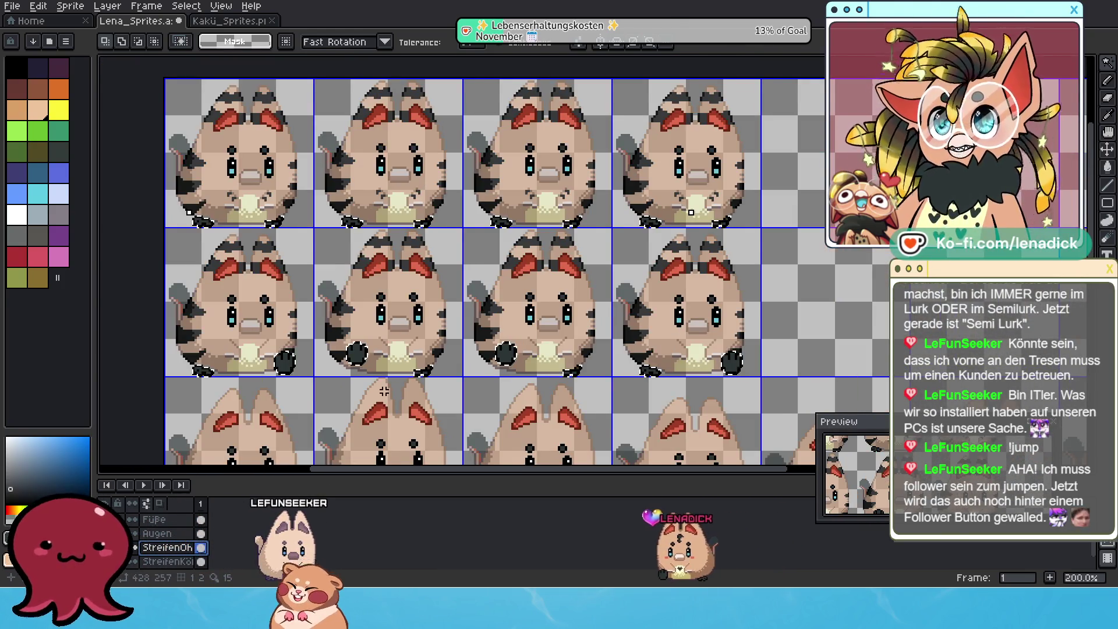
scroll(384, 391, up, 1)
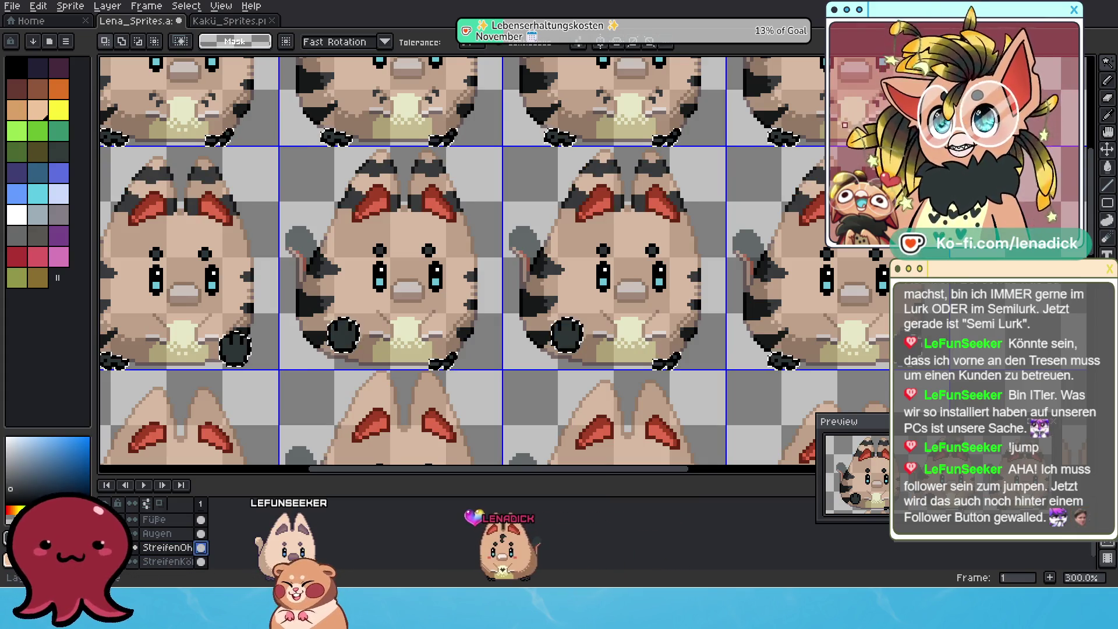
scroll(162, 546, down, 2)
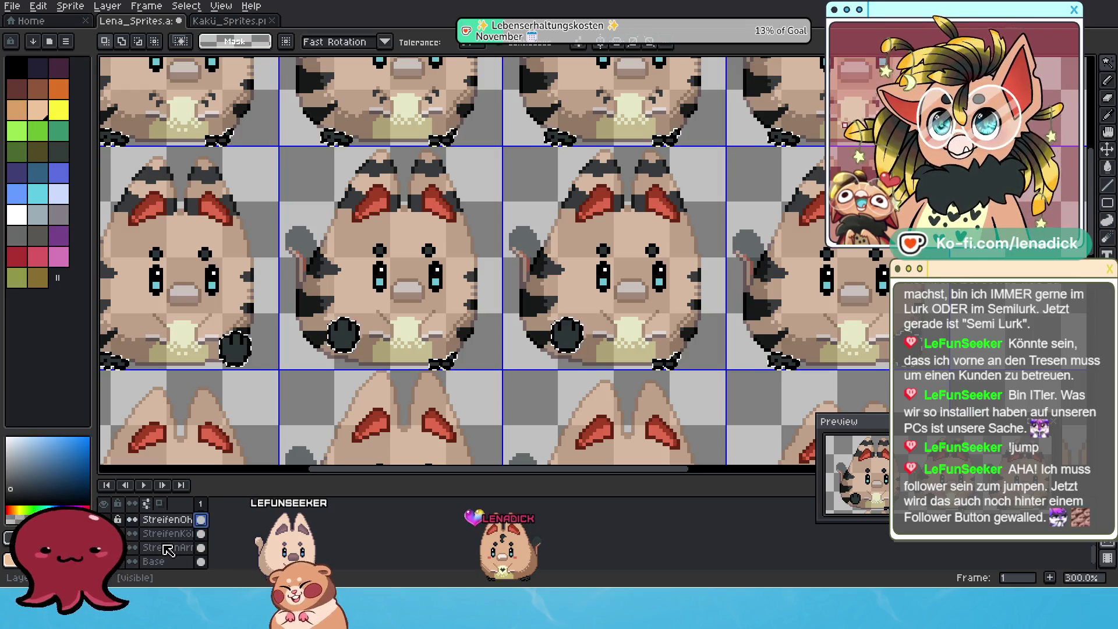
Make the StreifenKörper body-stripes layer the active layer
click(162, 533)
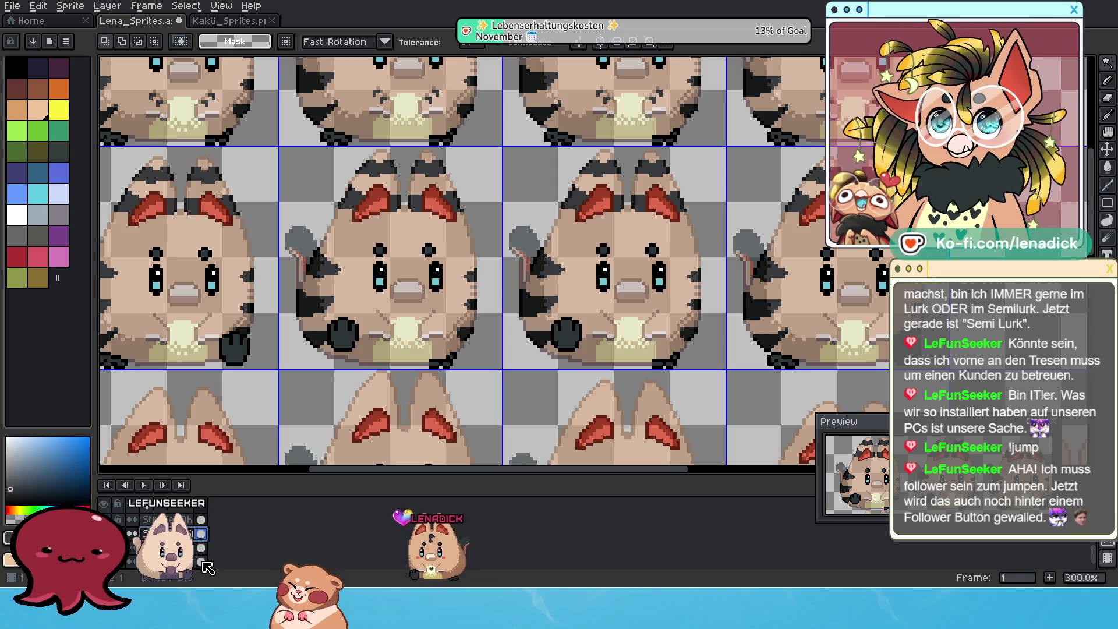
scroll(193, 549, up, 1)
scroll(188, 547, up, 1)
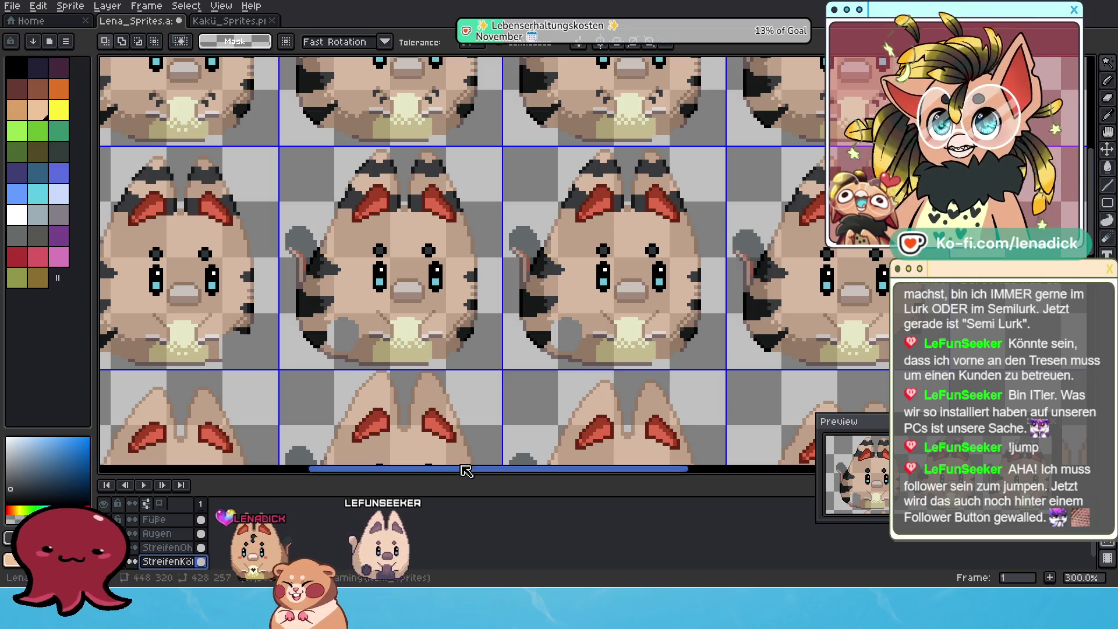
scroll(363, 341, up, 1)
scroll(362, 340, up, 1)
scroll(797, 300, up, 1)
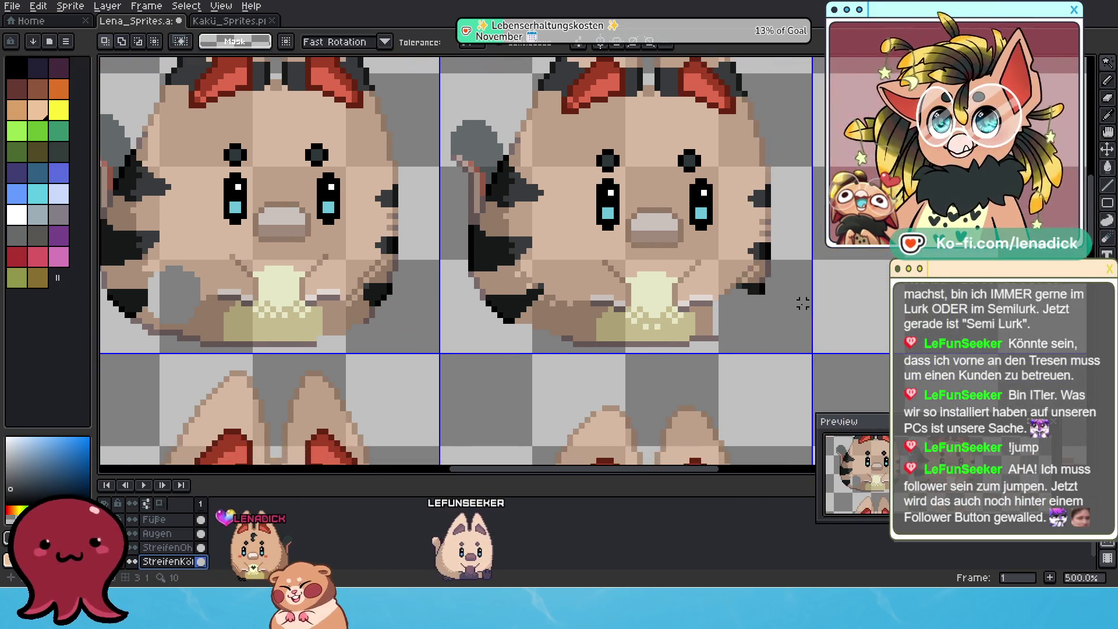
scroll(793, 300, up, 3)
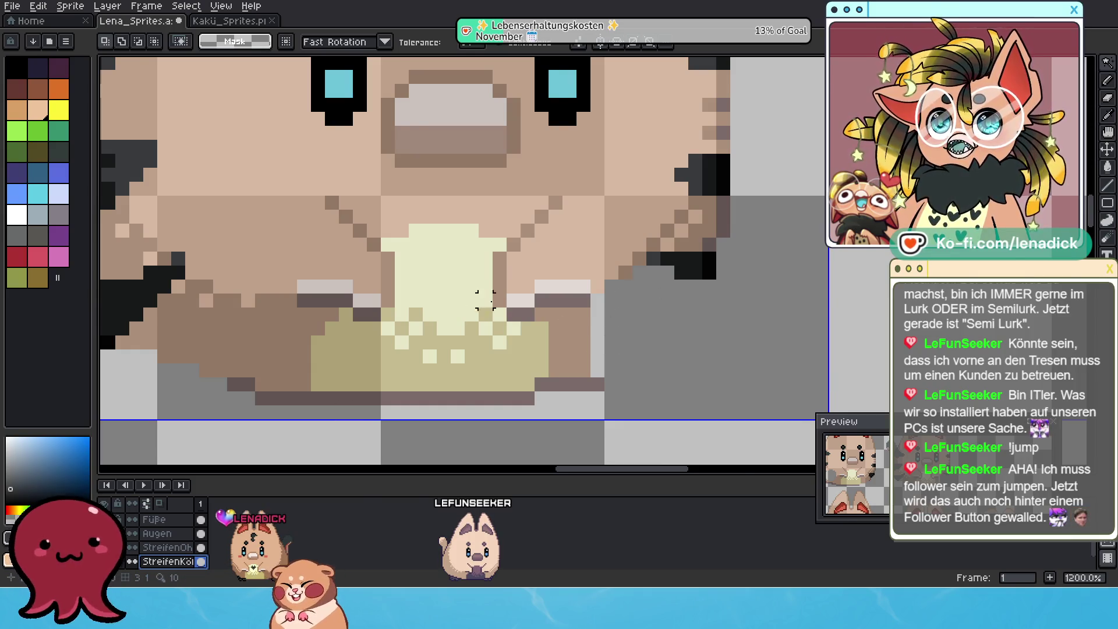
scroll(481, 316, down, 2)
Inspect the frames and undo (Ctrl+Z) to restore the dark paws on the middle row
mouse_move(491, 300)
mouse_down()
mouse_move(569, 345)
mouse_move(787, 377)
mouse_up()
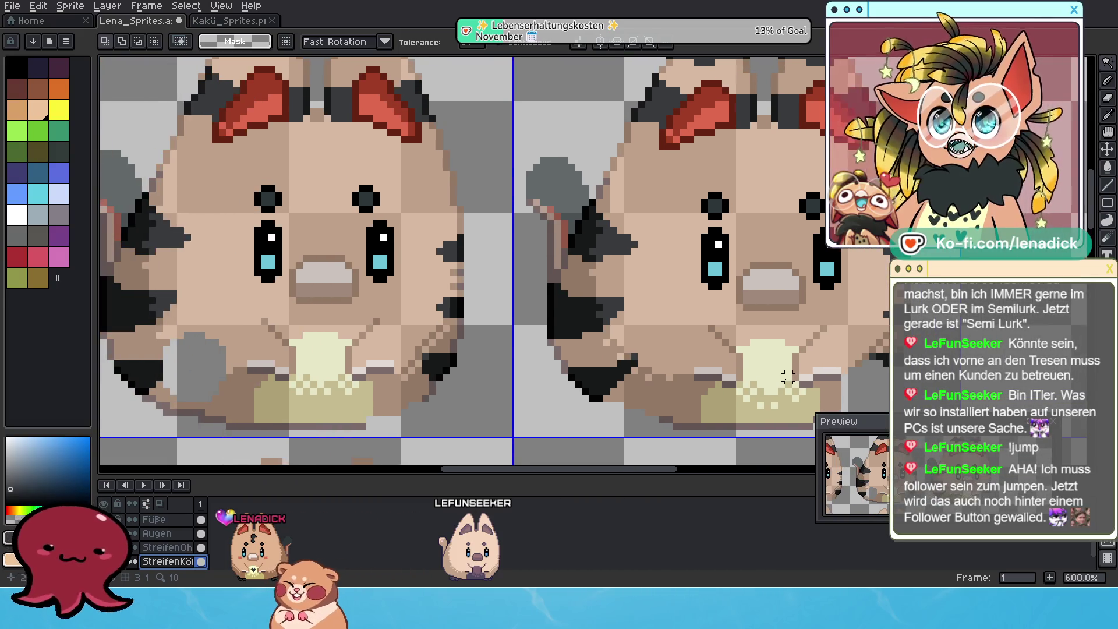
scroll(575, 360, down, 1)
scroll(817, 369, up, 2)
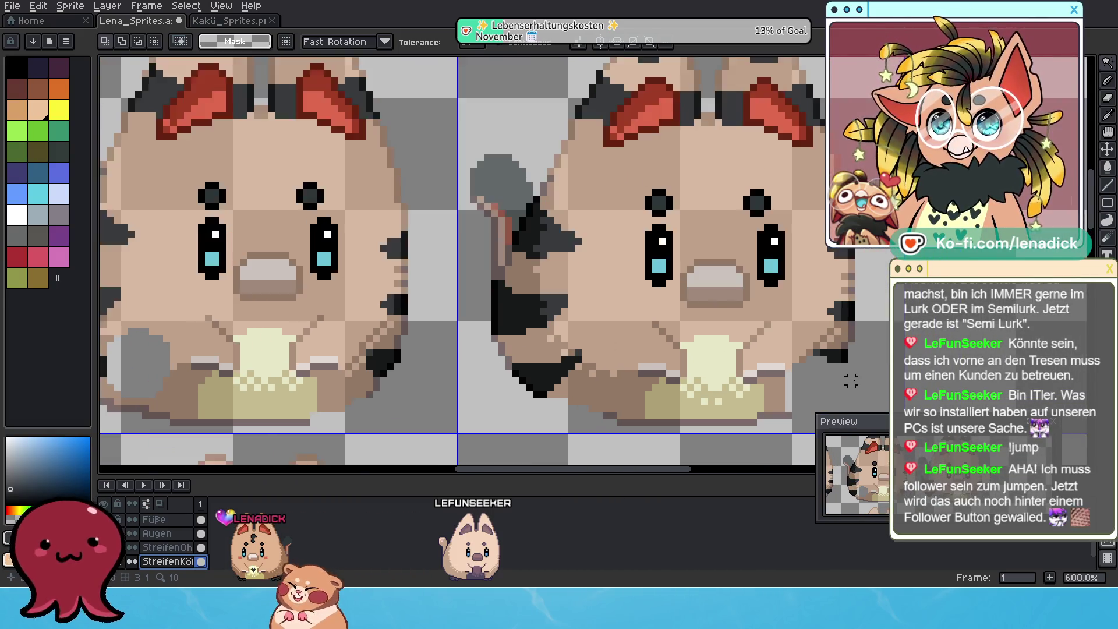
drag(817, 369, 765, 332)
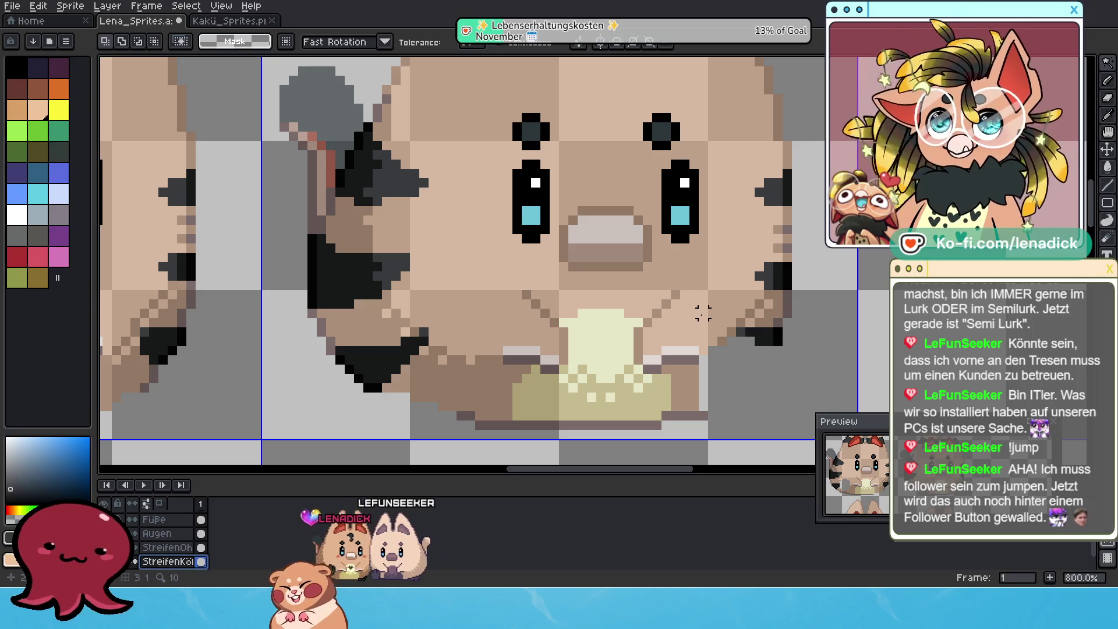
scroll(712, 302, down, 2)
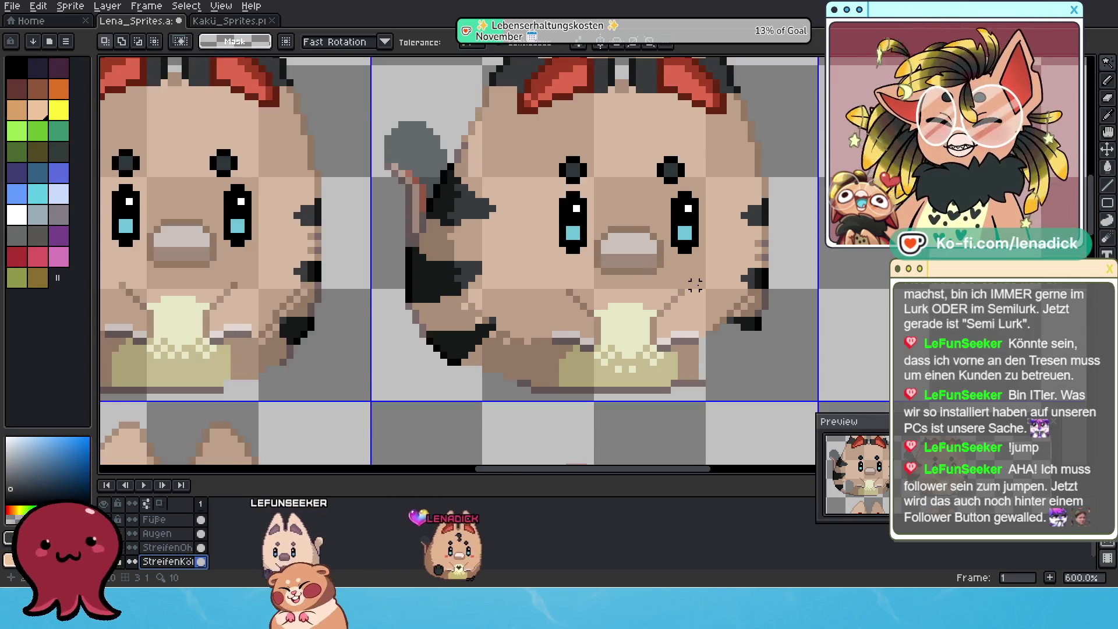
scroll(614, 303, down, 2)
scroll(665, 310, down, 2)
scroll(717, 317, up, 1)
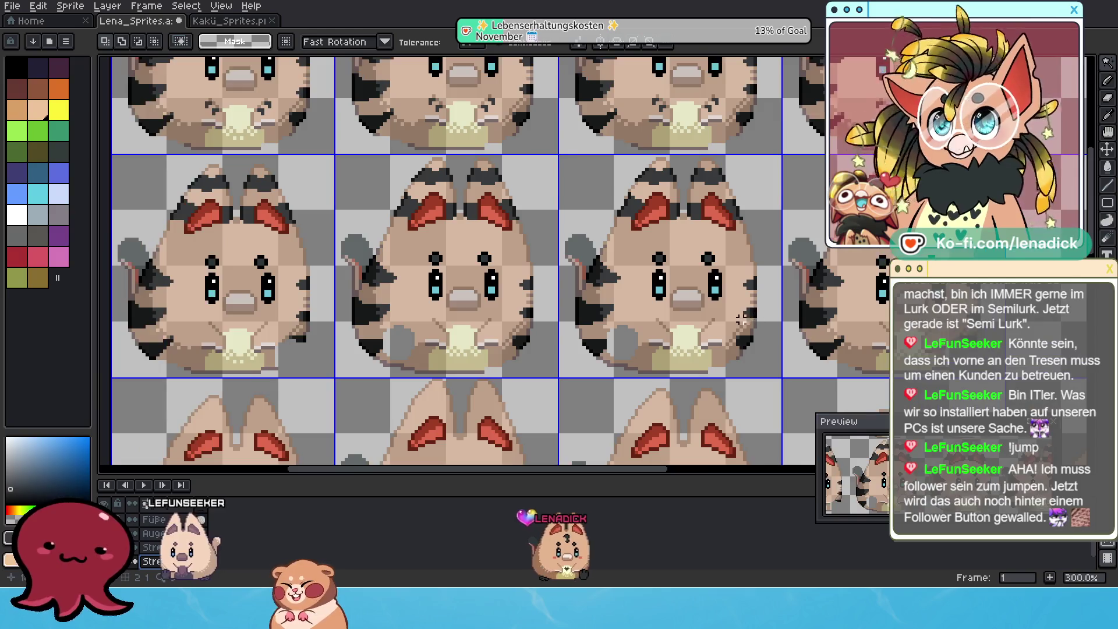
drag(740, 318, 700, 296)
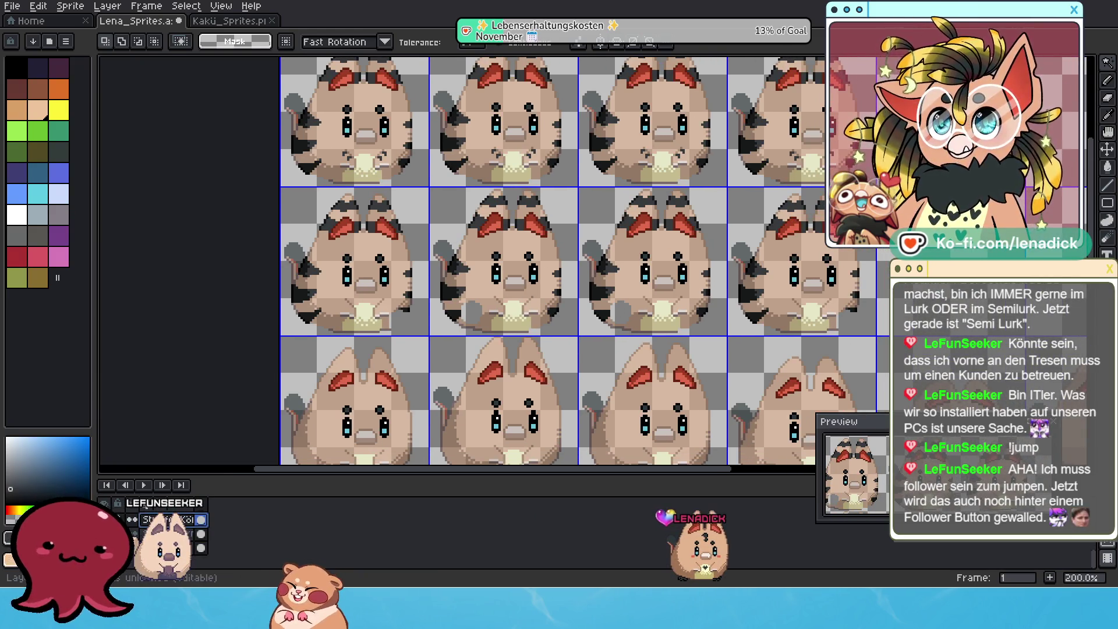
mouse_move(669, 233)
mouse_down()
mouse_move(626, 177)
mouse_move(614, 246)
mouse_up()
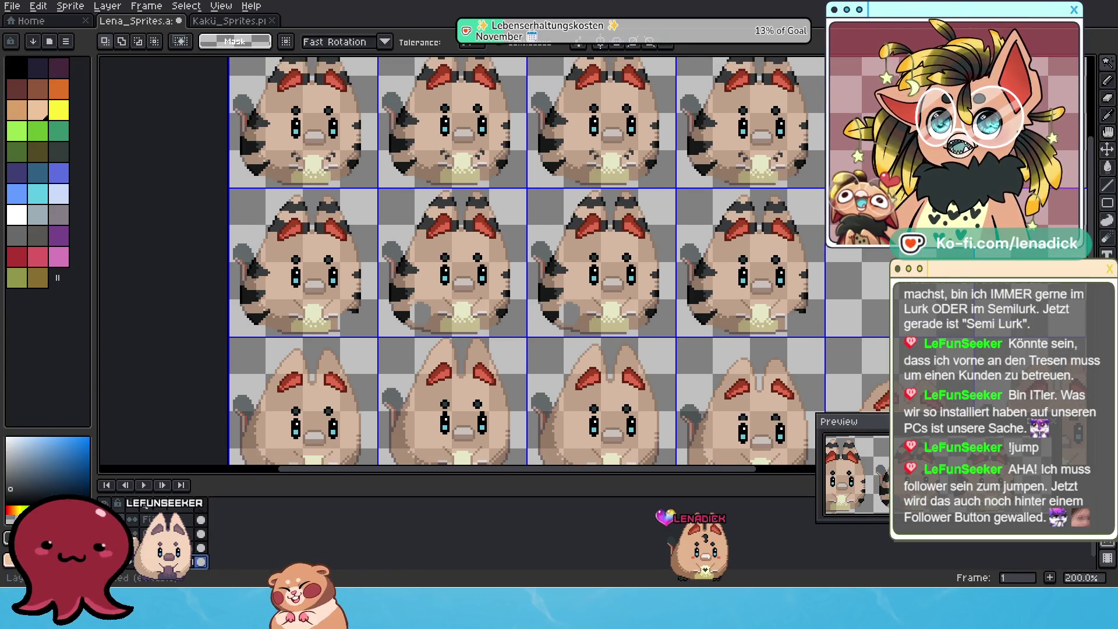
key(ctrl+z)
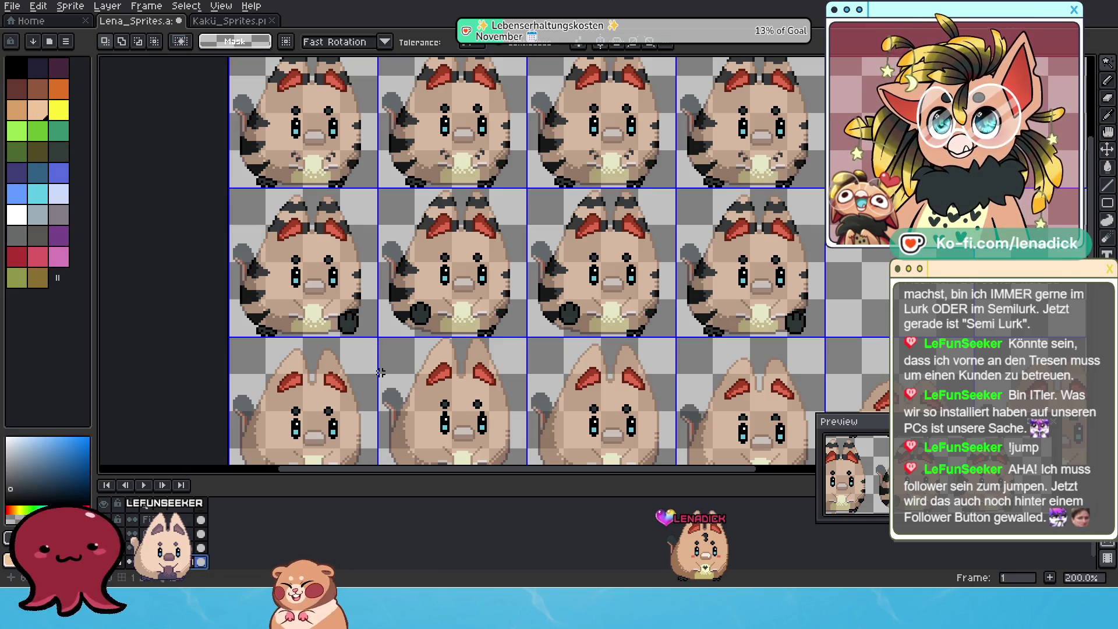
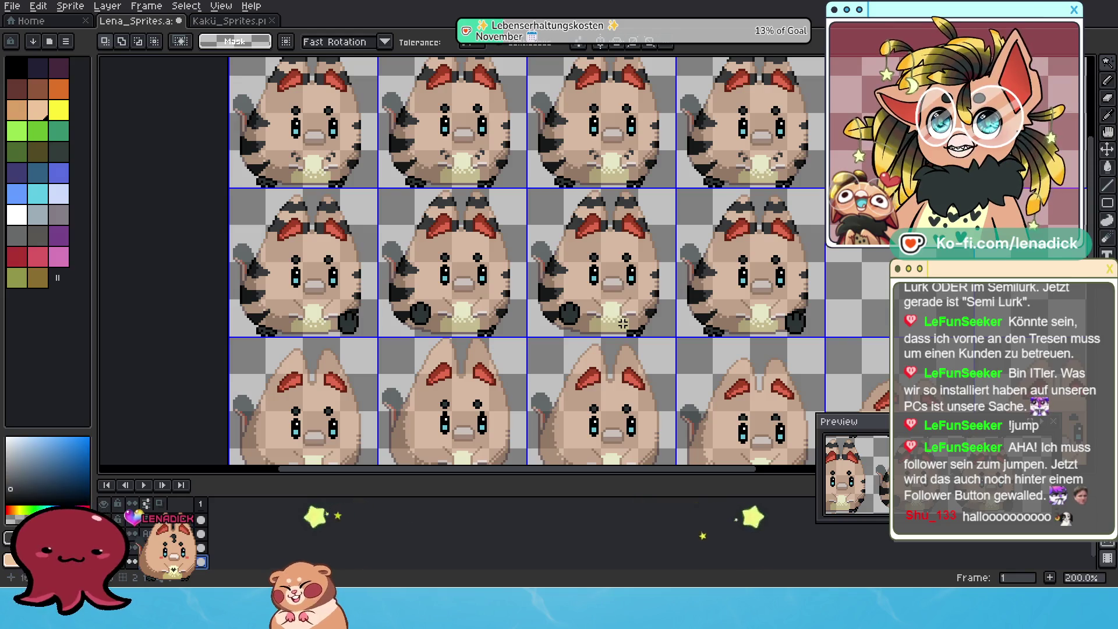
scroll(631, 278, down, 1)
scroll(630, 274, up, 1)
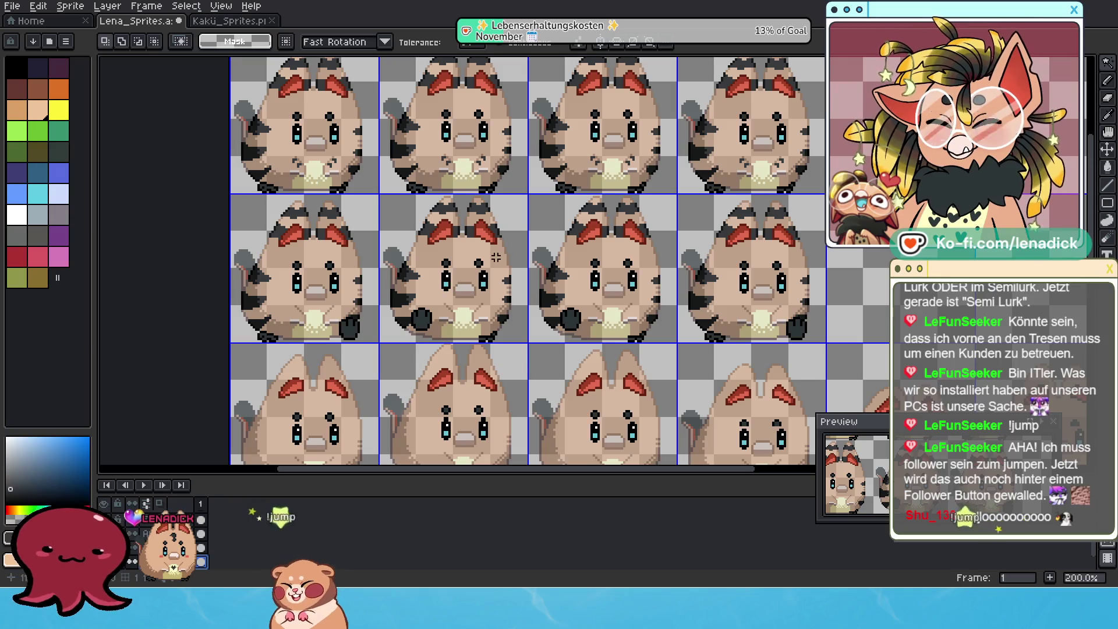
Activate the StreifenArm layer and select the whole sprite sheet
drag(486, 262, 523, 303)
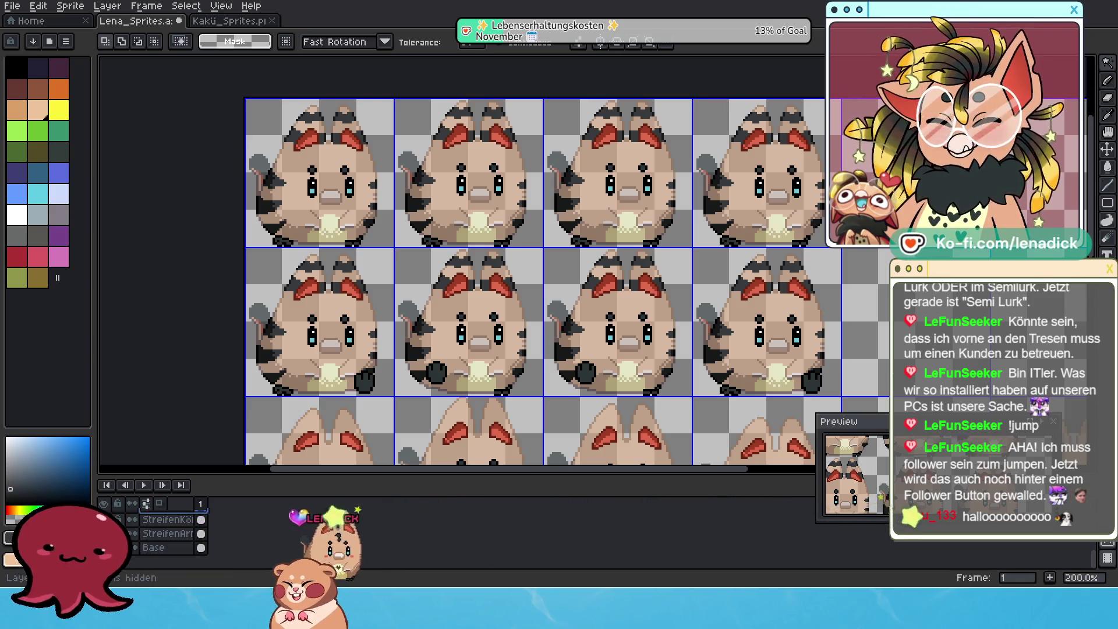
click(142, 534)
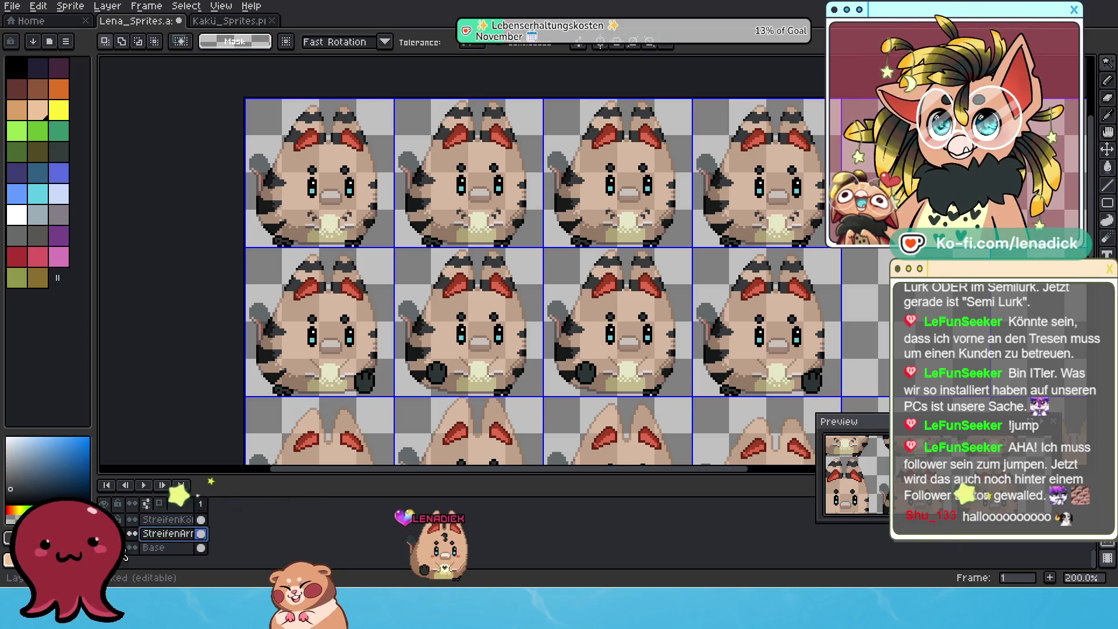
scroll(614, 250, down, 1)
scroll(614, 251, up, 1)
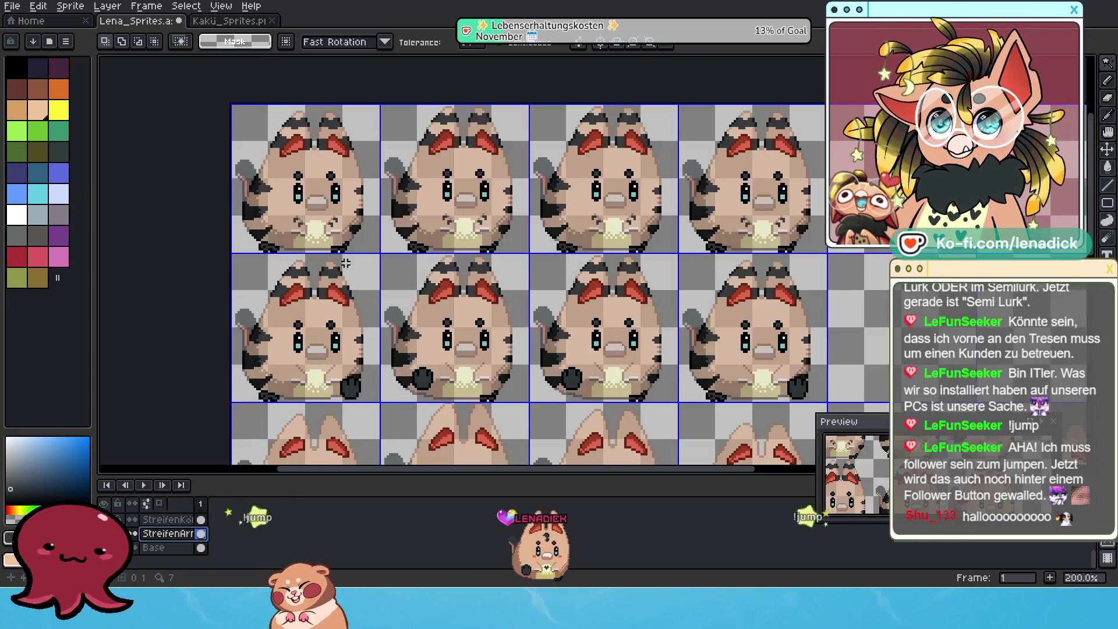
key(ctrl+a)
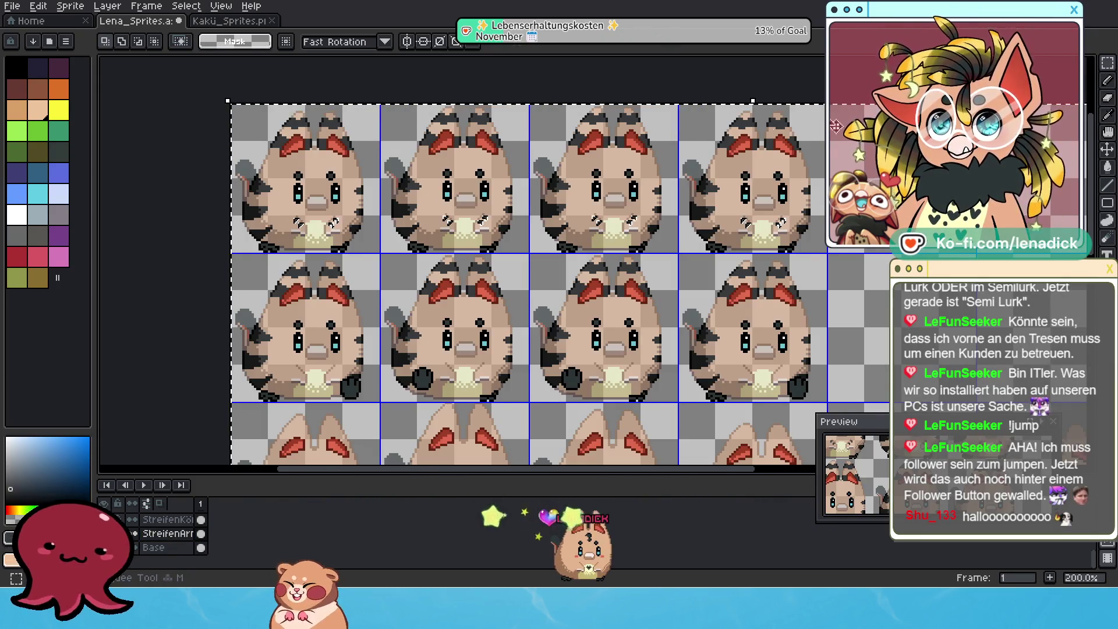
Move the first row's arm stripes down one cell onto the second row
mouse_move(252, 179)
mouse_down()
mouse_move(572, 270)
mouse_move(825, 262)
mouse_up()
click(749, 256)
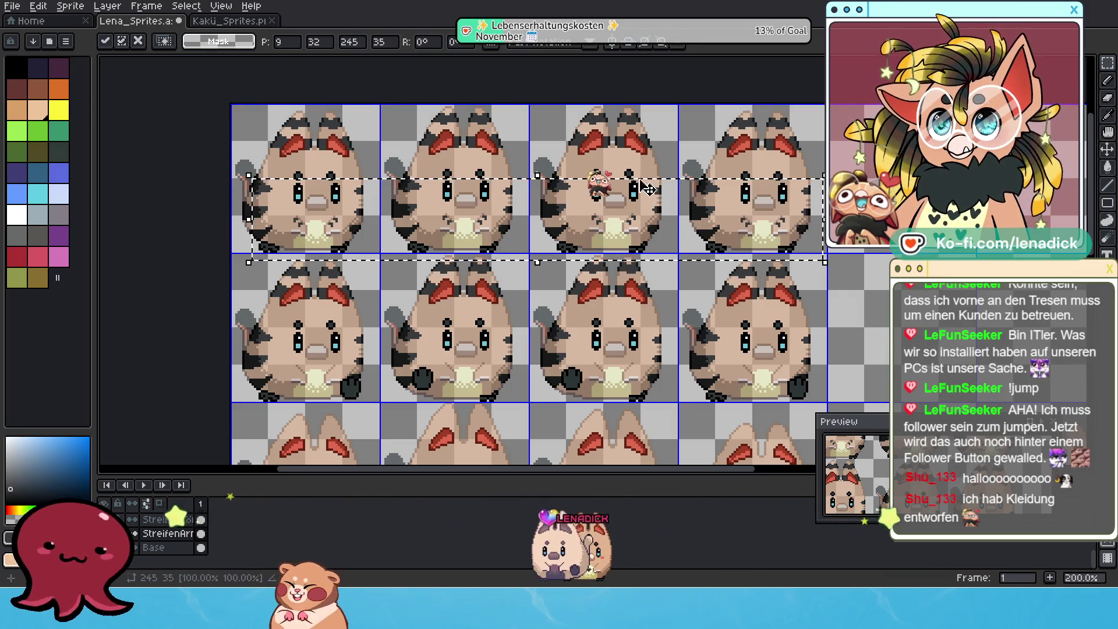
mouse_move(654, 190)
mouse_down()
mouse_move(664, 342)
mouse_move(657, 333)
mouse_up()
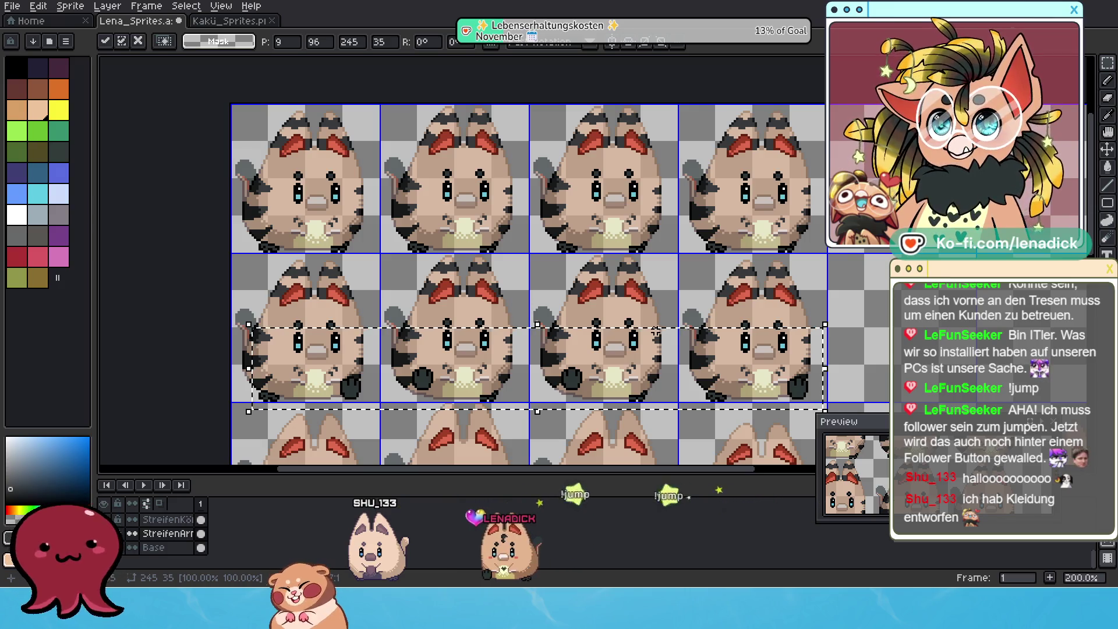
scroll(591, 395, up, 1)
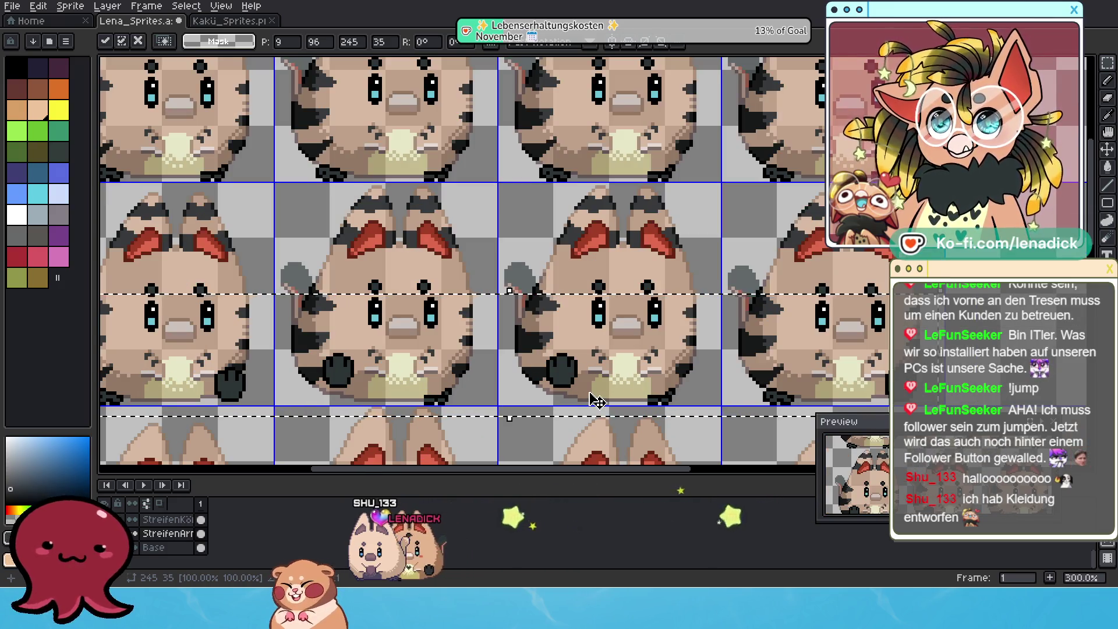
scroll(591, 400, down, 2)
scroll(641, 356, up, 1)
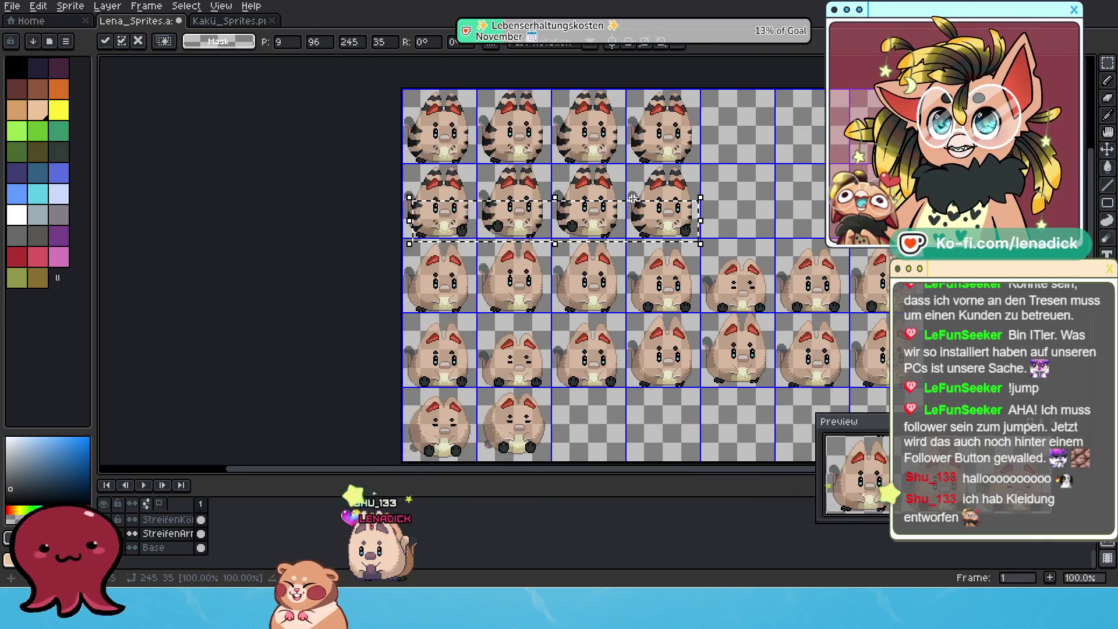
scroll(588, 267, down, 1)
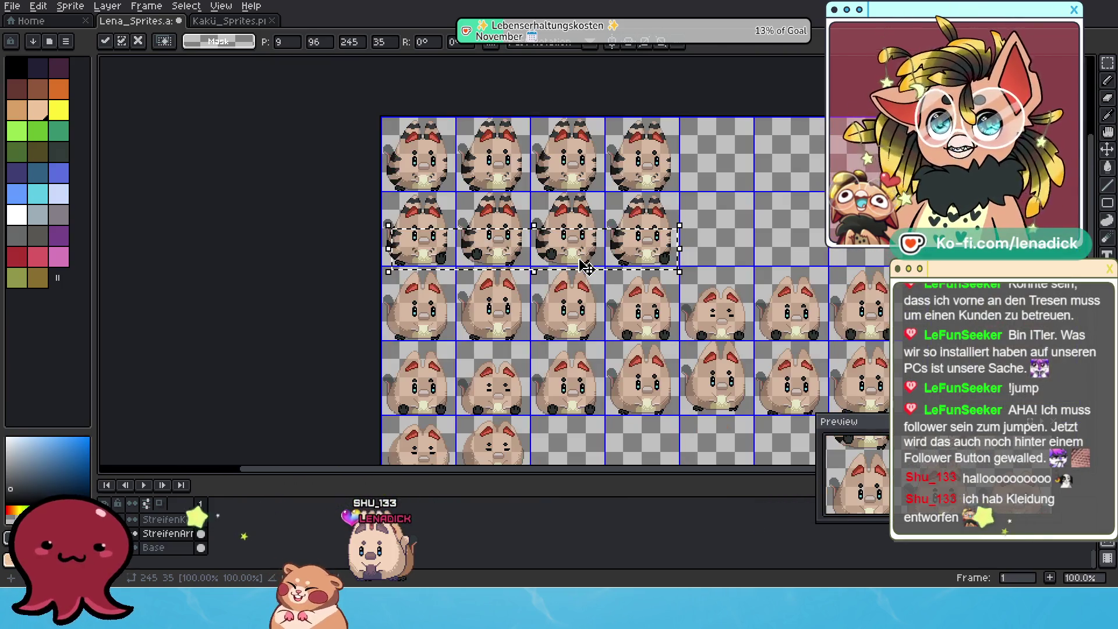
On the StreifenOb layer, drag the first row's head stripes down onto the third row
click(166, 519)
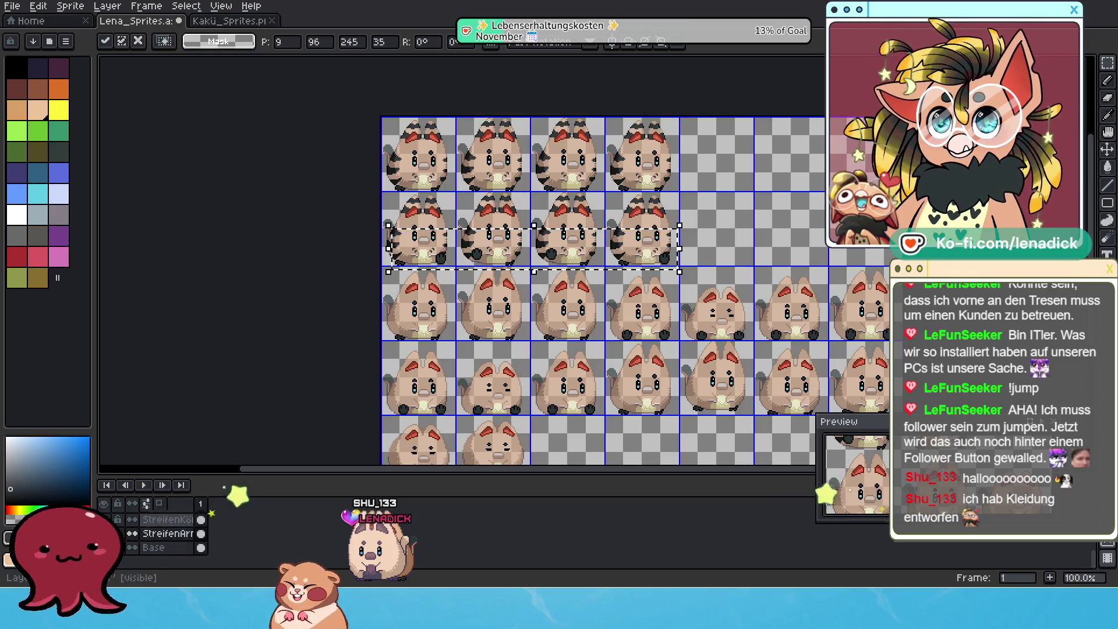
scroll(184, 542, up, 2)
click(167, 533)
scroll(535, 228, up, 1)
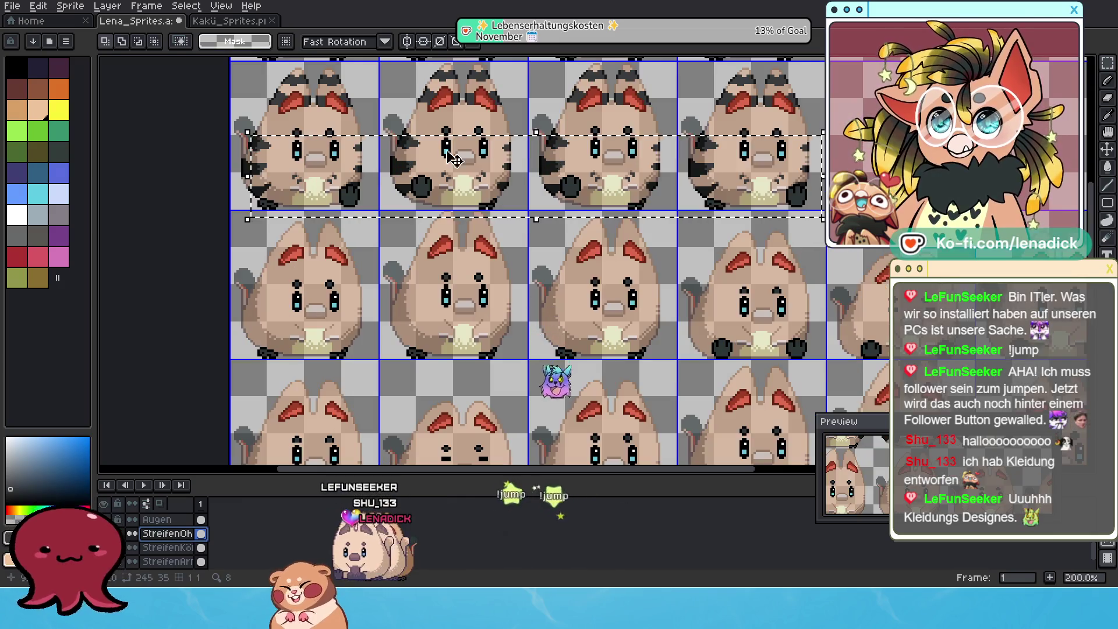
key(ctrl+z)
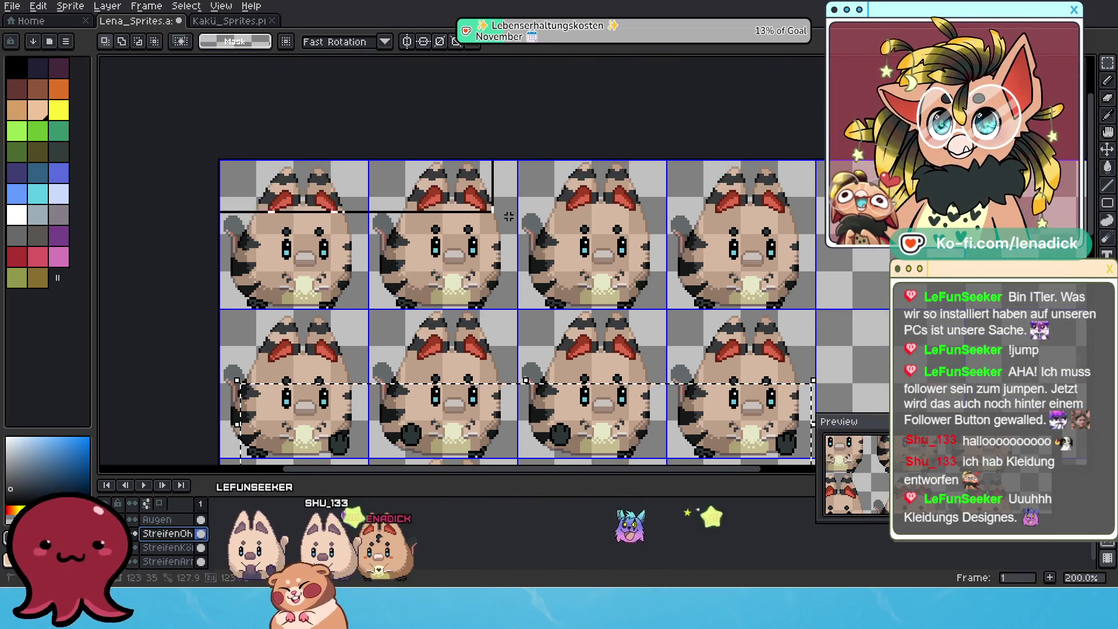
scroll(724, 227, down, 1)
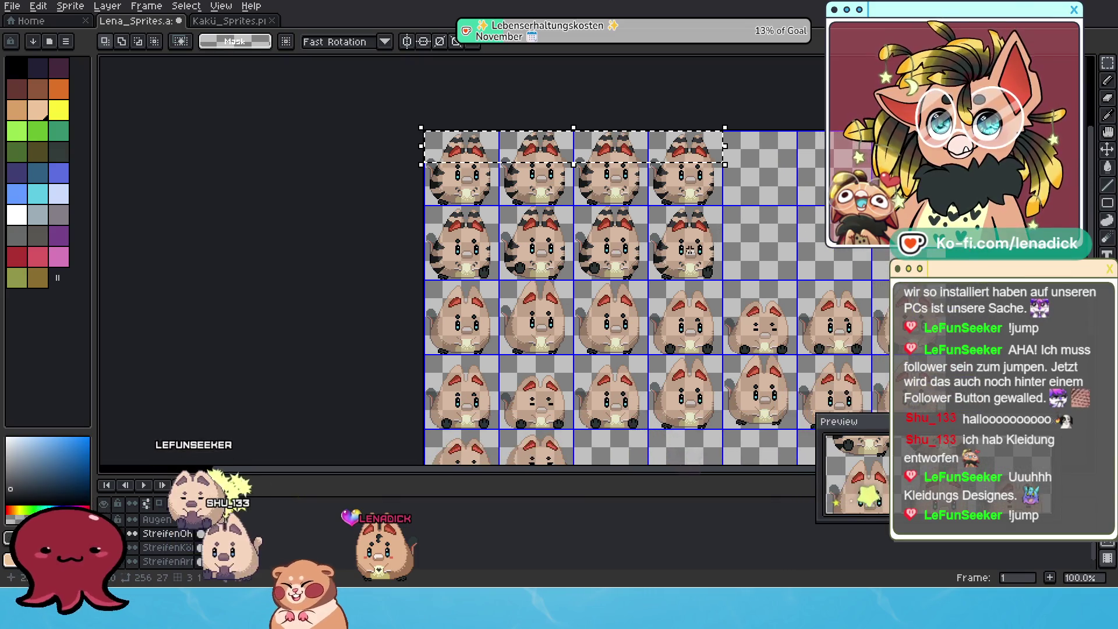
click(646, 139)
mouse_move(645, 140)
mouse_down()
mouse_move(645, 299)
mouse_move(685, 265)
mouse_up()
scroll(638, 287, up, 2)
Nudge the floating head stripes up a few pixels and commit them in place
key(Up)
key(Up)
key(Up)
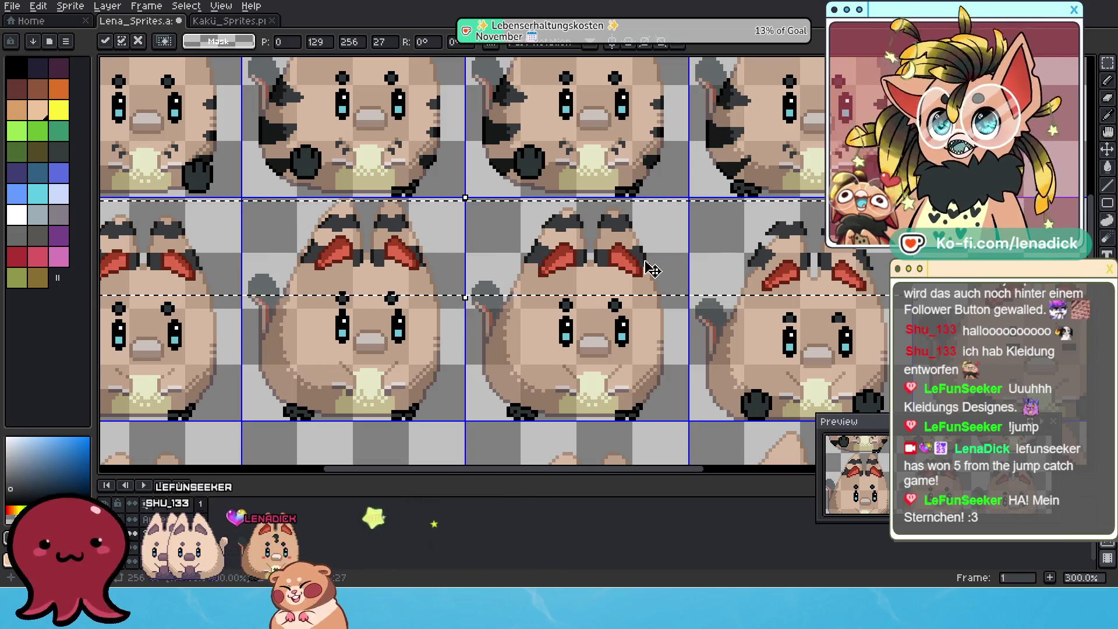
key(Up)
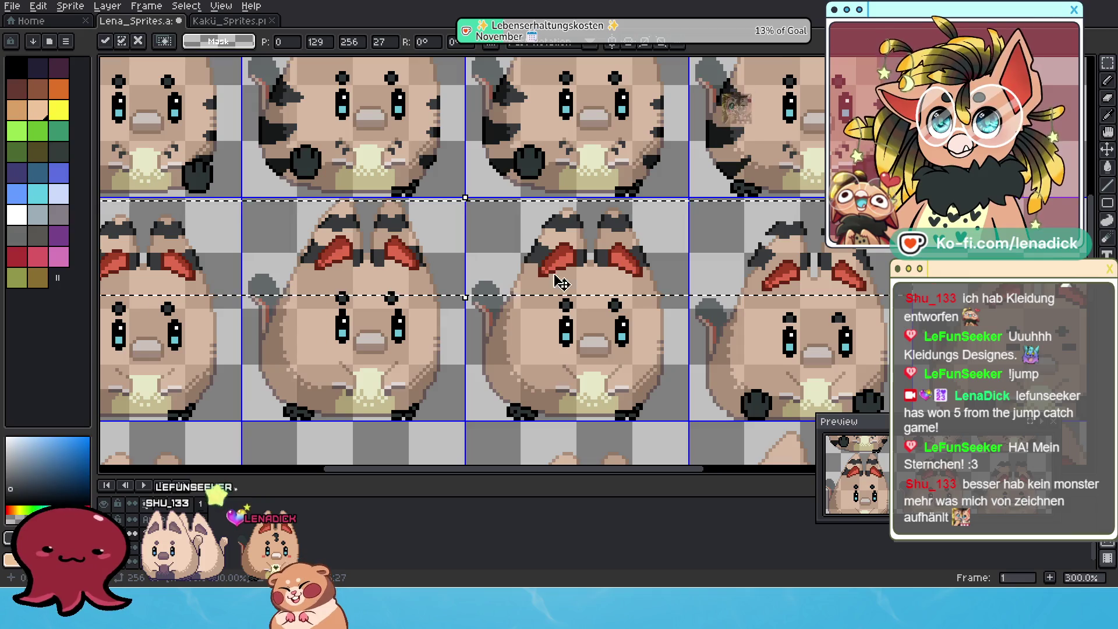
key(Return)
Try marquee selections around one cat's ear tips and cancel them again
drag(532, 201, 649, 244)
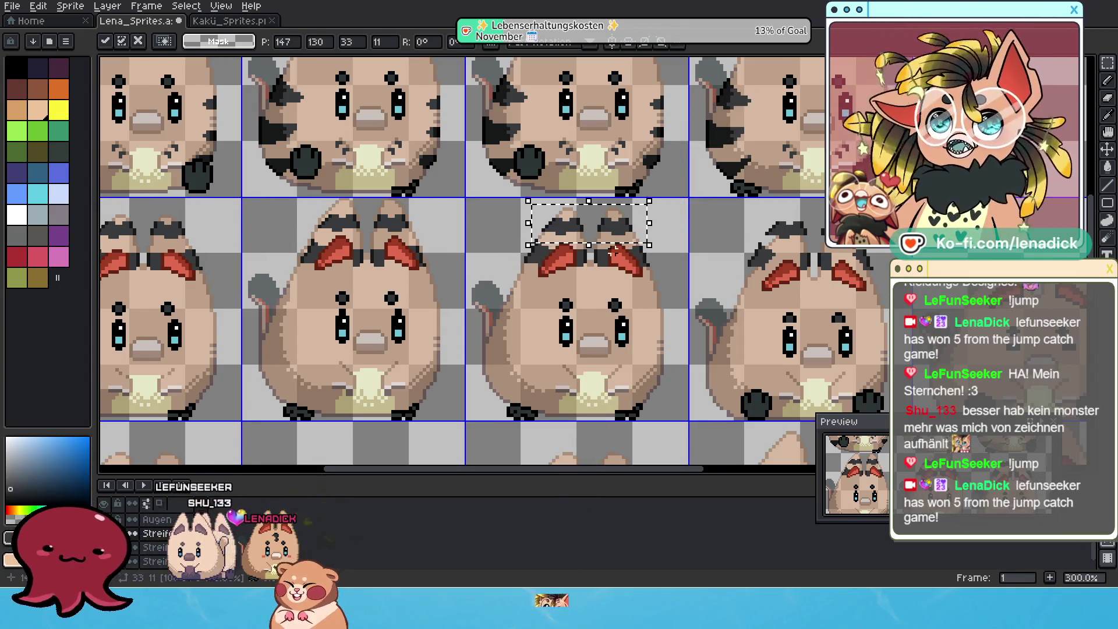
key(Return)
scroll(530, 212, up, 1)
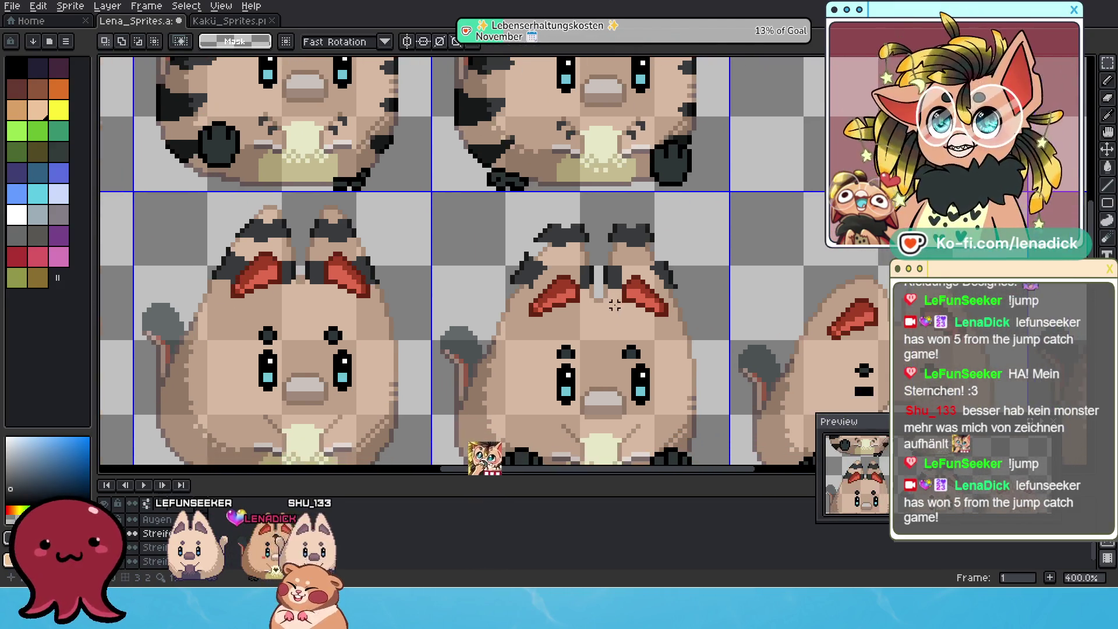
drag(494, 239, 547, 290)
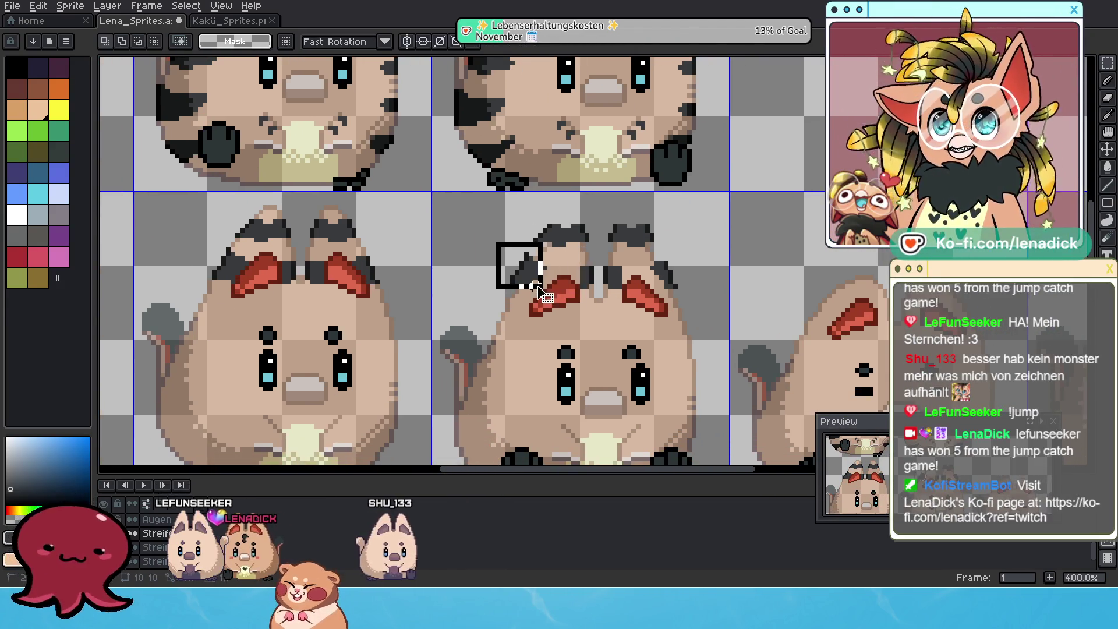
drag(465, 221, 699, 337)
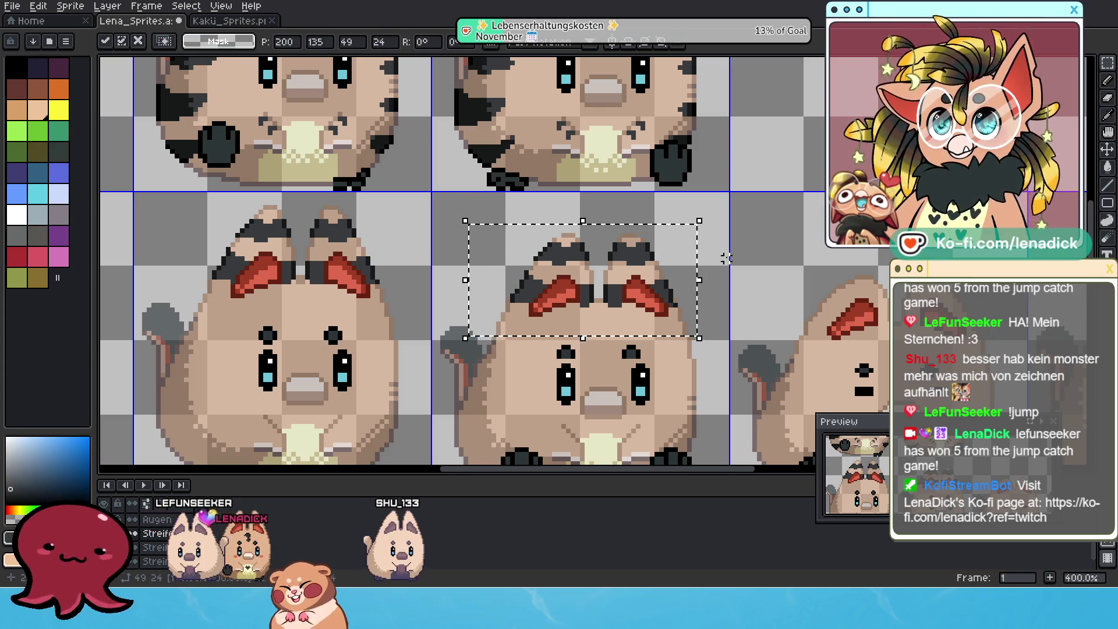
key(ctrl+d)
drag(666, 267, 667, 268)
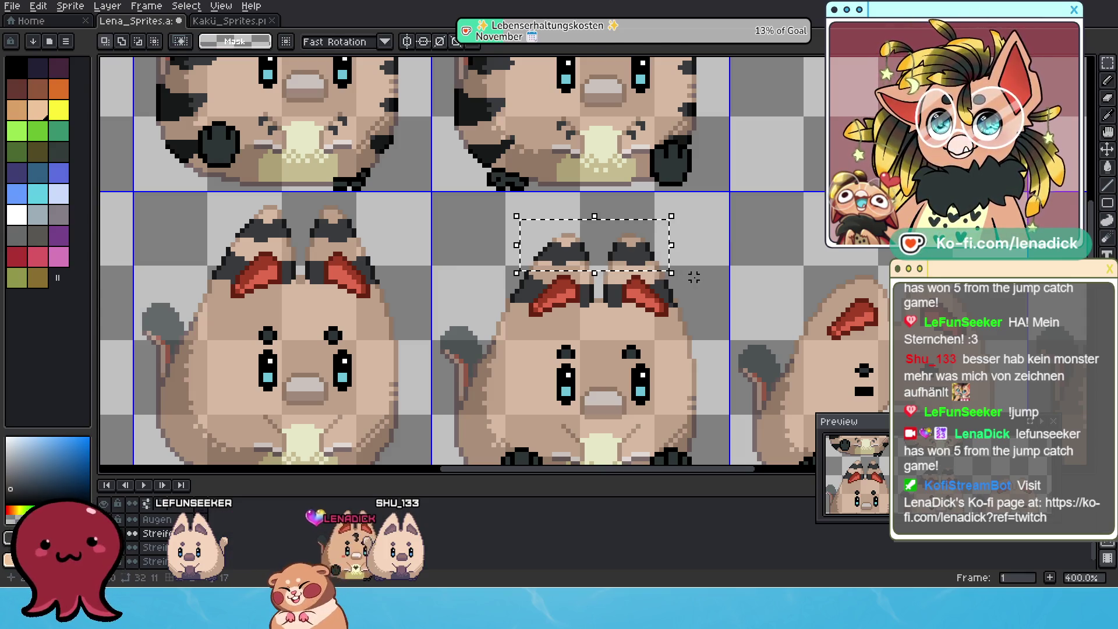
key(ctrl+d)
scroll(717, 267, down, 3)
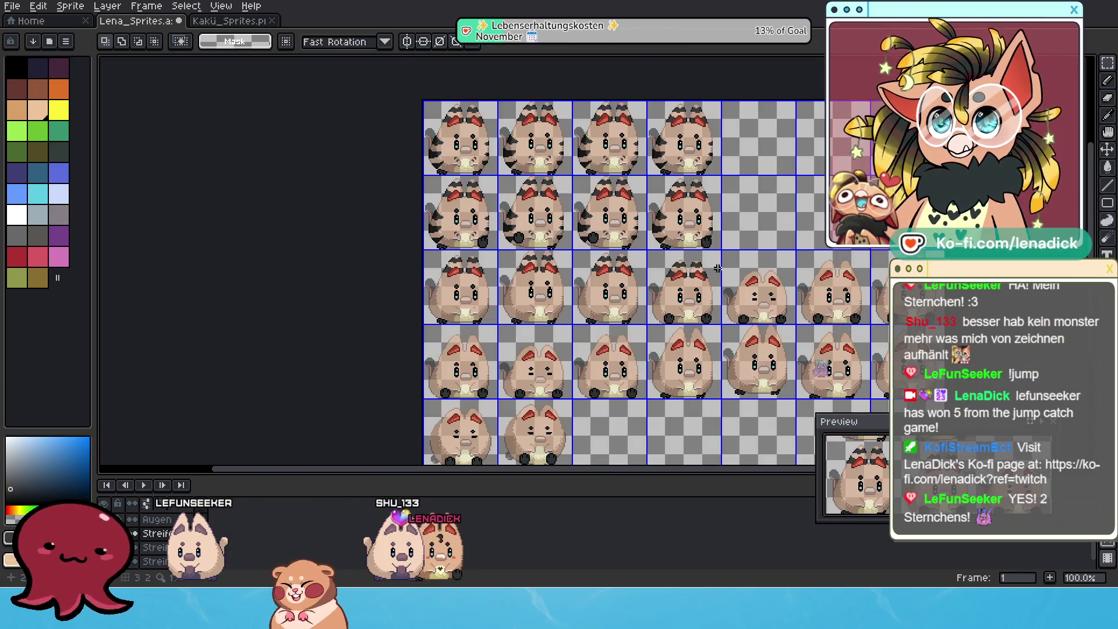
scroll(480, 283, up, 2)
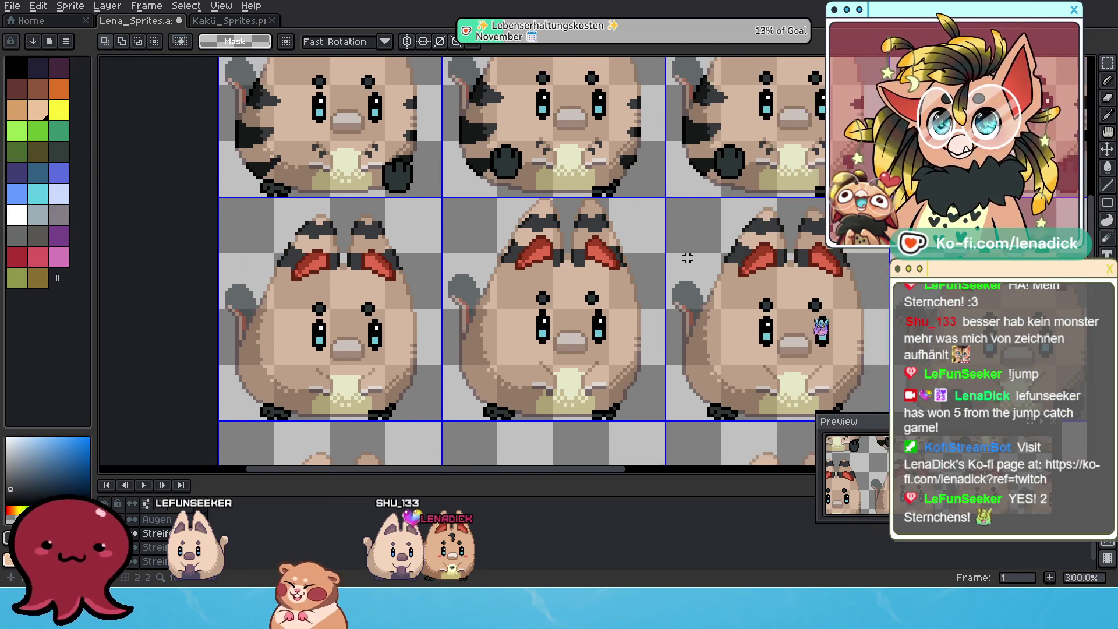
scroll(515, 201, up, 1)
Select and reposition the ear stripes of the left third-row cat, then commit
drag(453, 191, 616, 225)
key(ctrl+t)
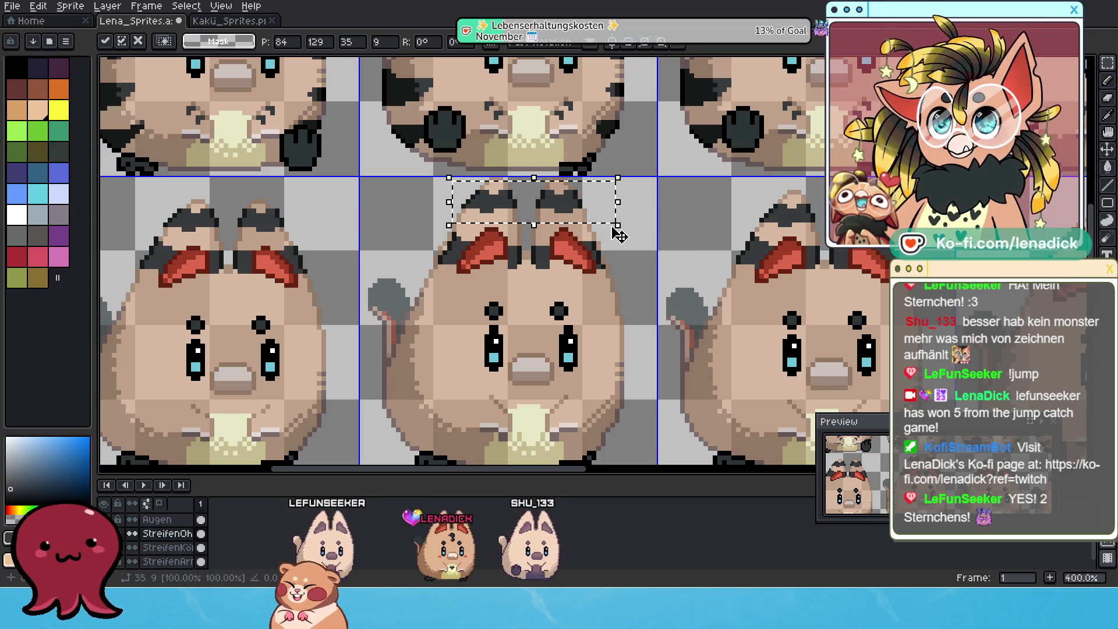
drag(412, 220, 646, 294)
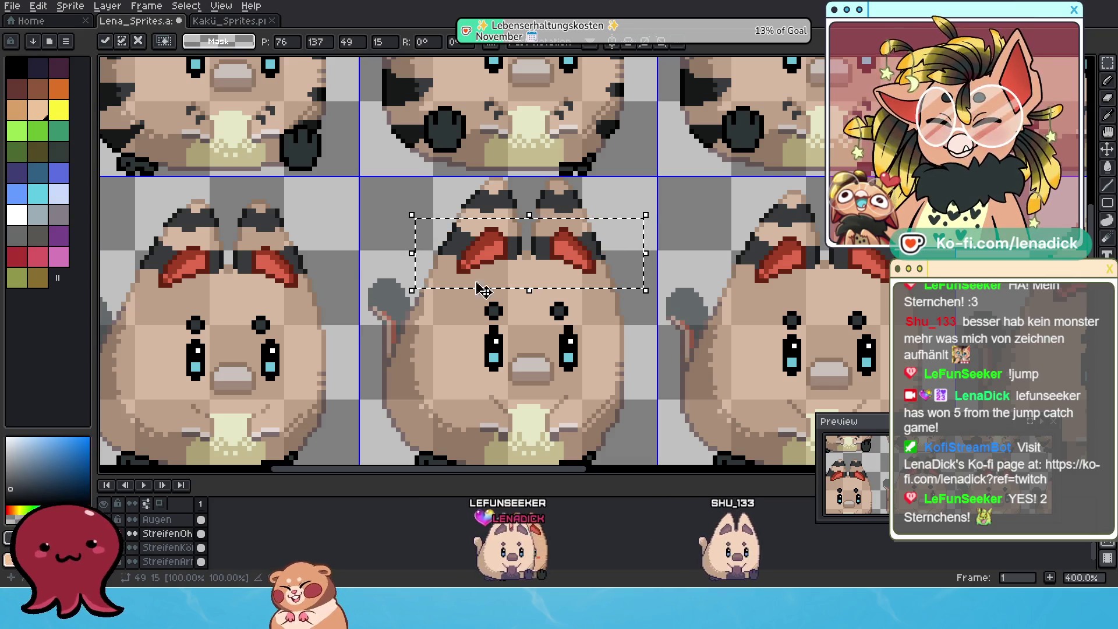
scroll(393, 271, left, 3)
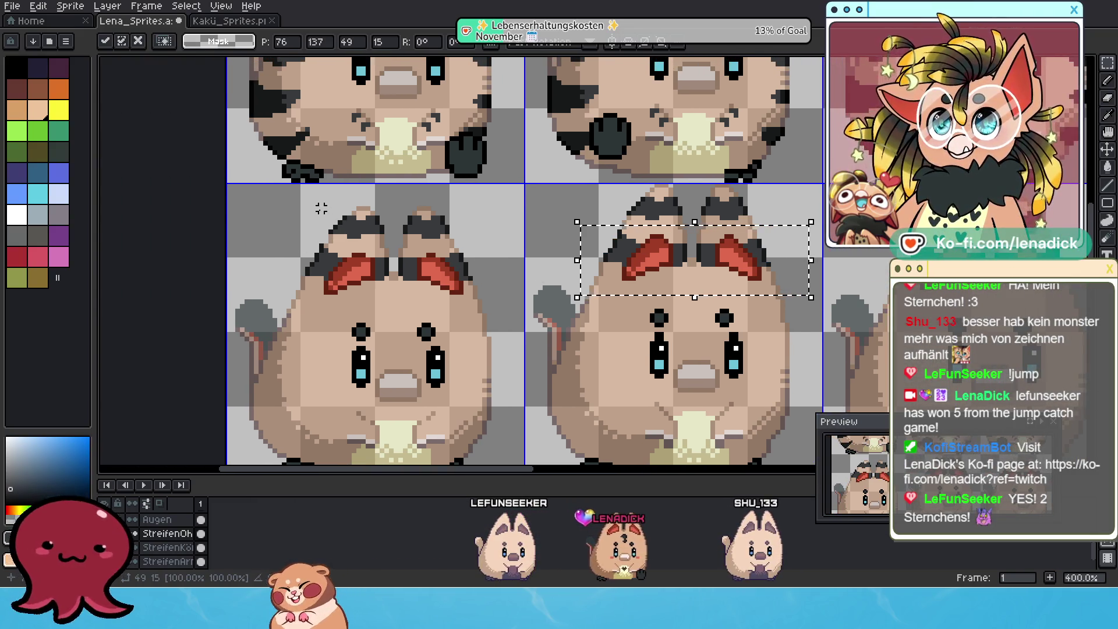
key(ctrl+d)
Adjust the neighbouring cat's striped ear tips and deselect
drag(301, 211, 490, 307)
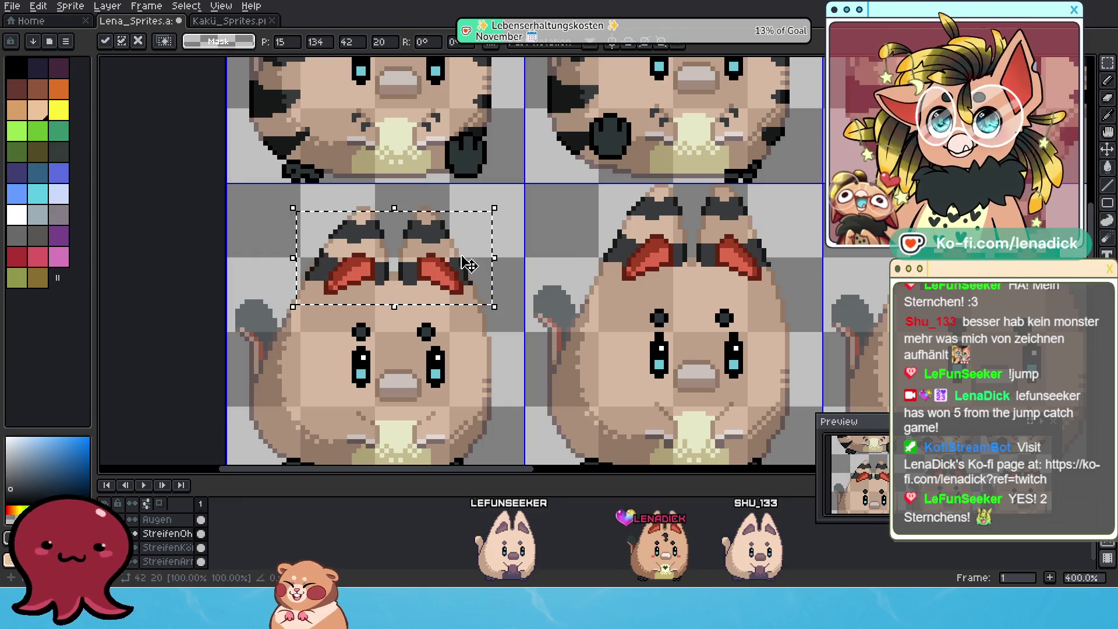
key(ctrl+d)
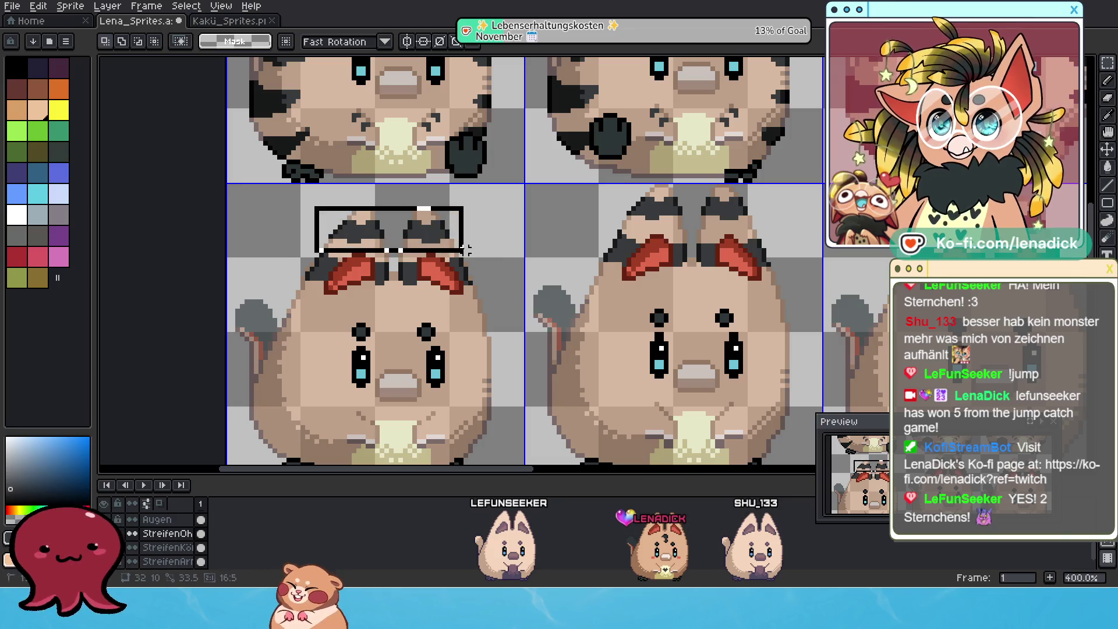
drag(466, 247, 472, 248)
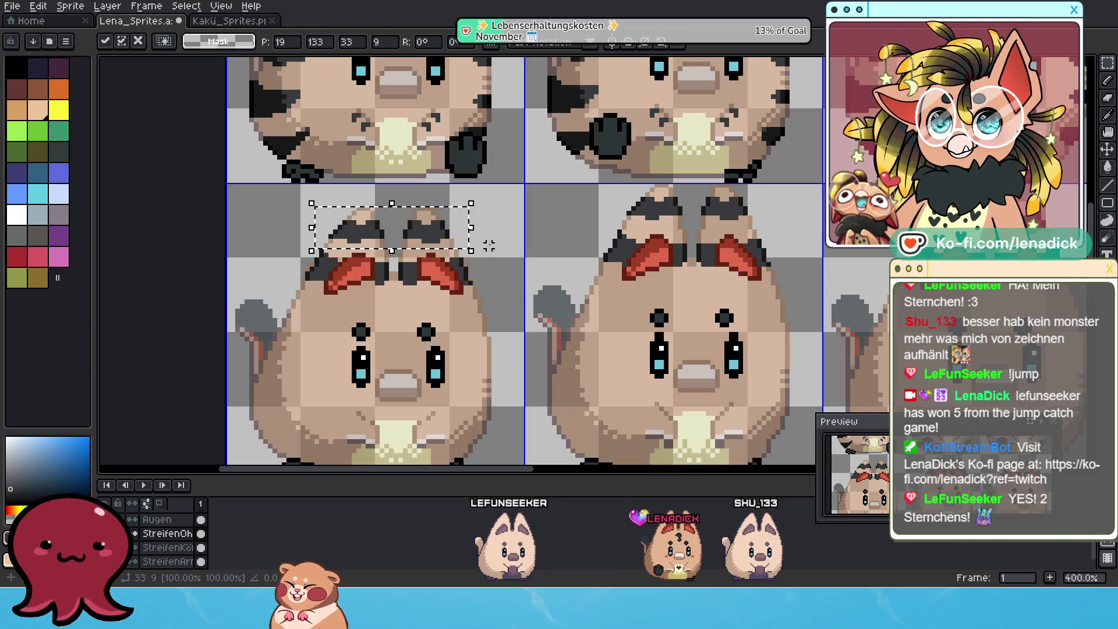
key(ctrl+d)
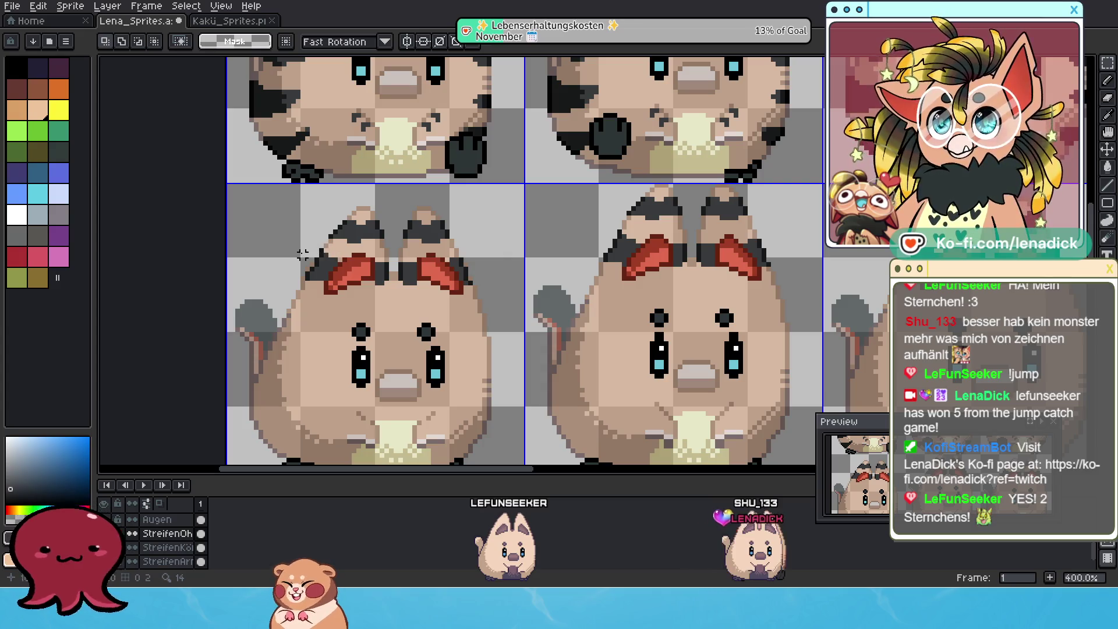
scroll(301, 253, up, 1)
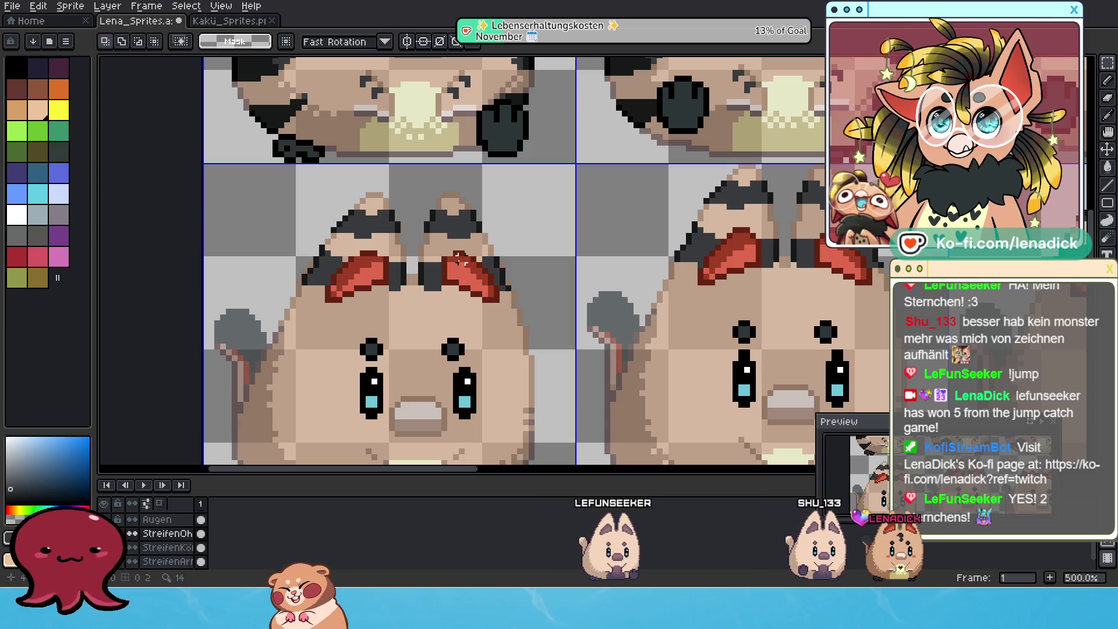
scroll(507, 285, up, 1)
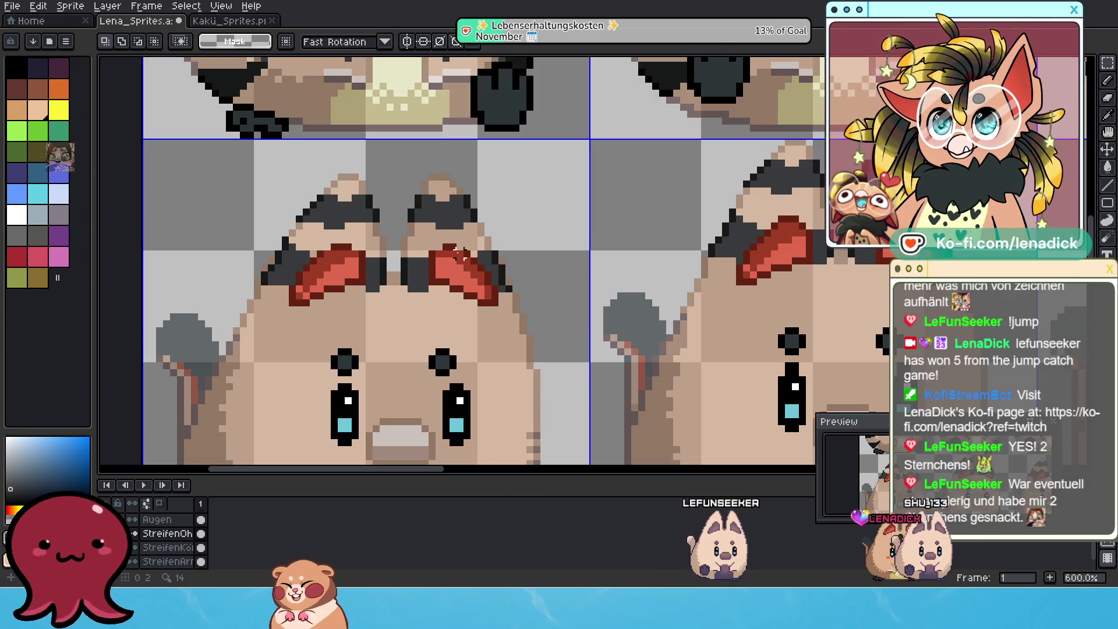
Test-shift the left ear piece a pixel down and back, then undo the transformation
mouse_move(460, 241)
mouse_down()
mouse_move(550, 309)
mouse_move(530, 291)
mouse_up()
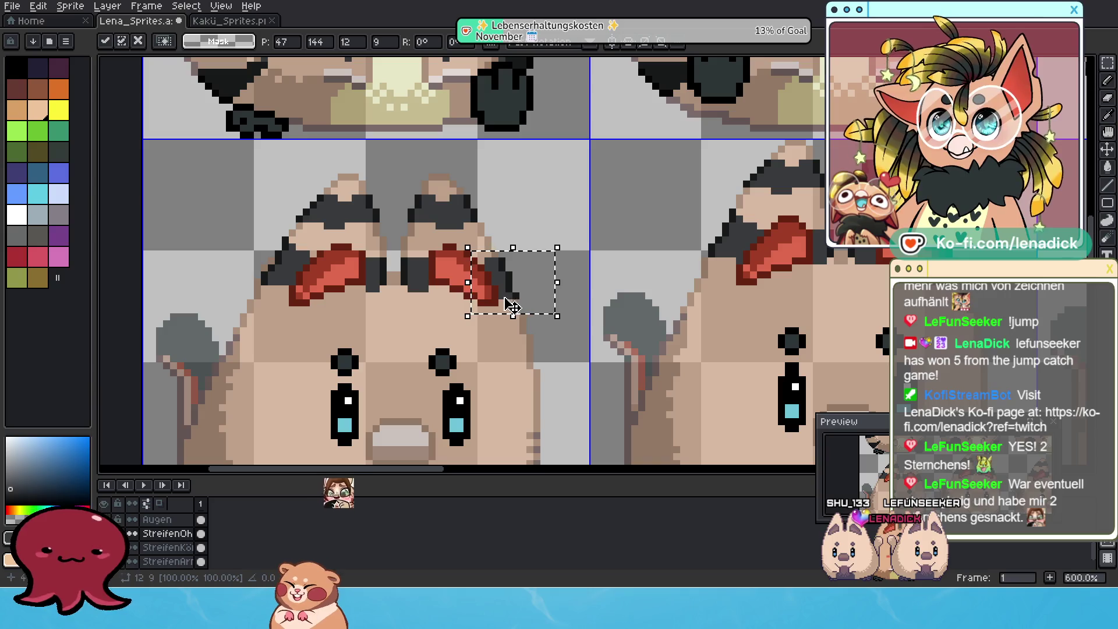
click(242, 240)
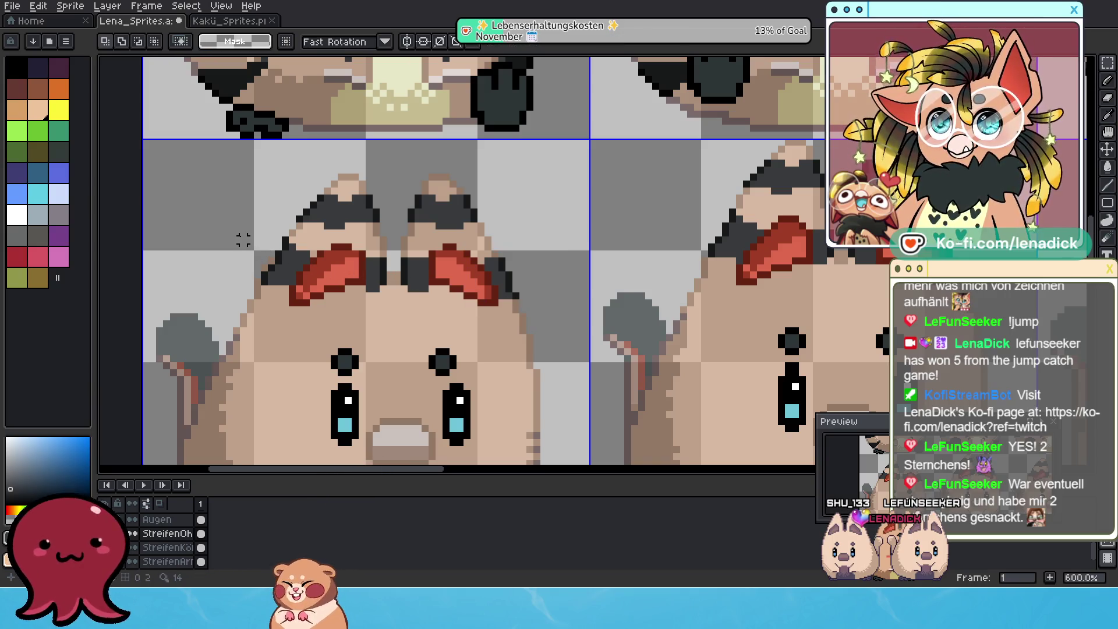
drag(330, 299, 332, 306)
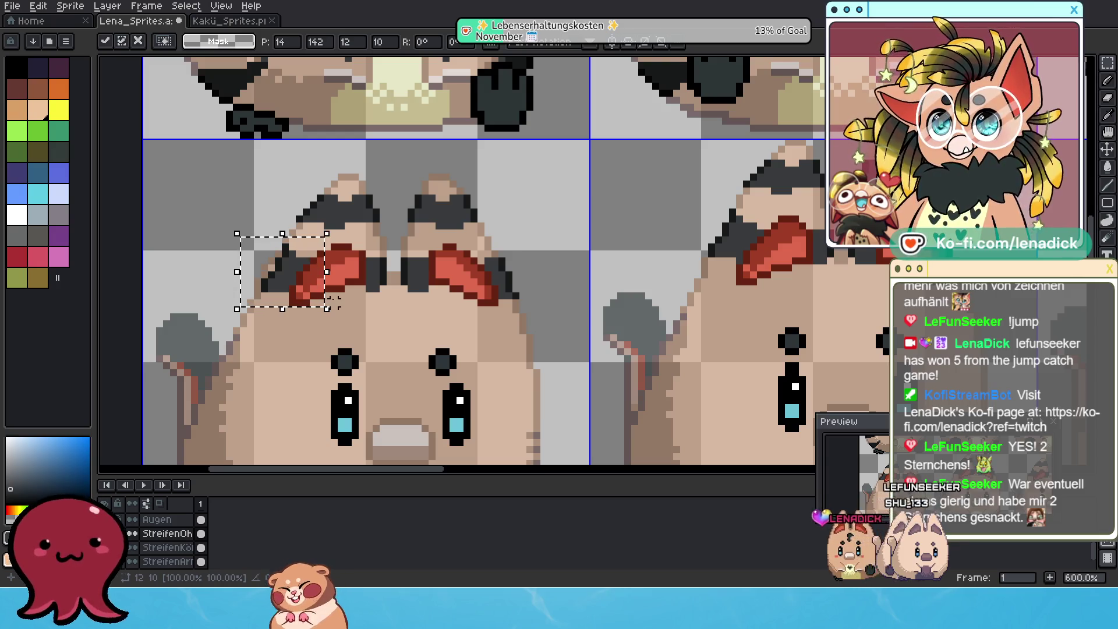
drag(333, 305, 337, 299)
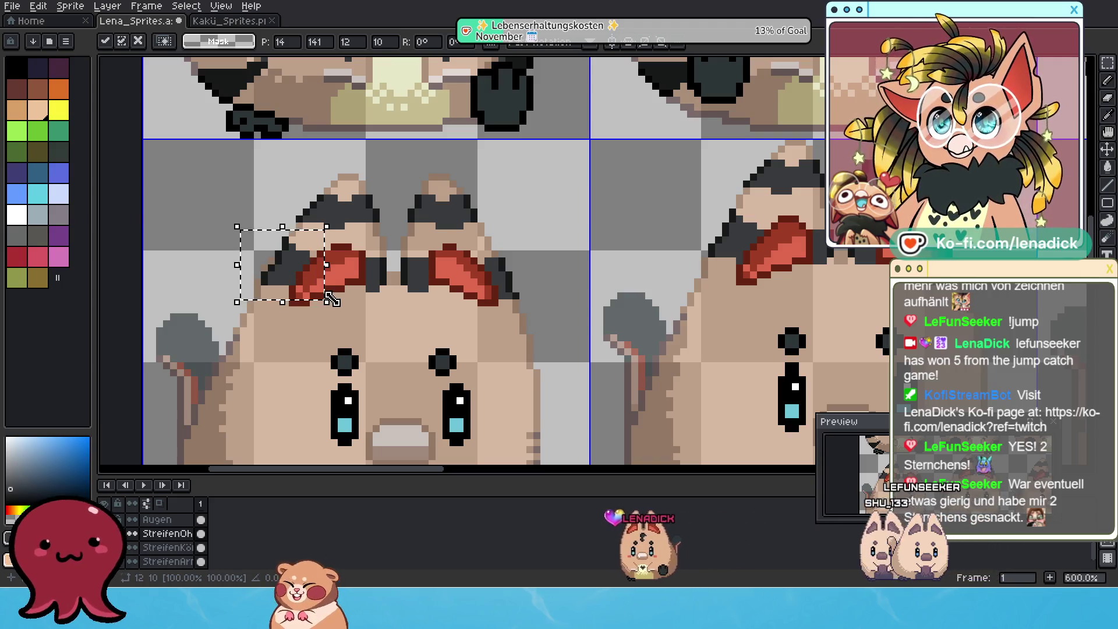
scroll(498, 254, down, 3)
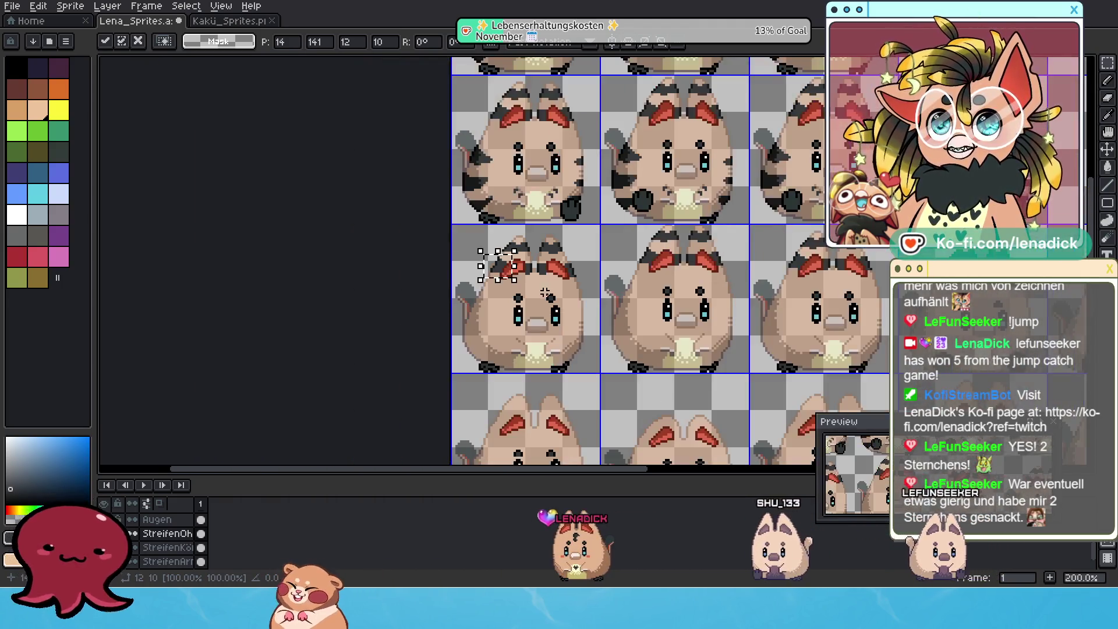
scroll(543, 297, up, 2)
scroll(560, 245, up, 1)
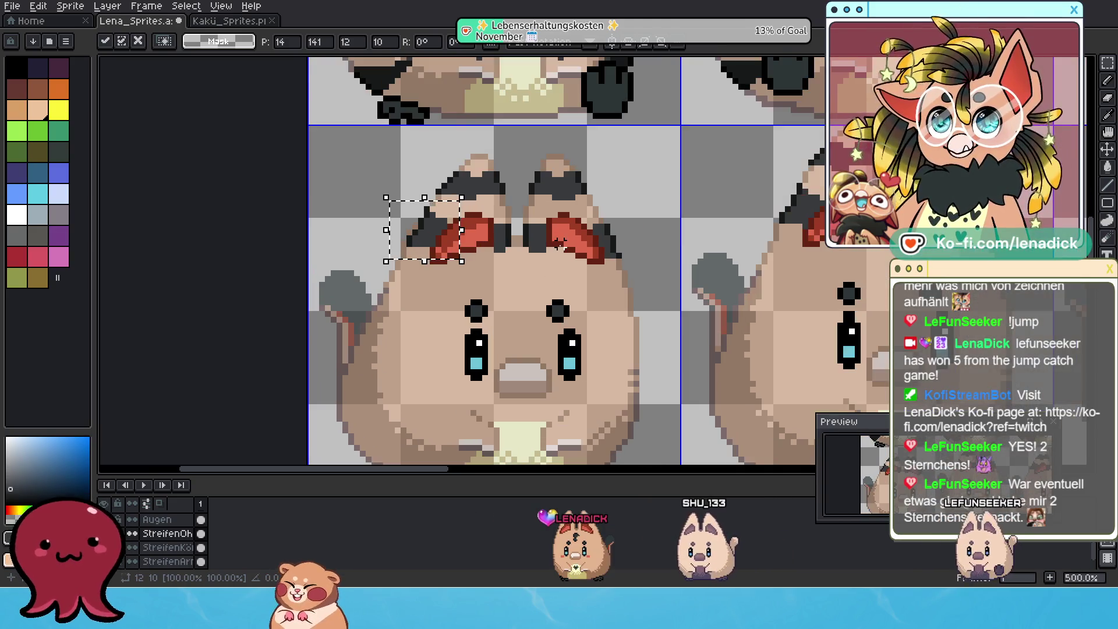
scroll(553, 232, up, 1)
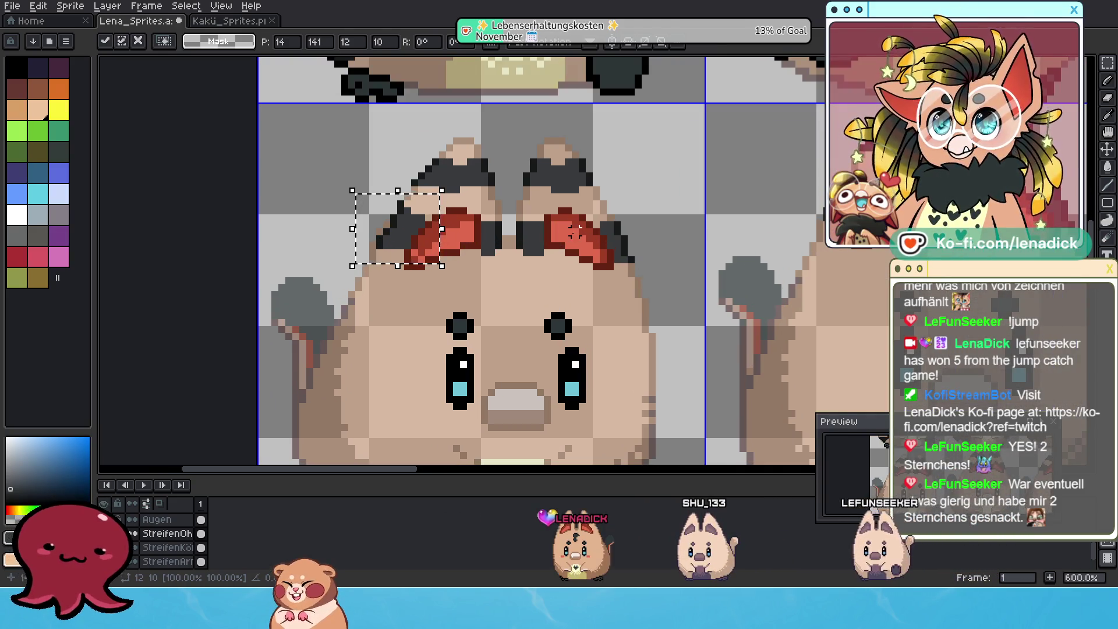
key(ctrl+d)
key(ctrl+z)
key(ctrl+z)
key(ctrl+z)
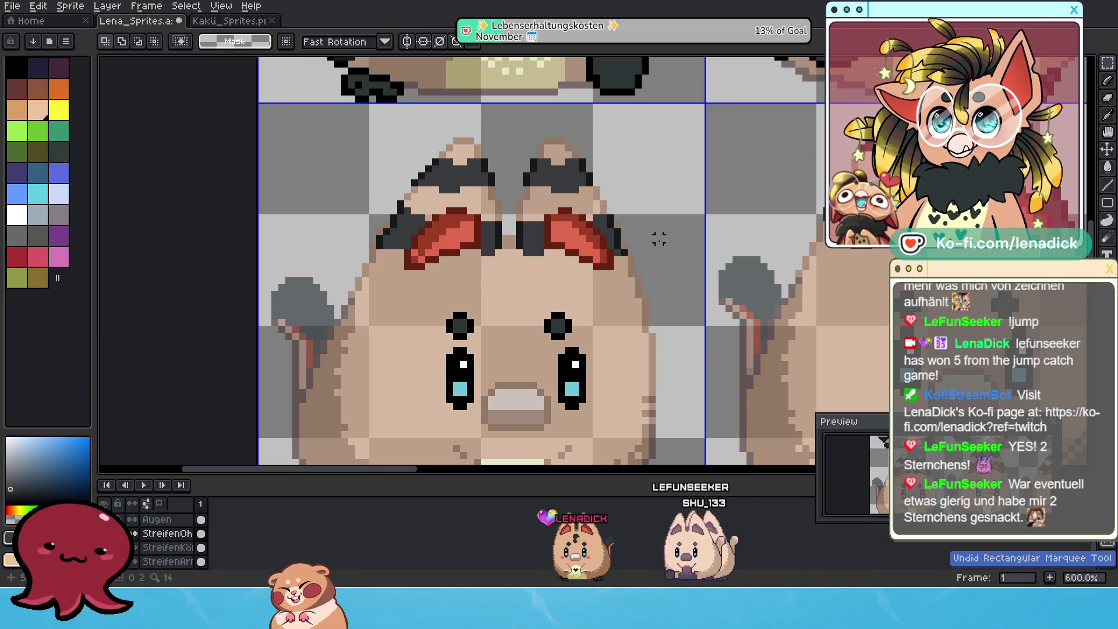
scroll(659, 246, up, 1)
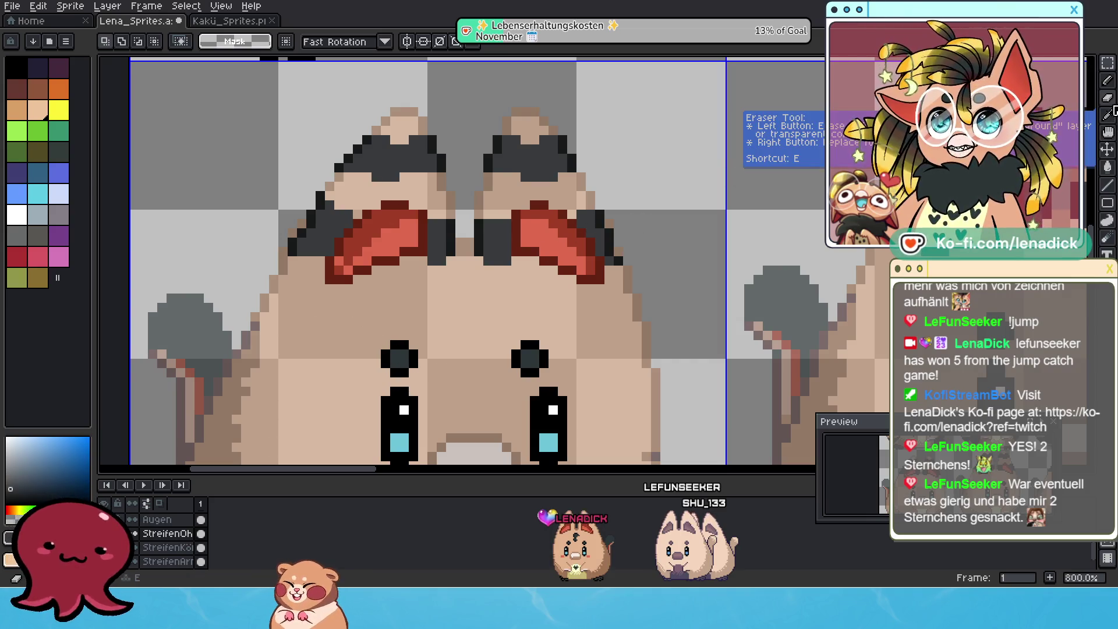
Add a missing dark outline pixel at the ear's edge with the Pencil
click(1105, 115)
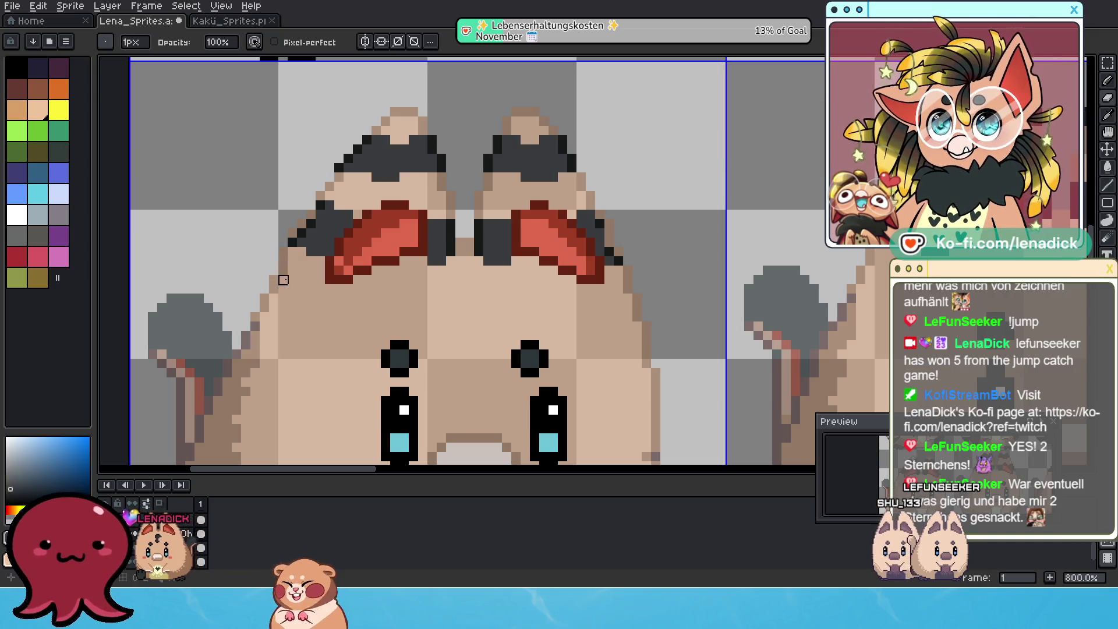
click(1106, 79)
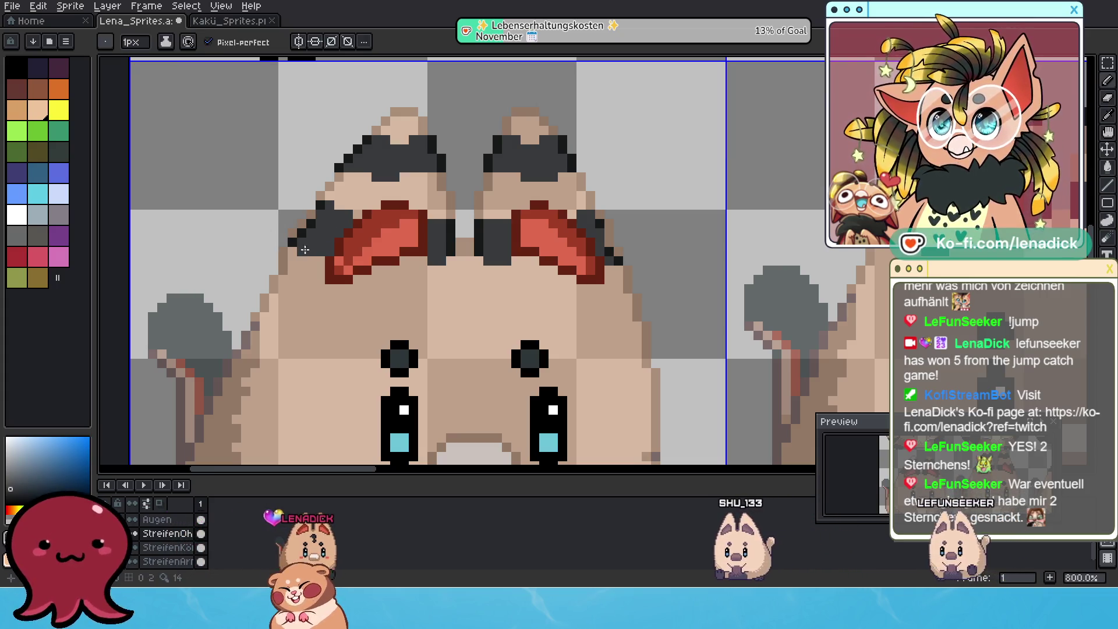
click(283, 251)
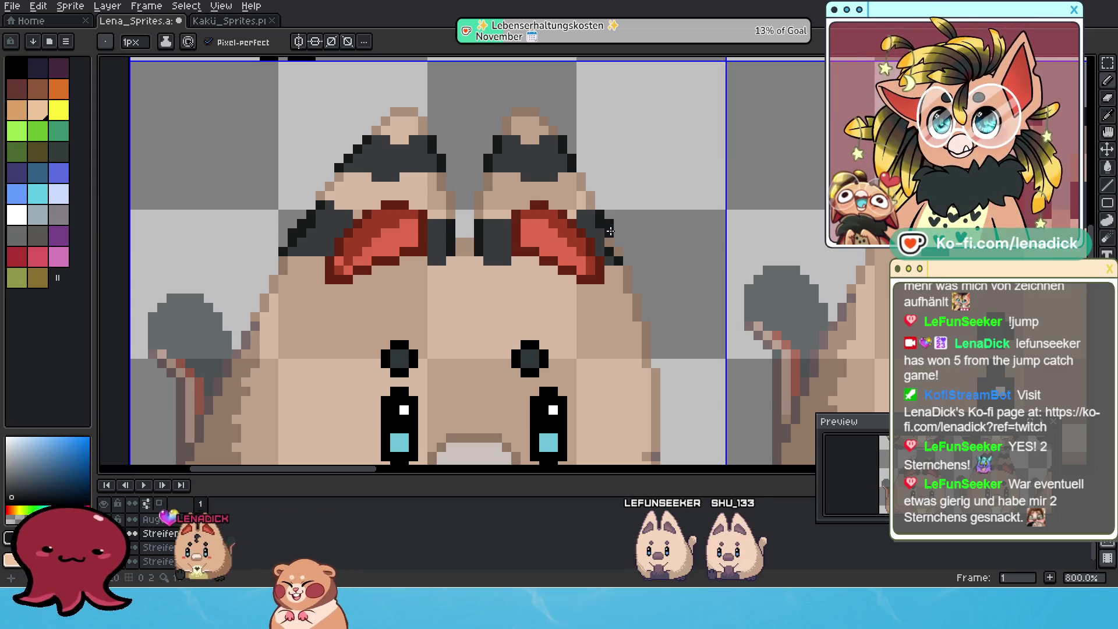
scroll(612, 246, down, 4)
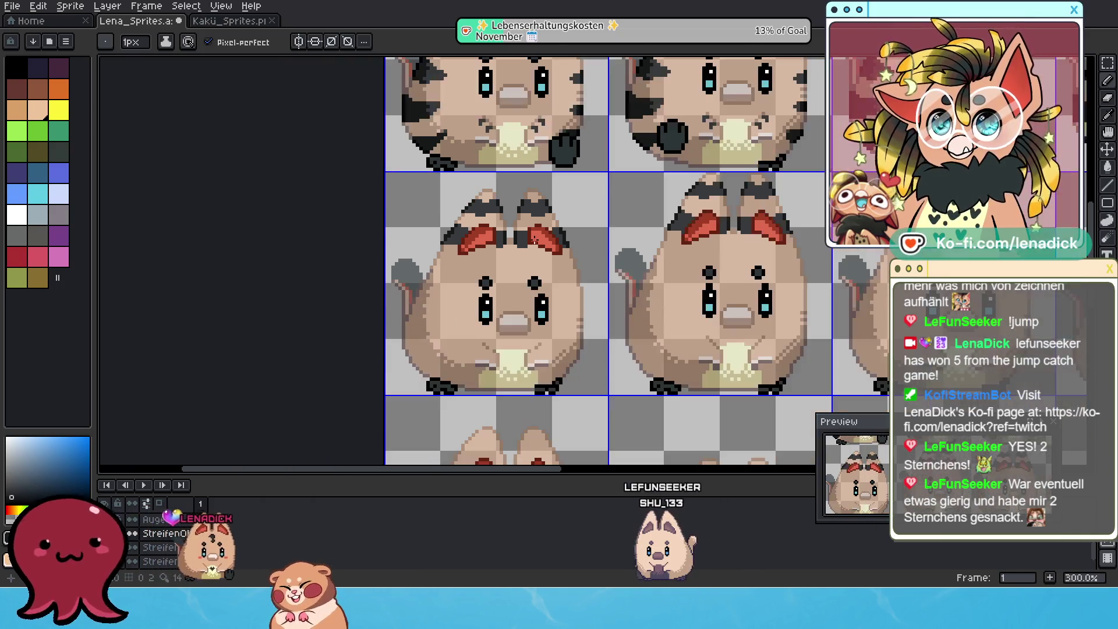
scroll(479, 282, down, 1)
scroll(479, 281, down, 1)
scroll(478, 279, up, 1)
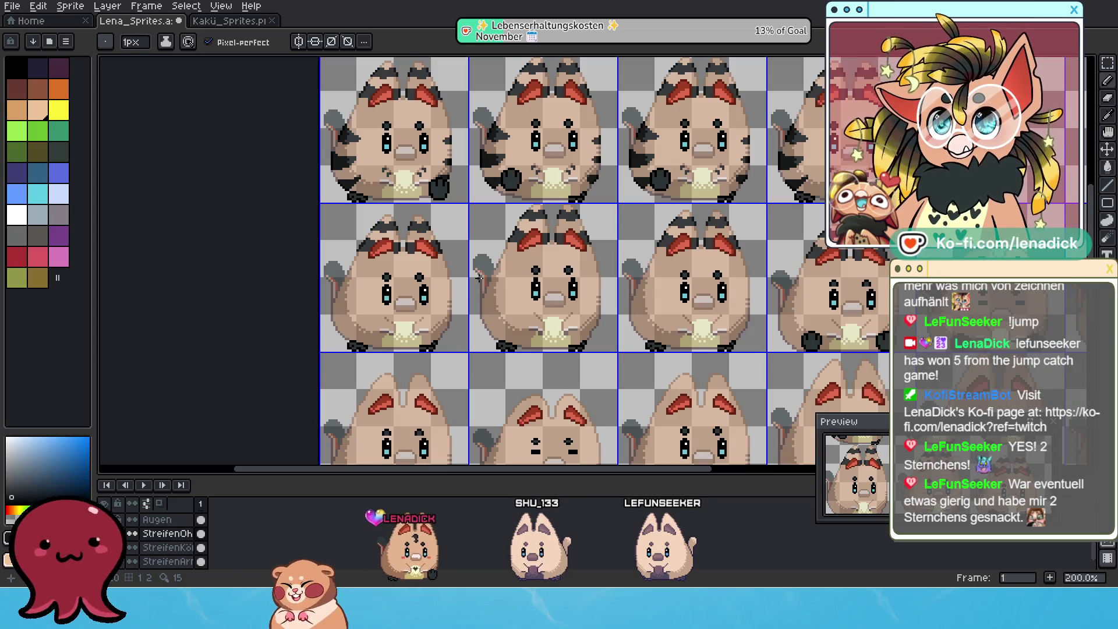
scroll(479, 278, down, 3)
scroll(454, 298, right, 2)
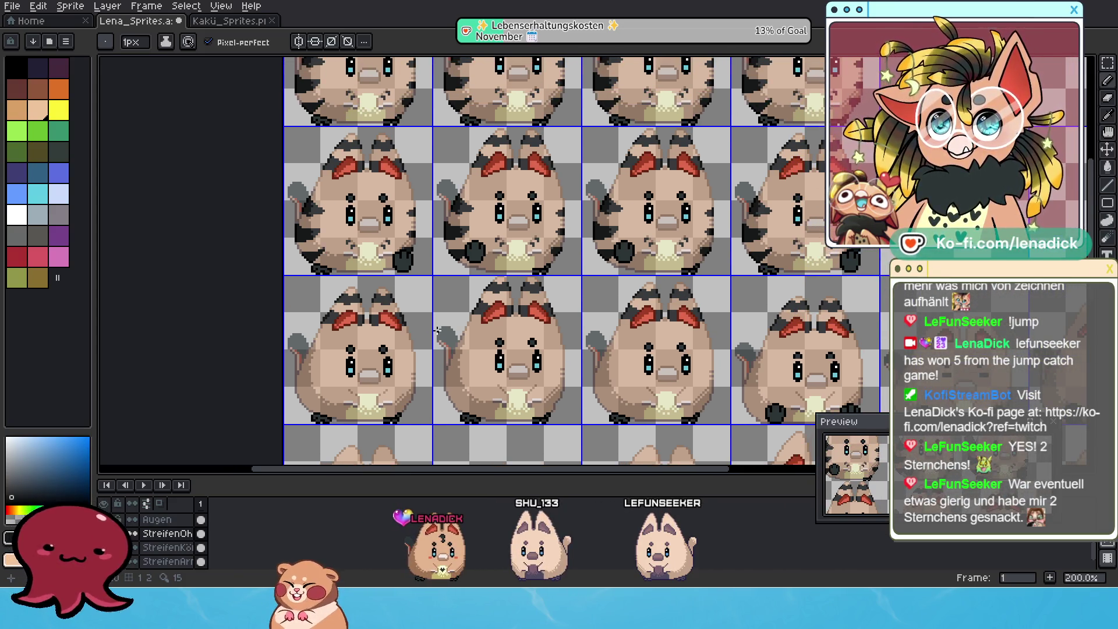
scroll(414, 325, up, 1)
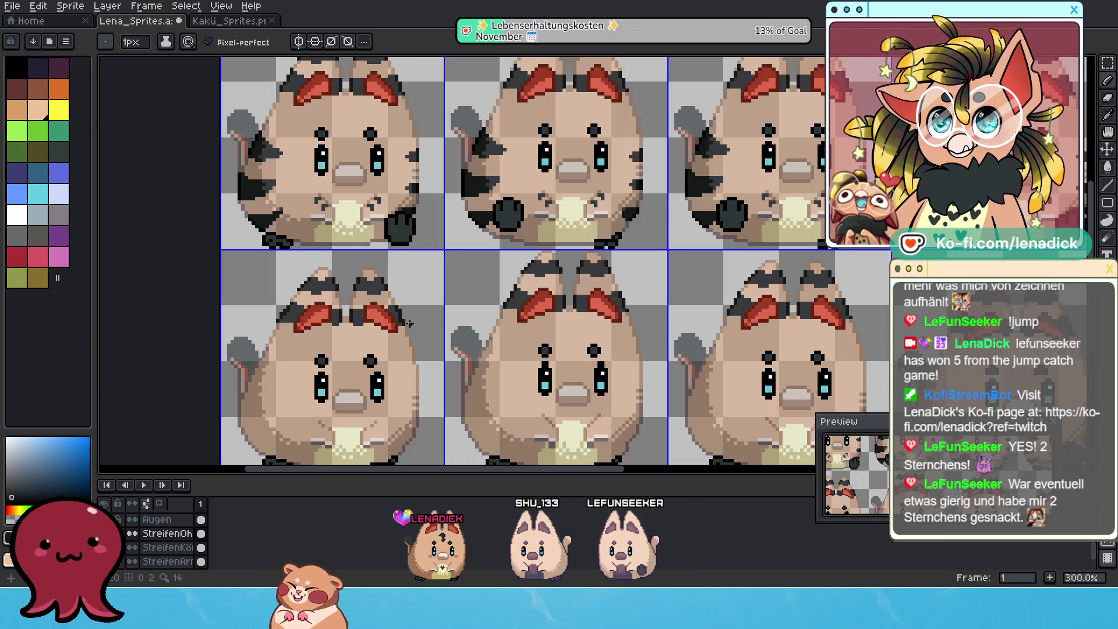
drag(393, 286, 432, 312)
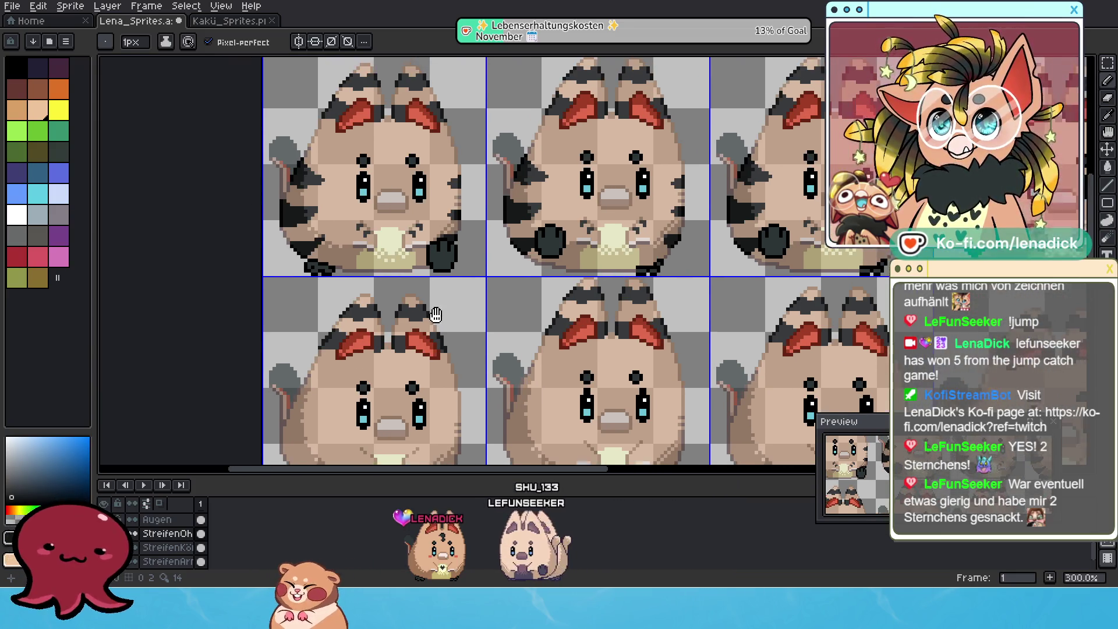
scroll(448, 329, down, 2)
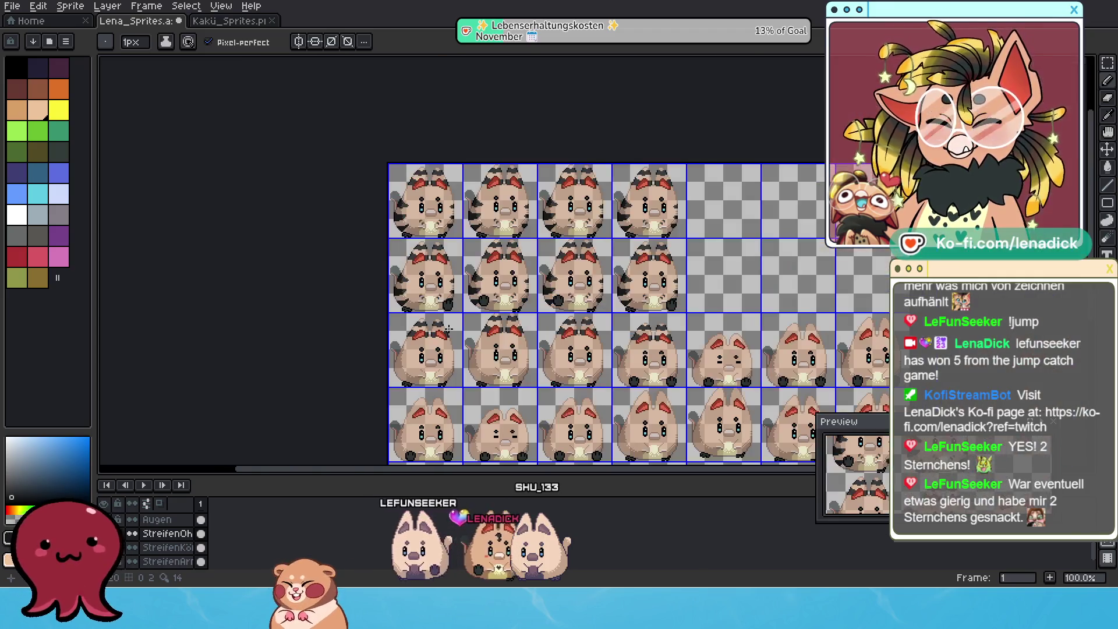
scroll(448, 329, up, 1)
mouse_move(455, 302)
mouse_down()
mouse_move(440, 328)
mouse_move(398, 293)
mouse_up()
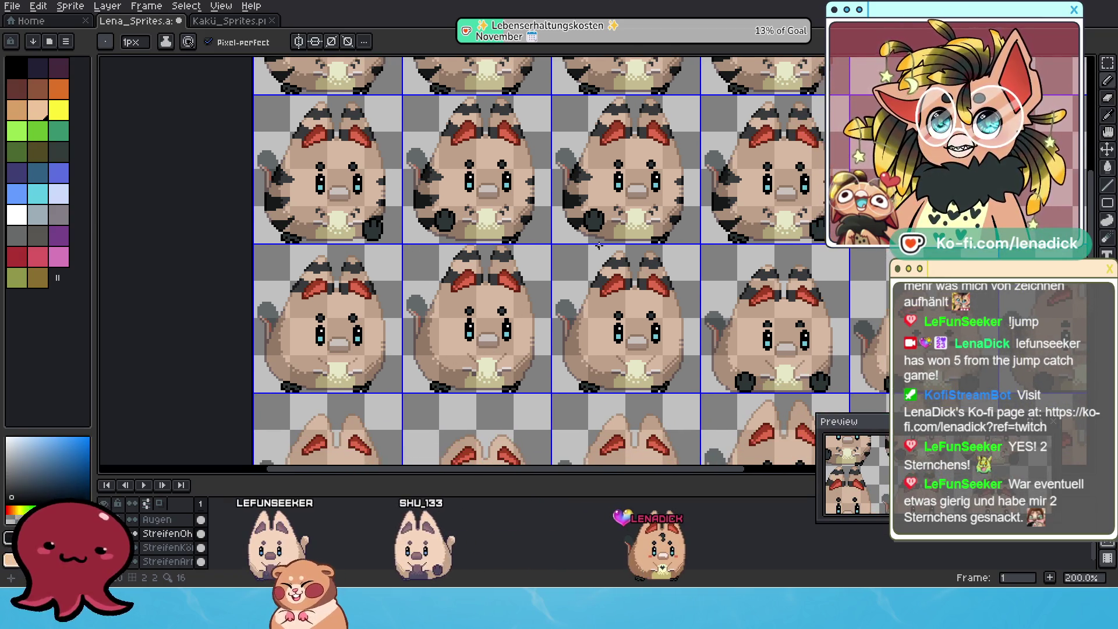
drag(717, 363, 582, 329)
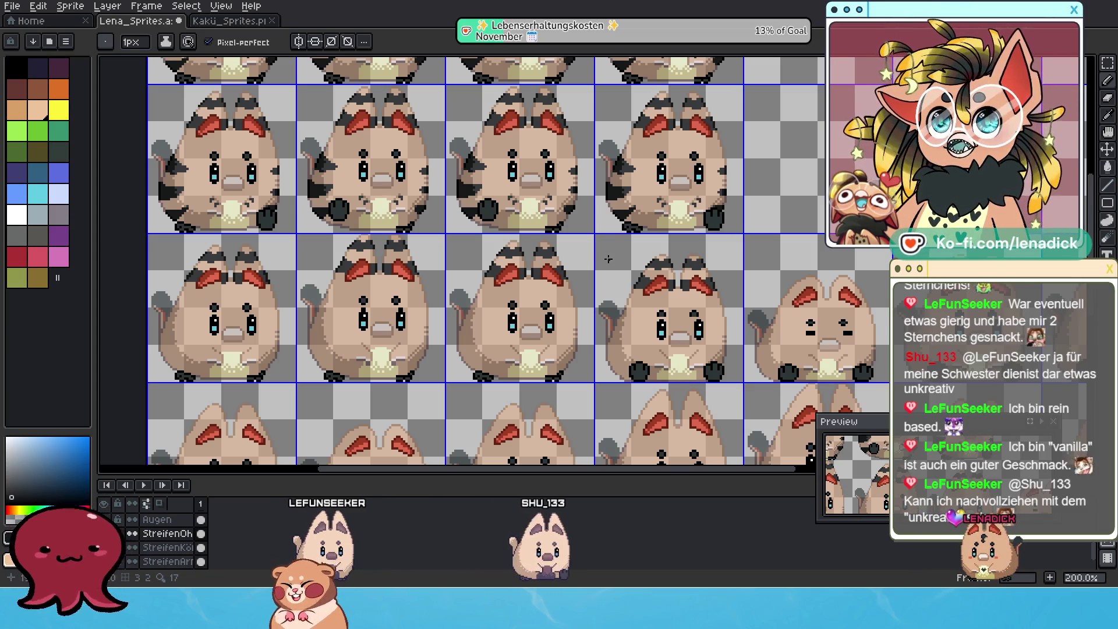
scroll(637, 229, down, 4)
scroll(567, 265, up, 4)
scroll(568, 266, up, 1)
Marquee-select the middle-row tabby's ear stripes and nudge them up one pixel
drag(568, 266, 498, 280)
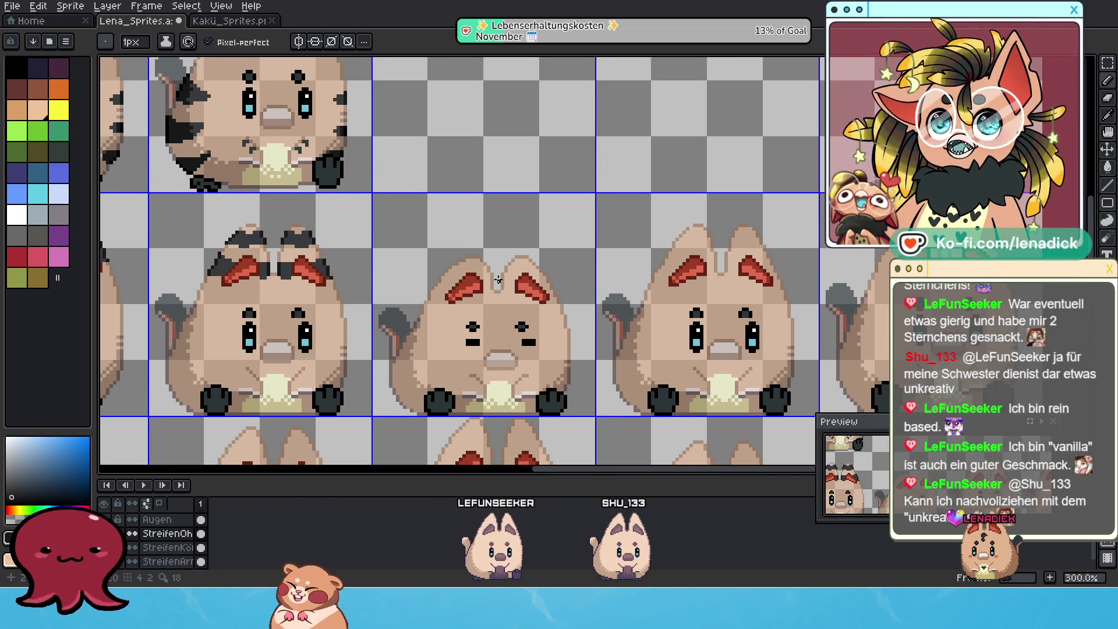
scroll(449, 251, down, 1)
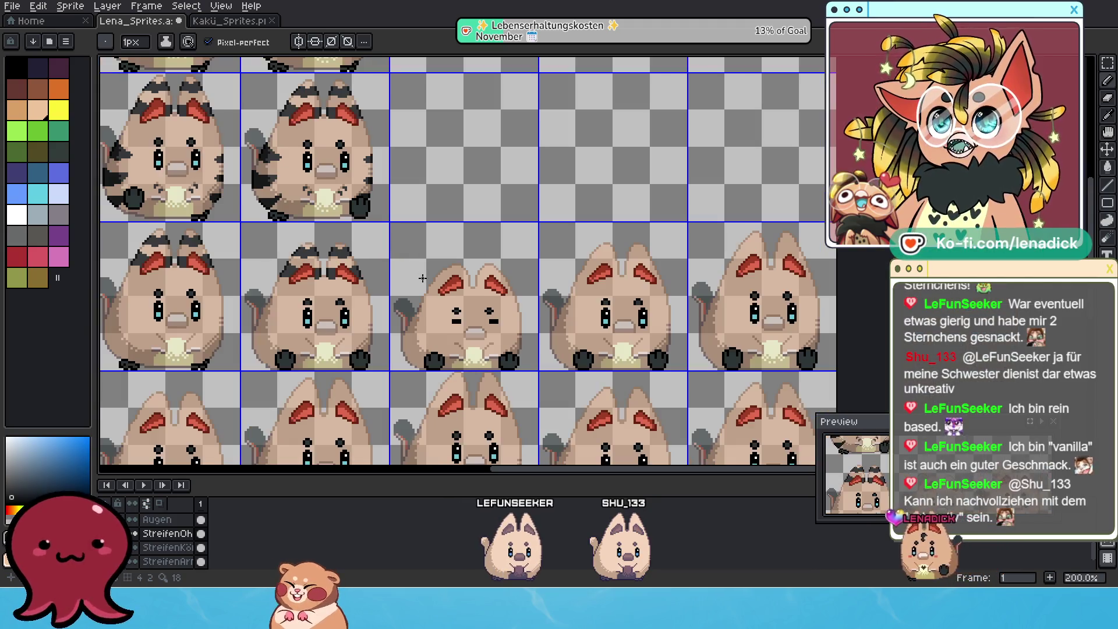
scroll(501, 350, up, 1)
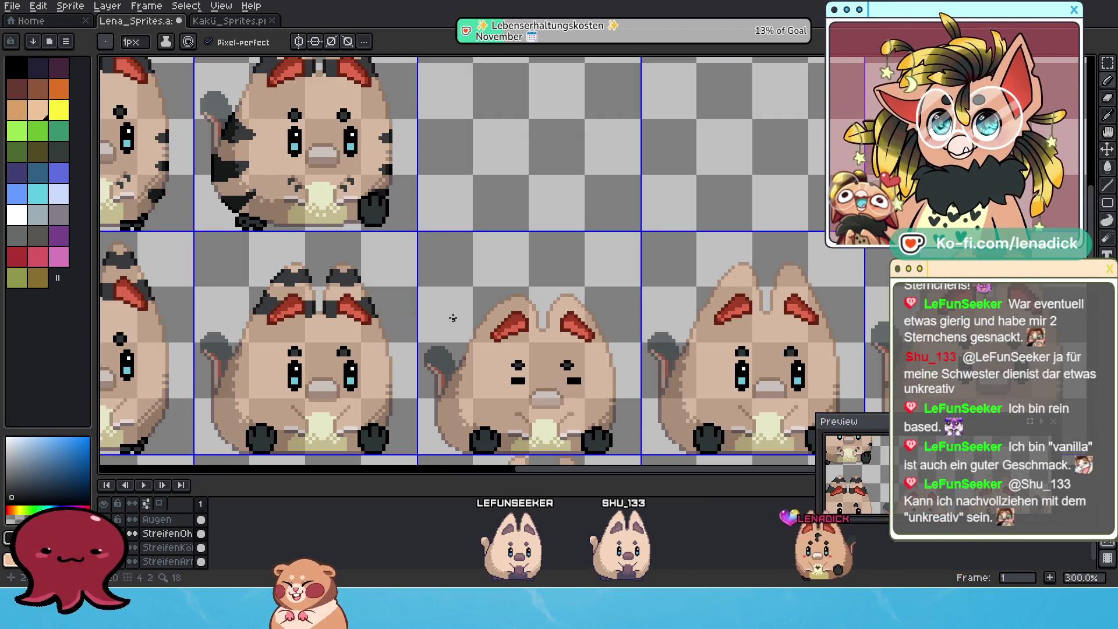
scroll(502, 351, down, 1)
scroll(511, 316, down, 1)
scroll(511, 316, up, 1)
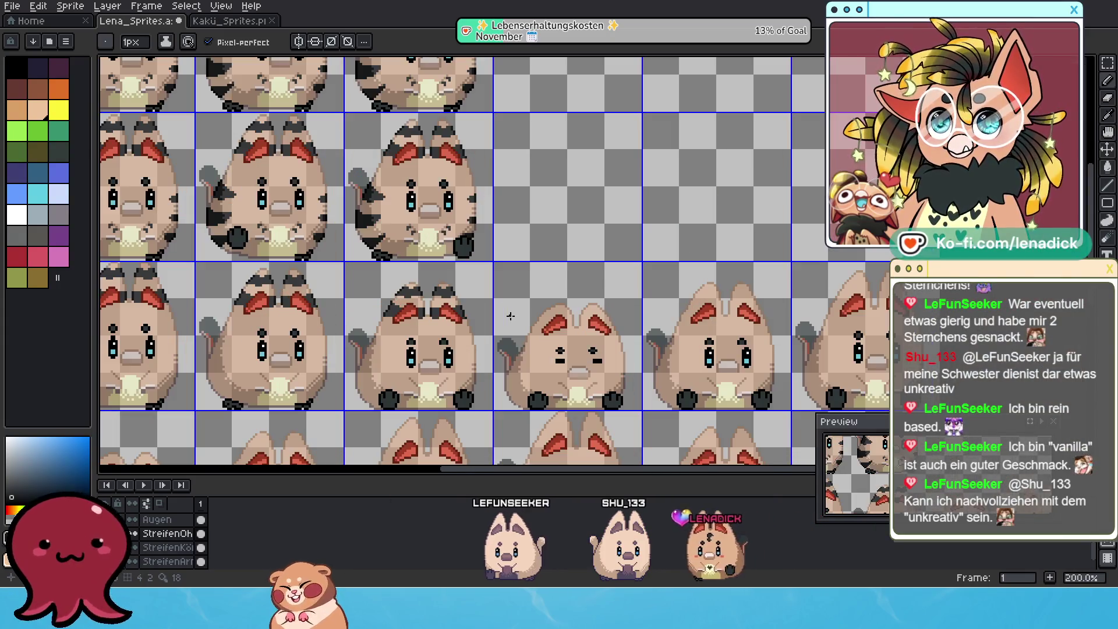
scroll(482, 324, up, 1)
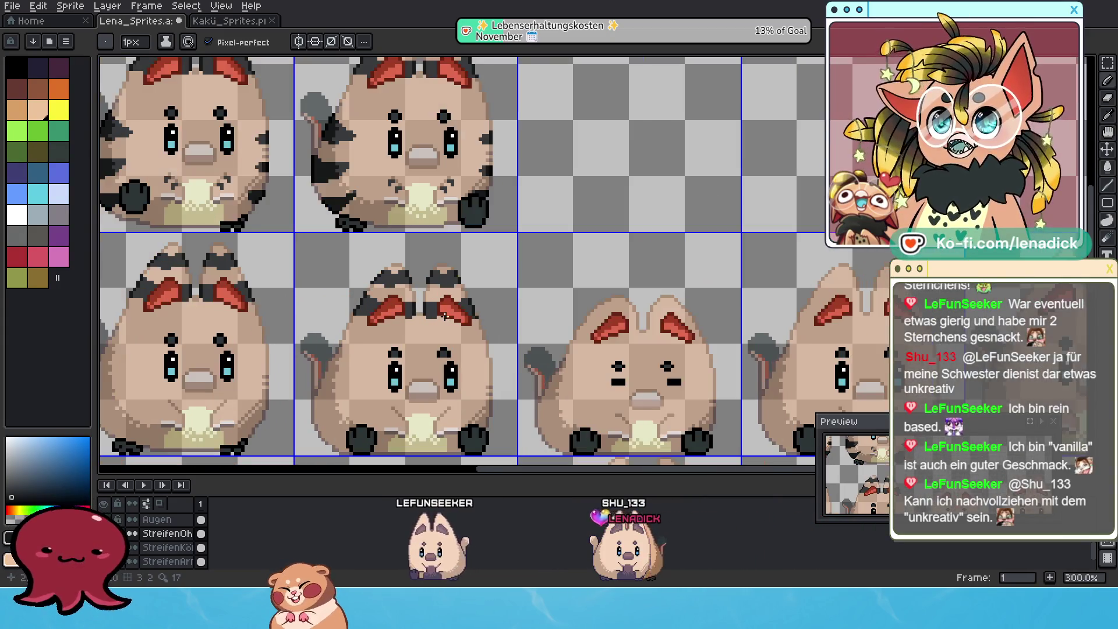
scroll(413, 320, up, 1)
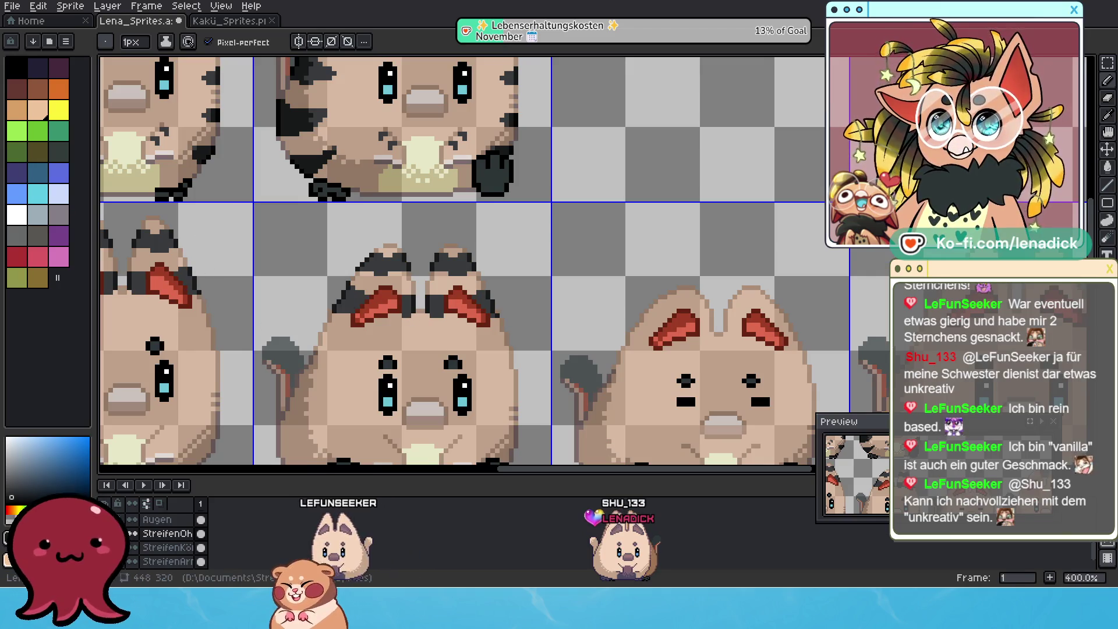
click(1106, 68)
mouse_move(393, 290)
mouse_down()
mouse_move(464, 333)
mouse_move(474, 295)
mouse_up()
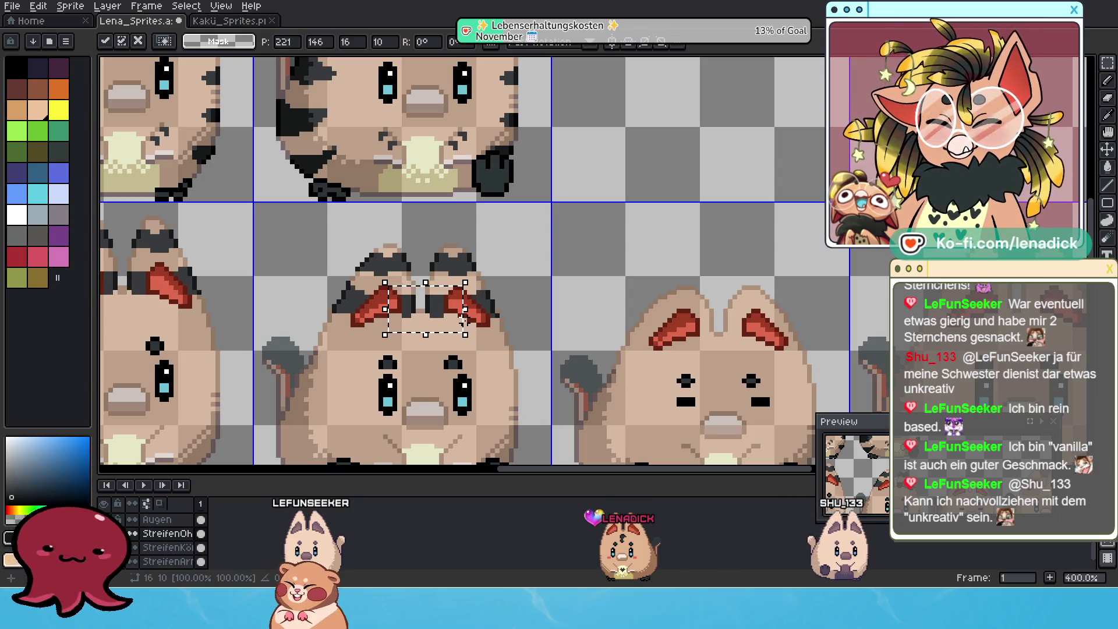
key(Up)
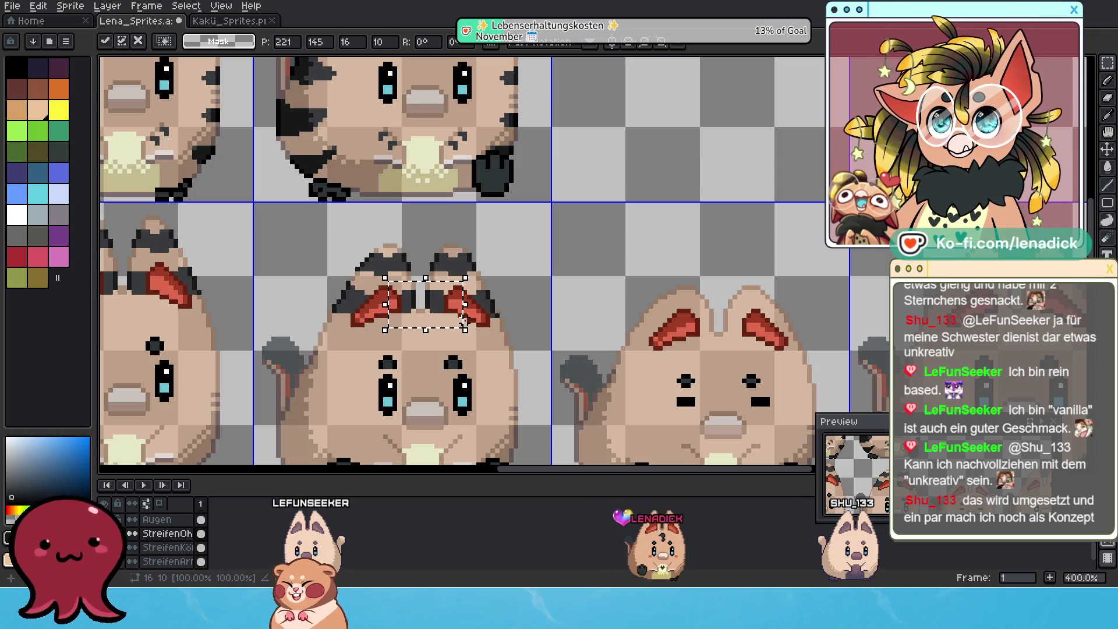
scroll(463, 318, down, 1)
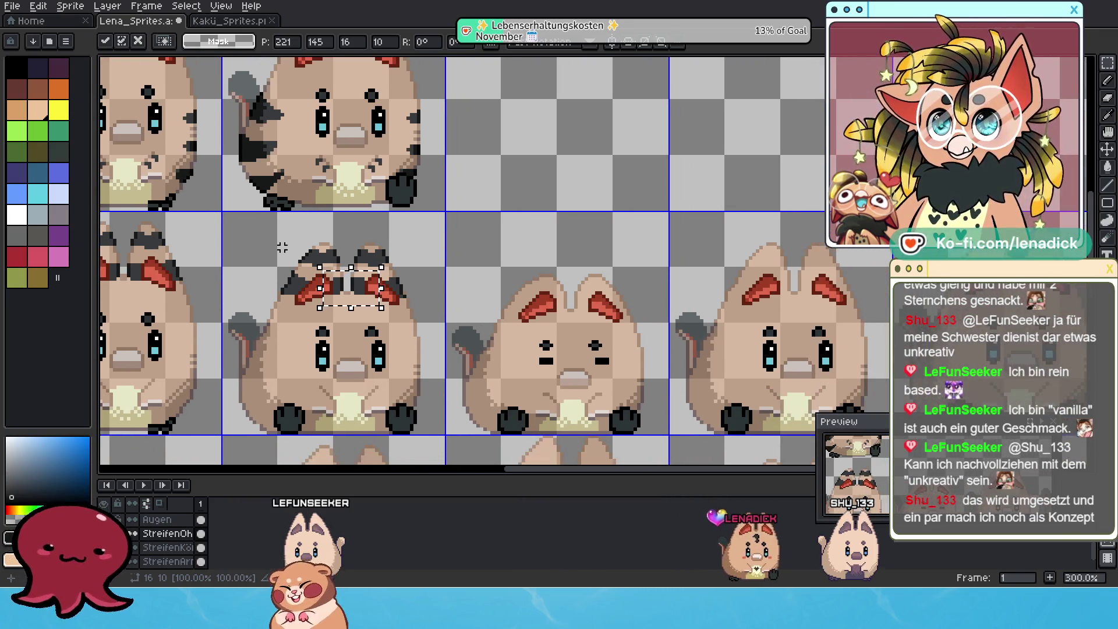
Copy the tabby's striped ears onto the plain cat's head and commit them
mouse_move(278, 236)
mouse_down()
mouse_move(368, 280)
mouse_move(433, 332)
mouse_up()
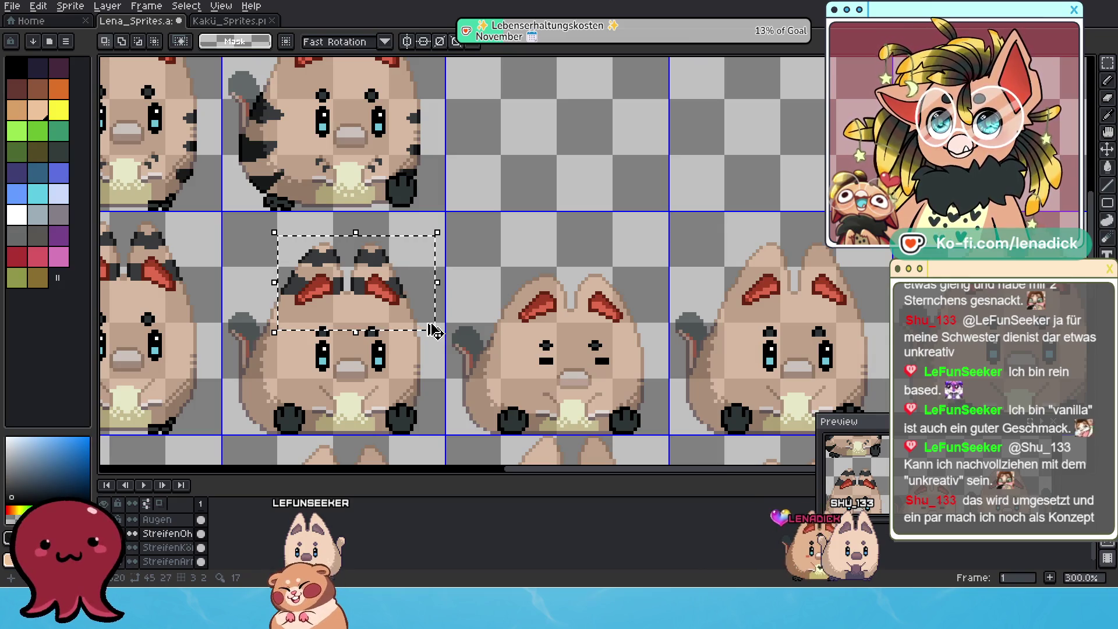
click(409, 302)
mouse_move(395, 250)
mouse_down()
mouse_move(616, 286)
mouse_move(608, 278)
mouse_up()
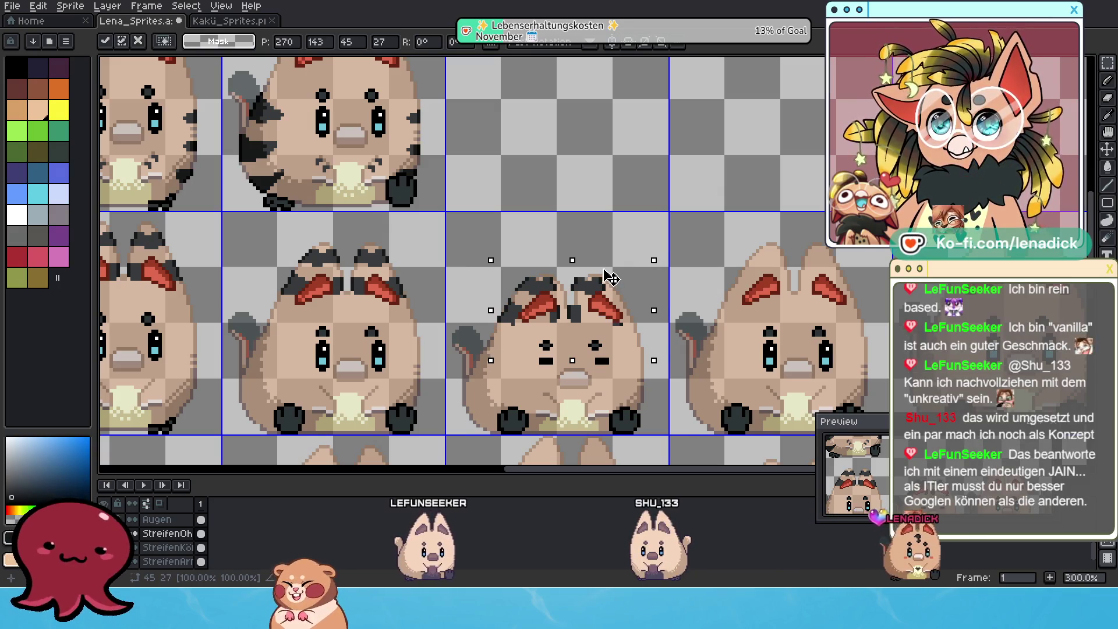
drag(607, 278, 617, 272)
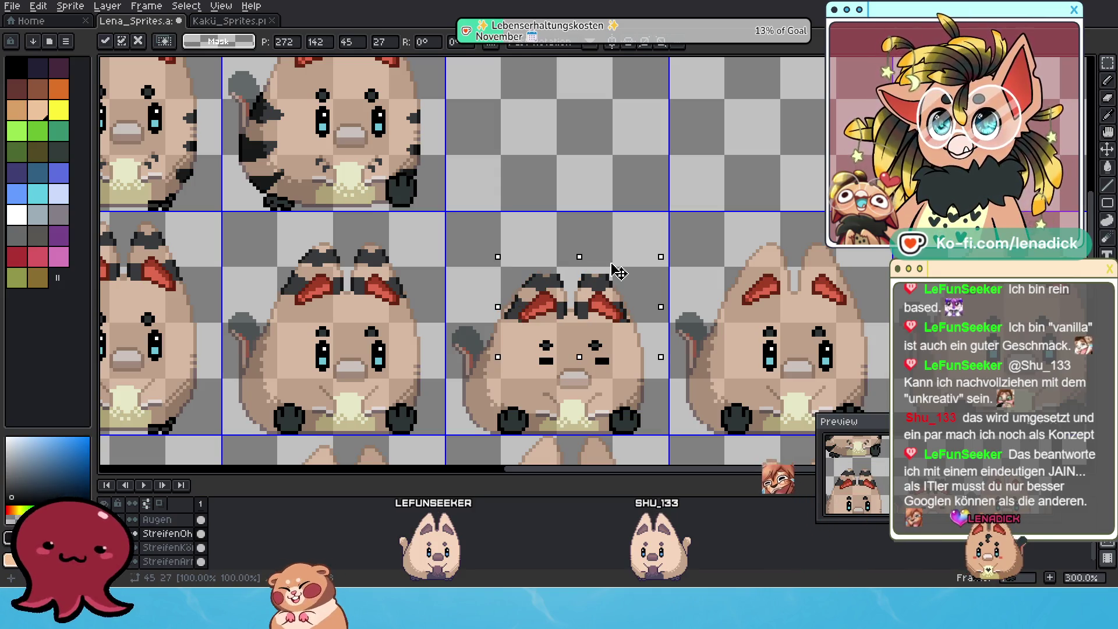
drag(617, 273, 617, 273)
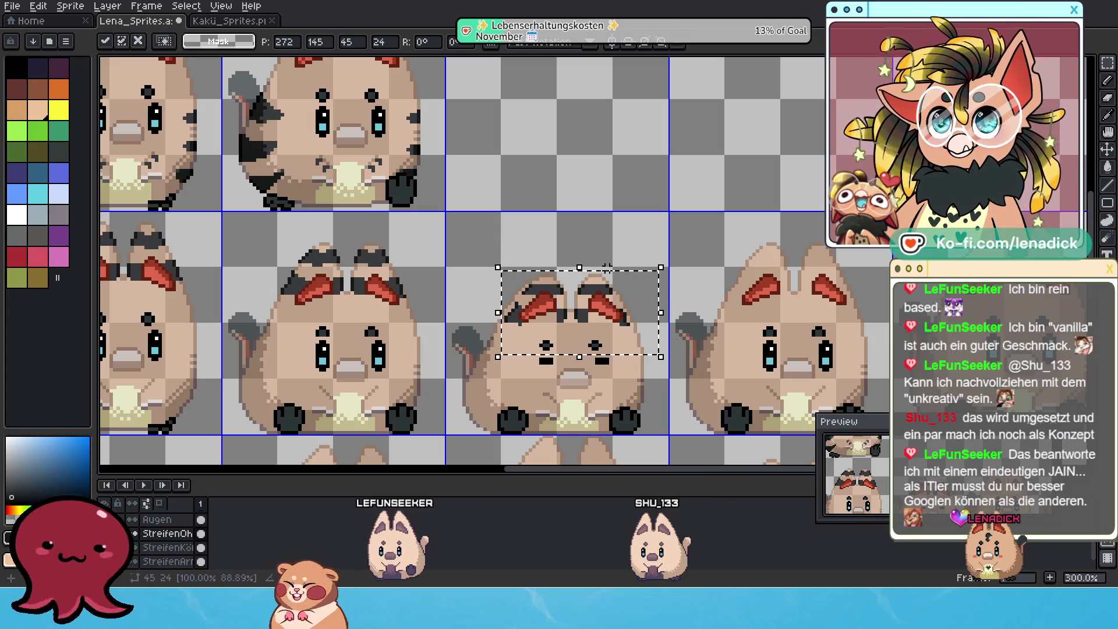
key(Return)
Pick the copied ears up again and raise them one pixel
click(612, 276)
scroll(607, 289, up, 1)
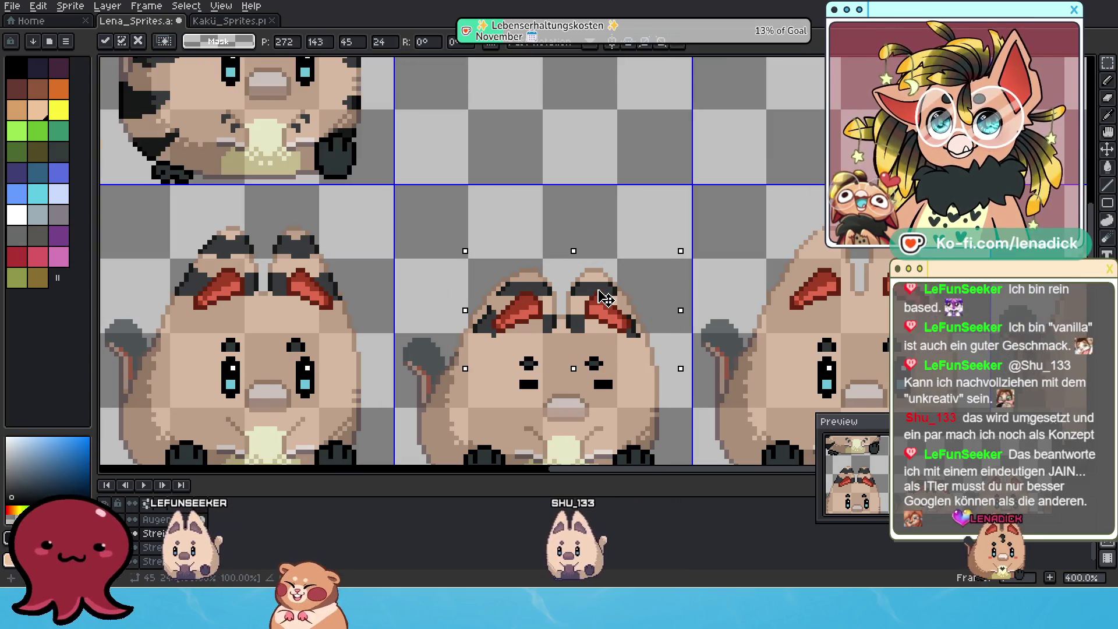
drag(600, 297, 600, 291)
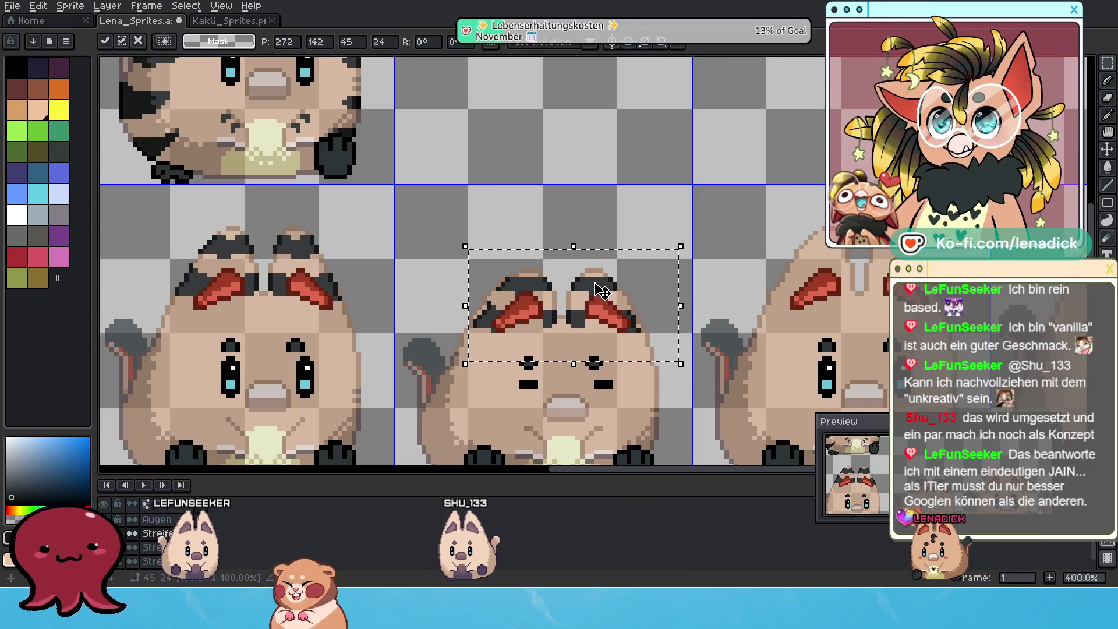
scroll(600, 291, down, 1)
scroll(600, 290, down, 1)
scroll(601, 294, up, 2)
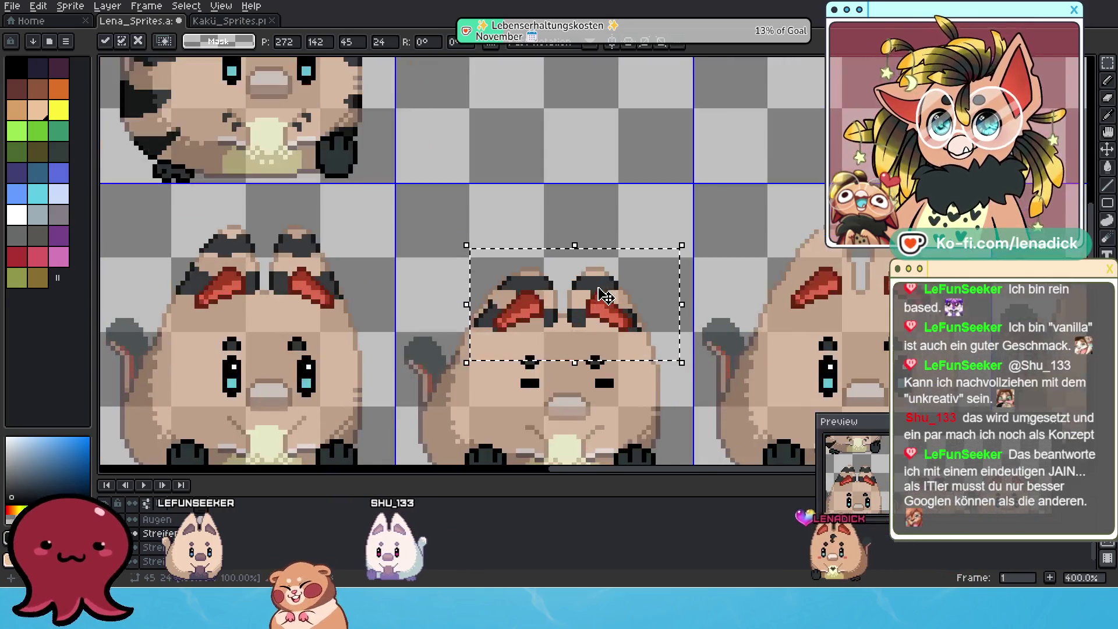
scroll(606, 297, up, 1)
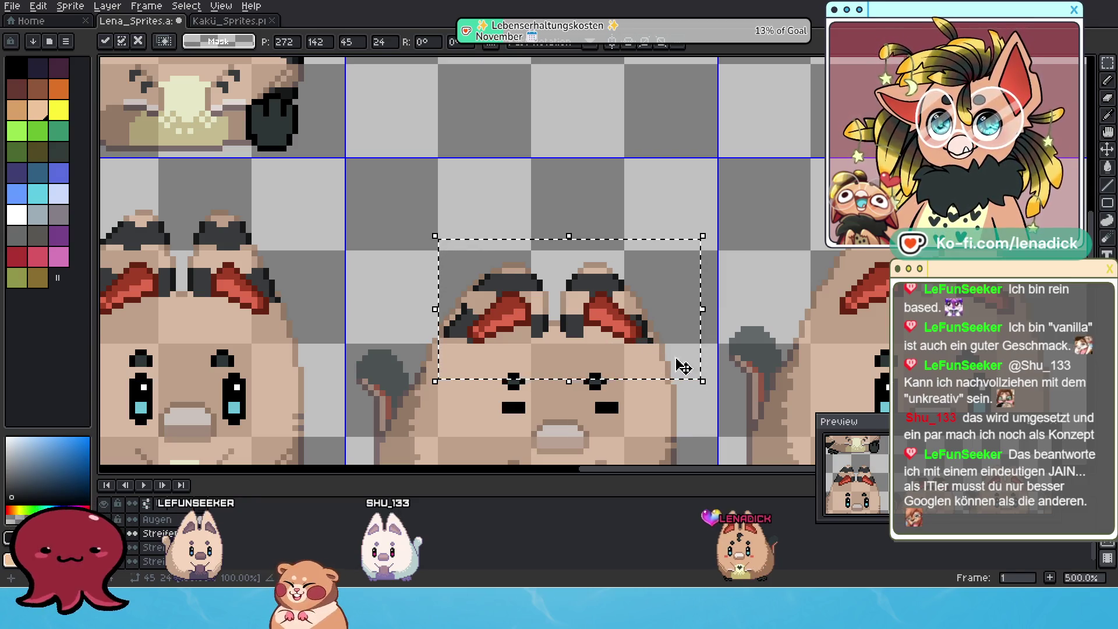
click(725, 363)
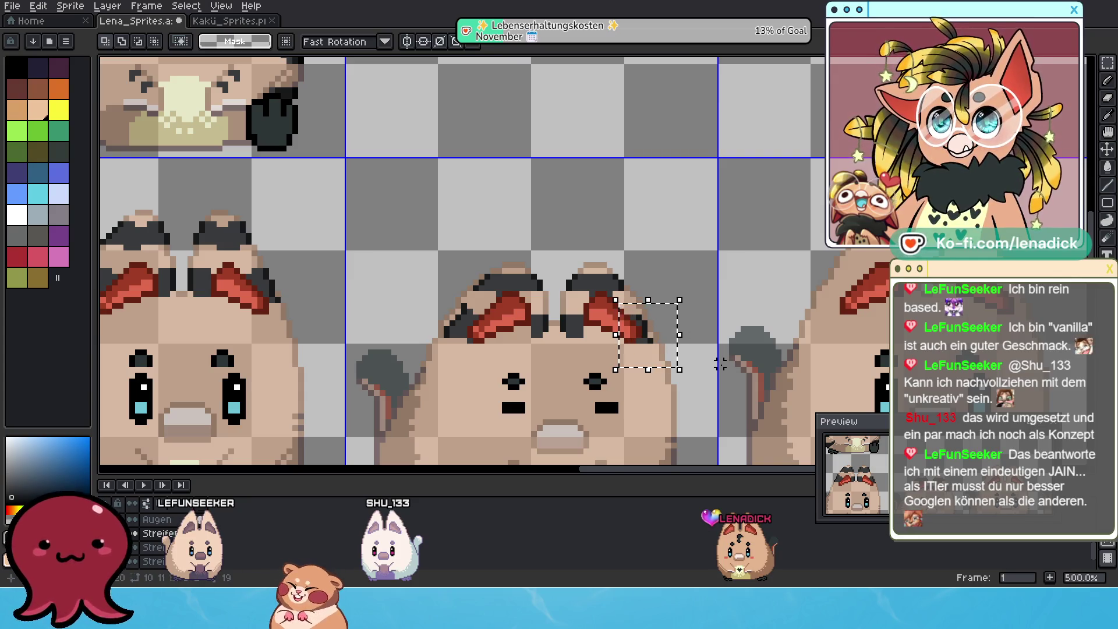
key(Up)
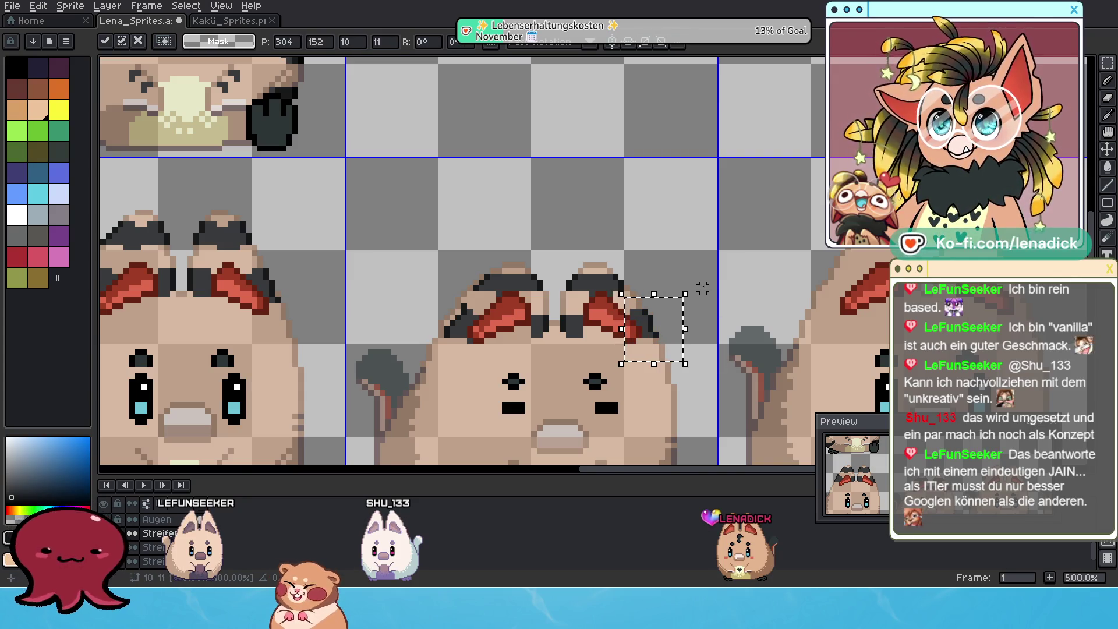
key(Right)
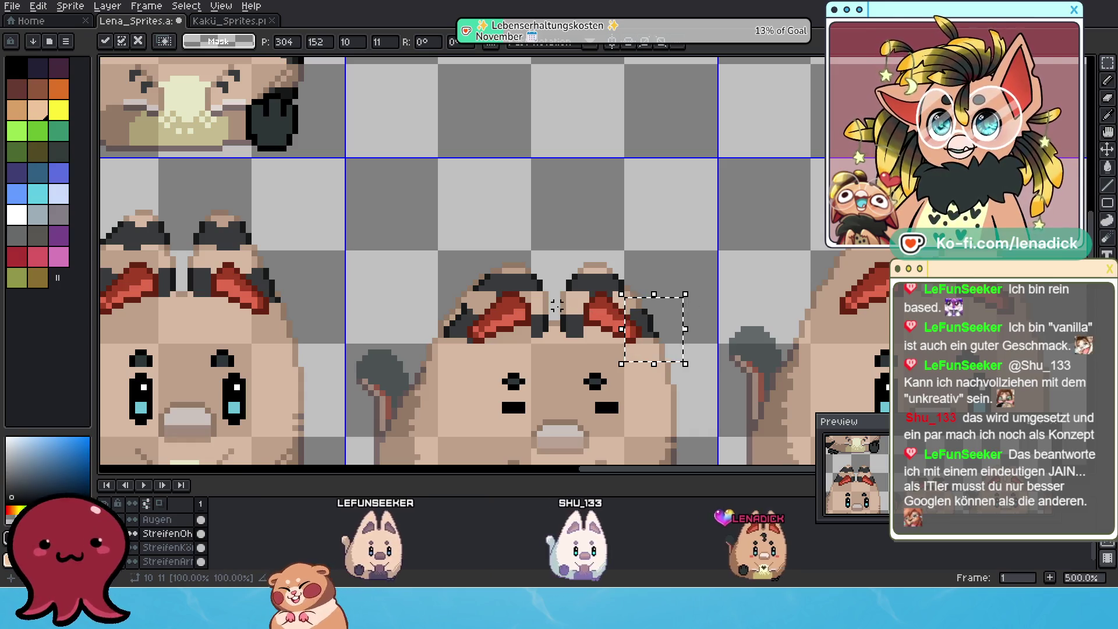
key(ctrl+d)
key(ctrl+v)
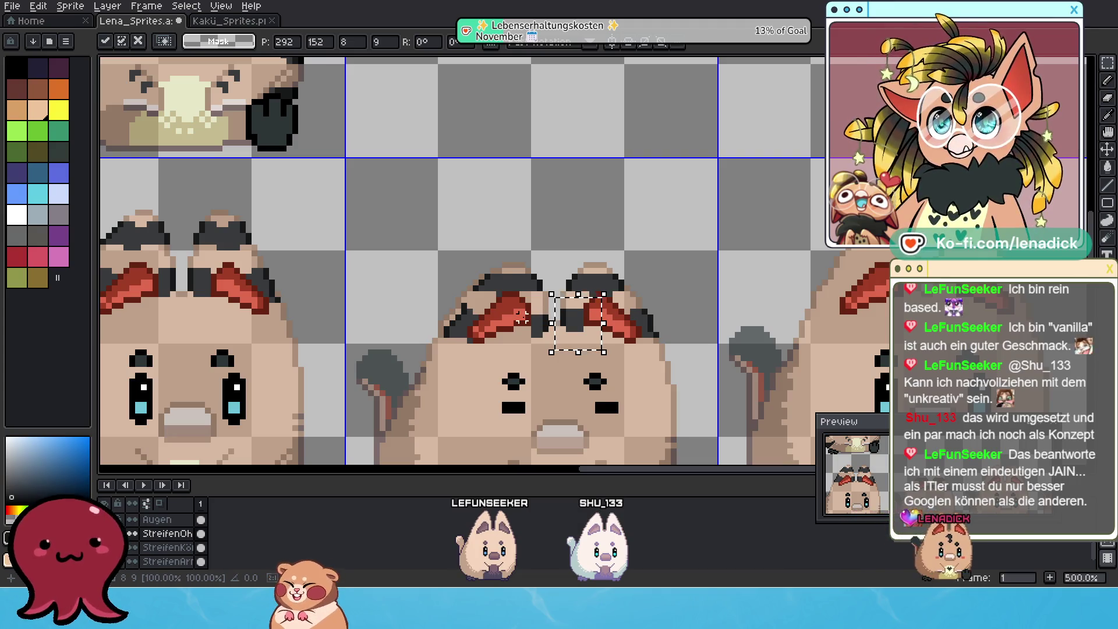
key(m)
drag(521, 311, 556, 343)
key(Up)
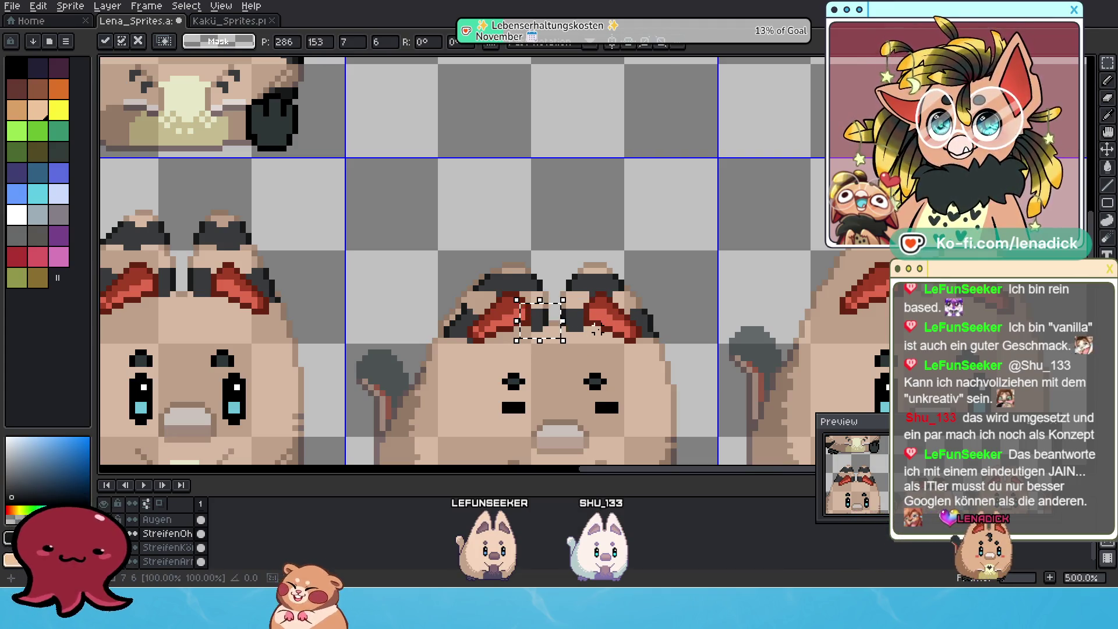
drag(498, 363, 442, 311)
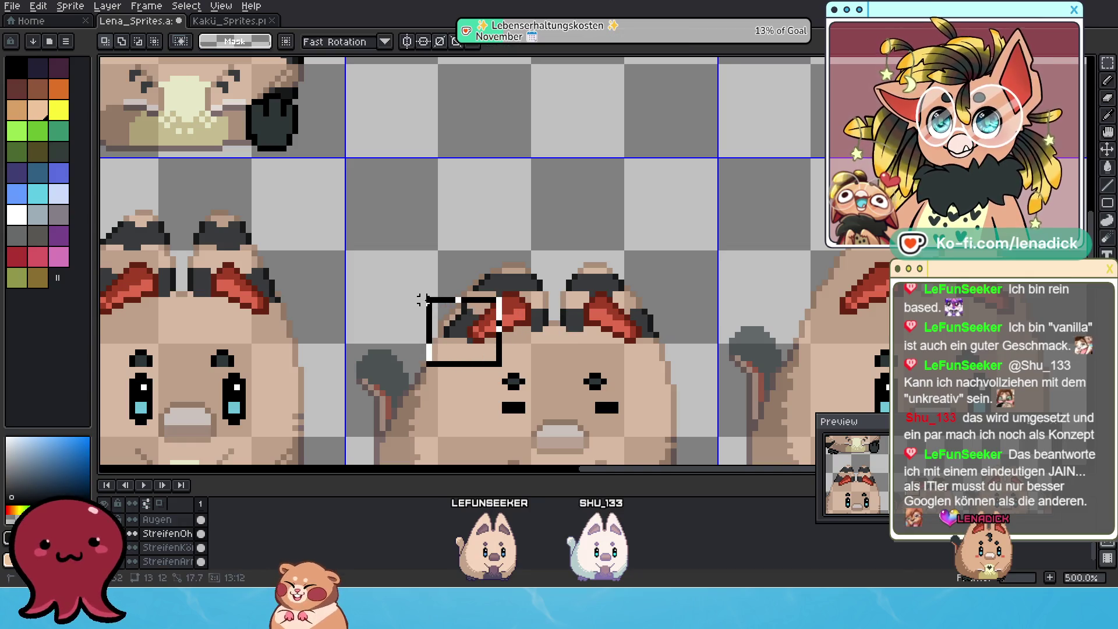
key(Up)
key(Left)
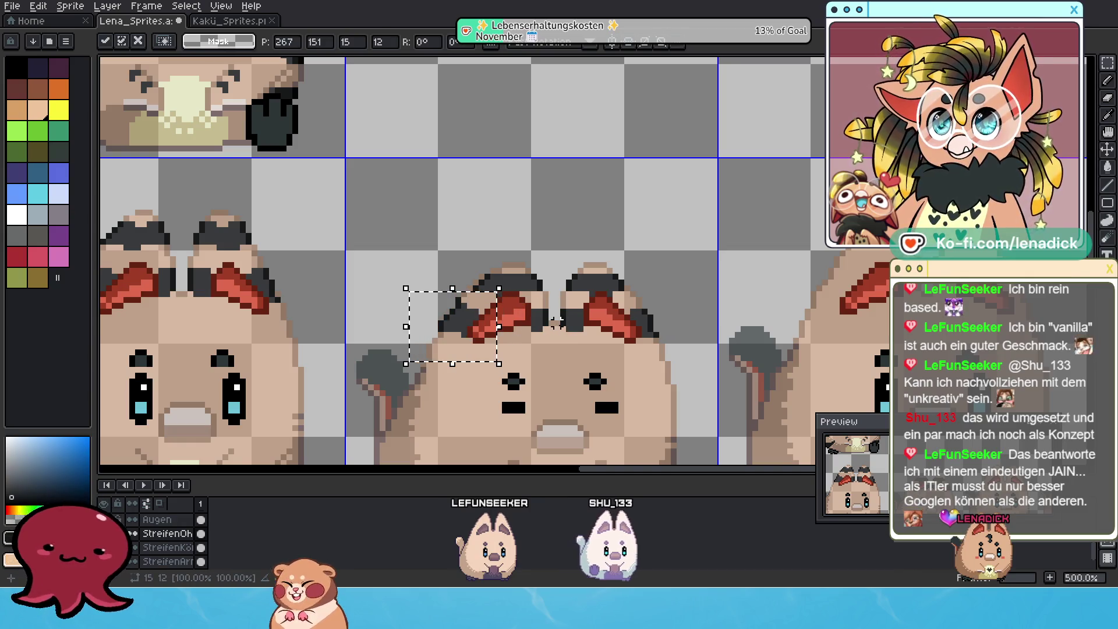
key(ctrl+d)
scroll(542, 305, down, 1)
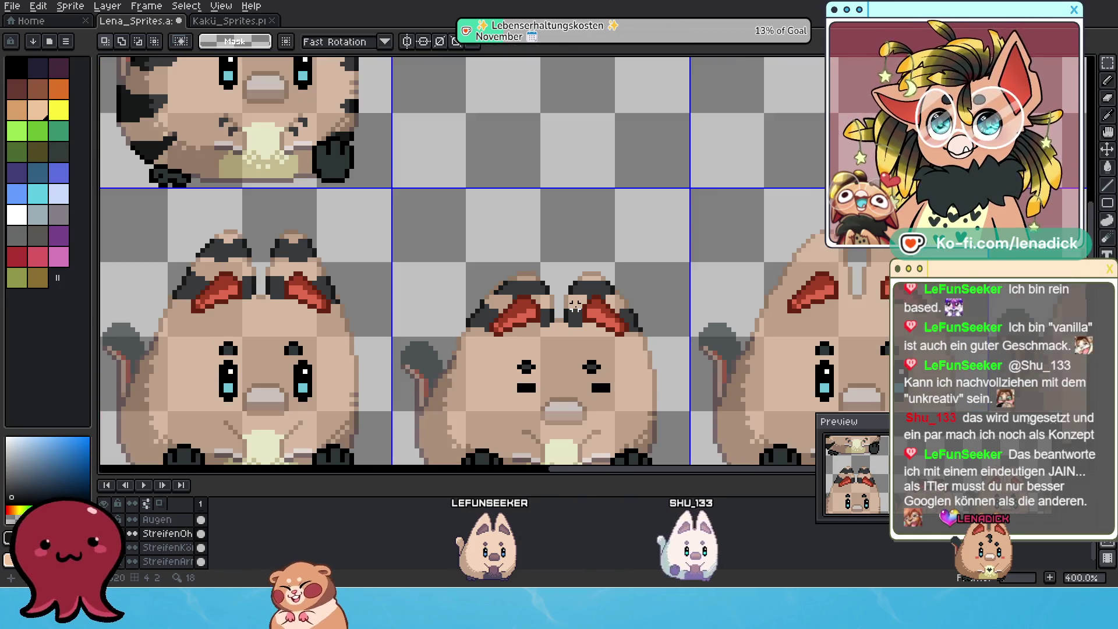
scroll(528, 289, up, 1)
scroll(527, 290, up, 1)
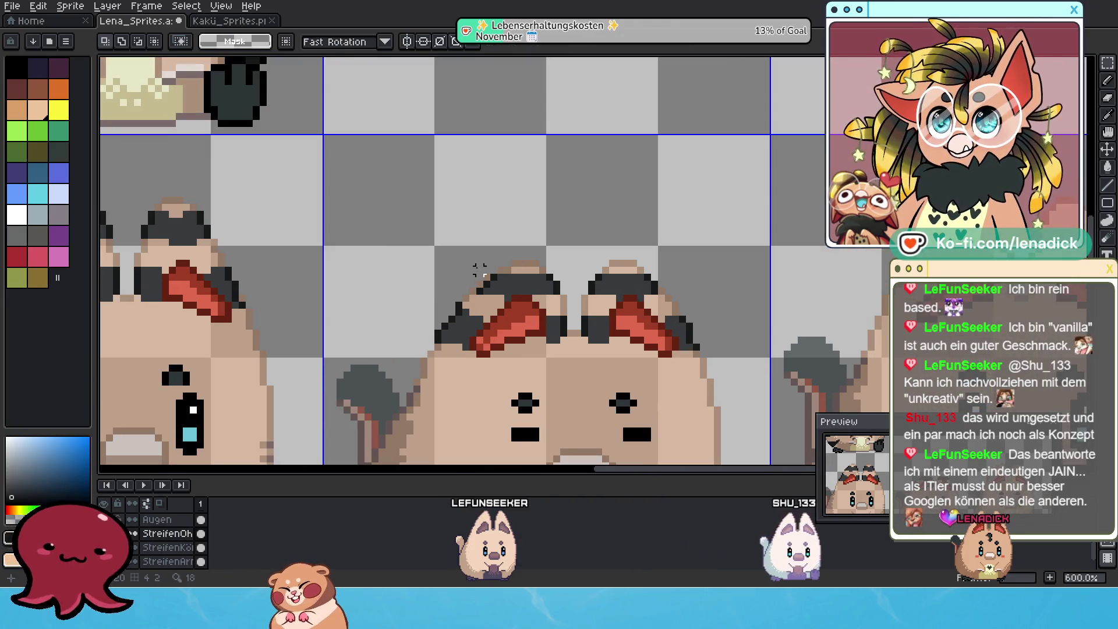
drag(478, 268, 522, 304)
click(497, 293)
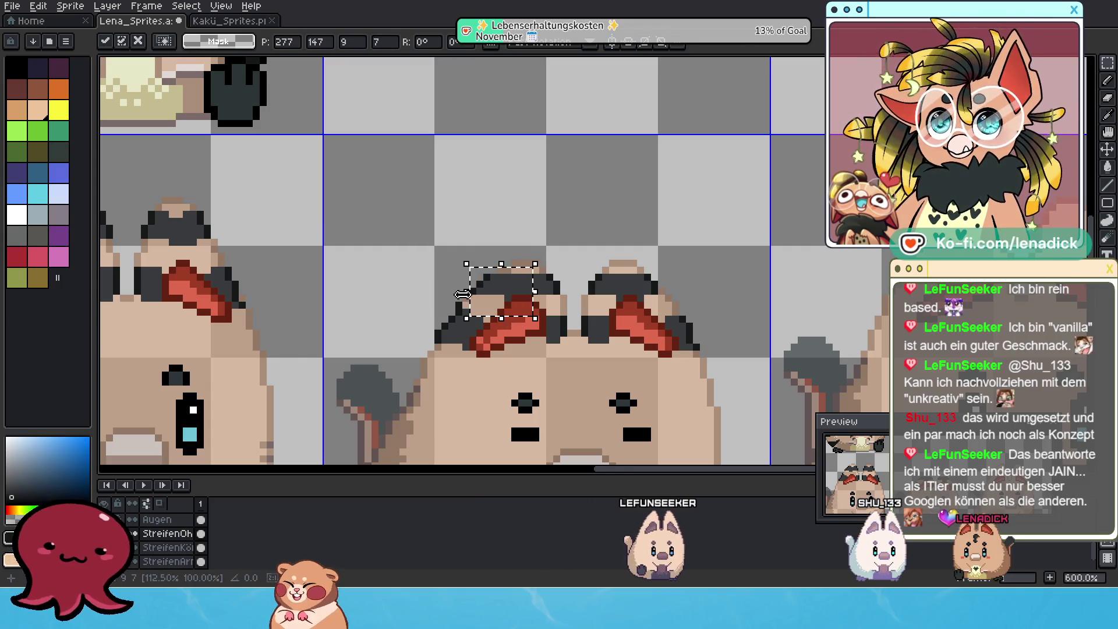
key(ctrl+d)
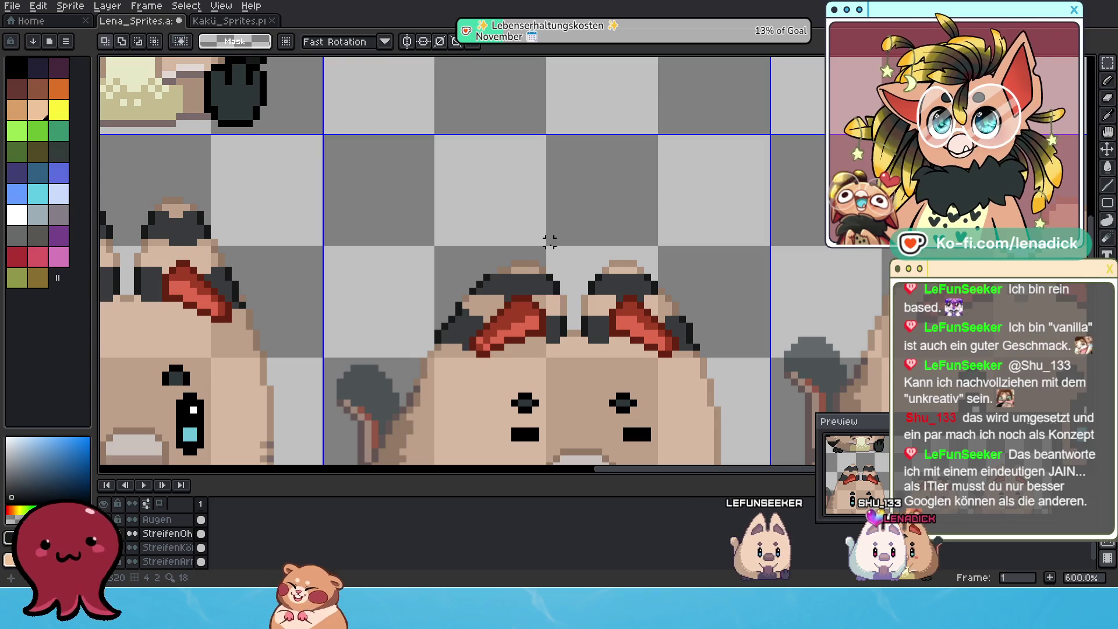
scroll(549, 242, down, 3)
scroll(555, 246, down, 1)
scroll(563, 250, down, 1)
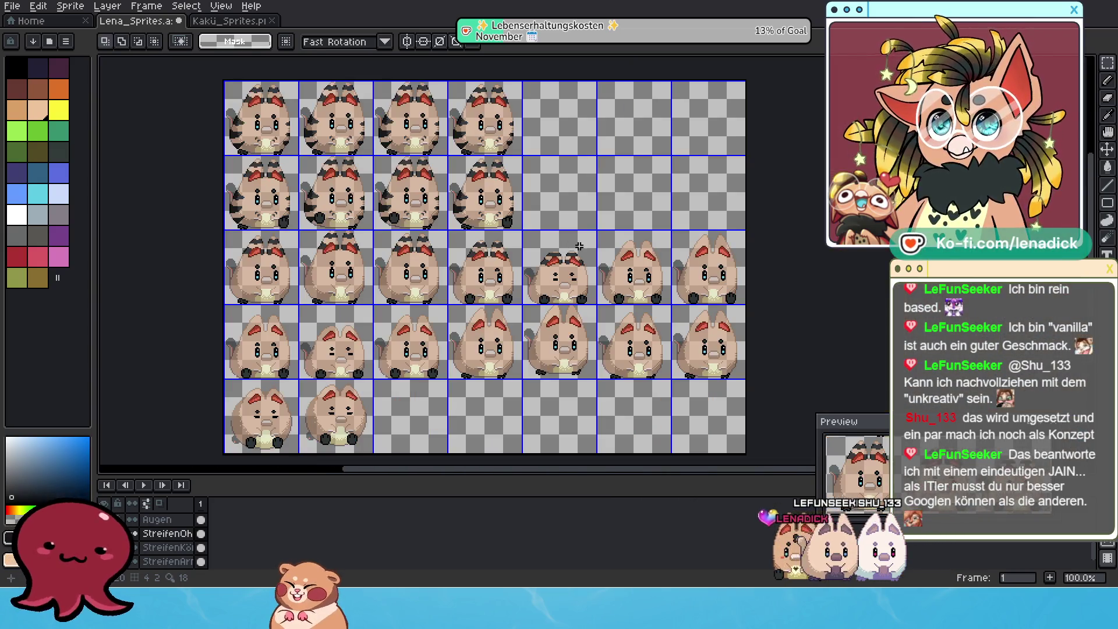
scroll(630, 267, up, 1)
scroll(603, 265, up, 1)
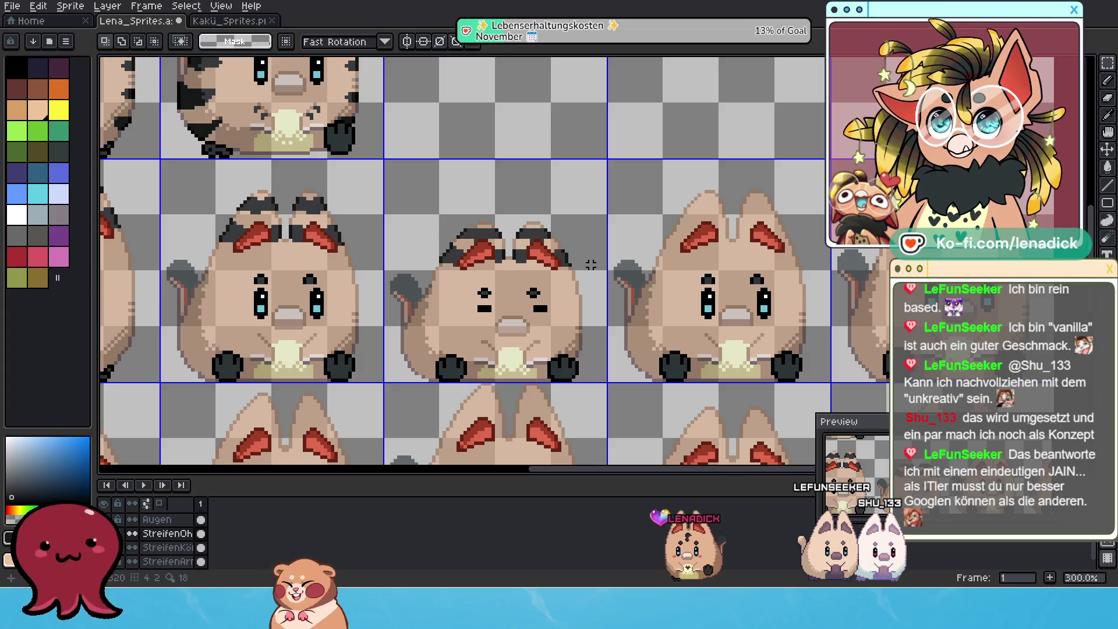
scroll(590, 263, down, 1)
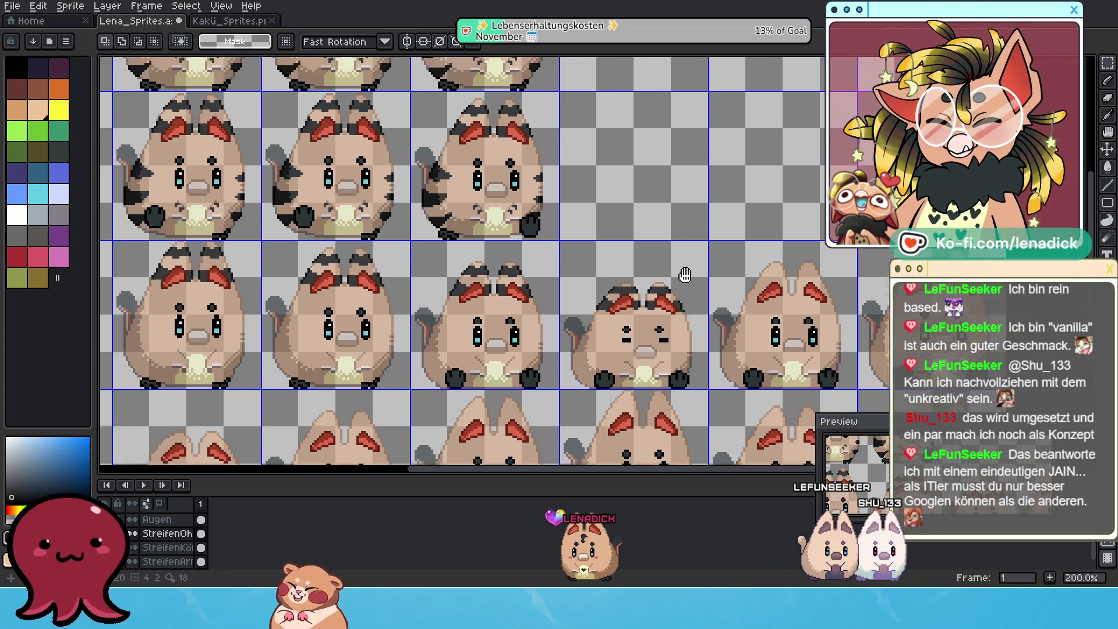
mouse_move(579, 227)
mouse_down()
mouse_move(689, 290)
mouse_move(625, 286)
mouse_up()
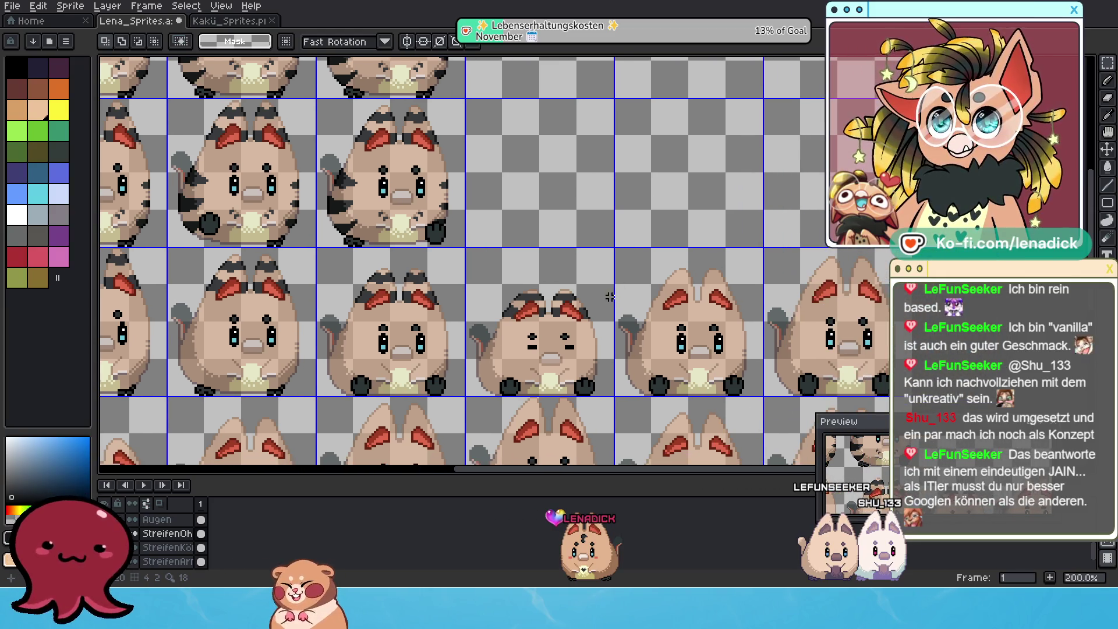
scroll(589, 306, down, 1)
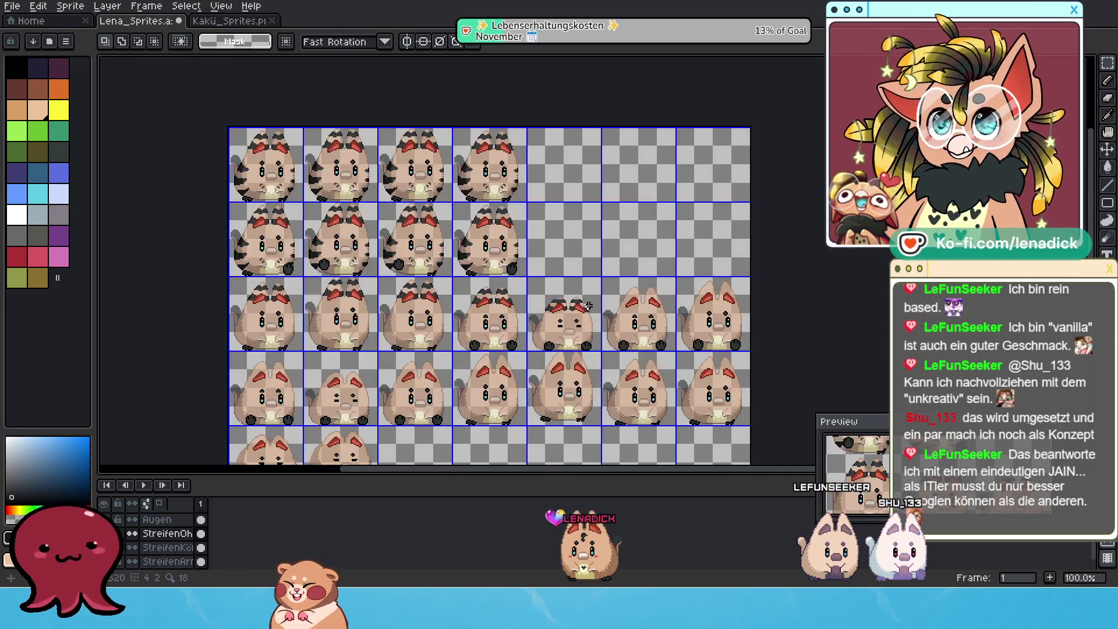
scroll(574, 319, down, 1)
scroll(575, 321, up, 1)
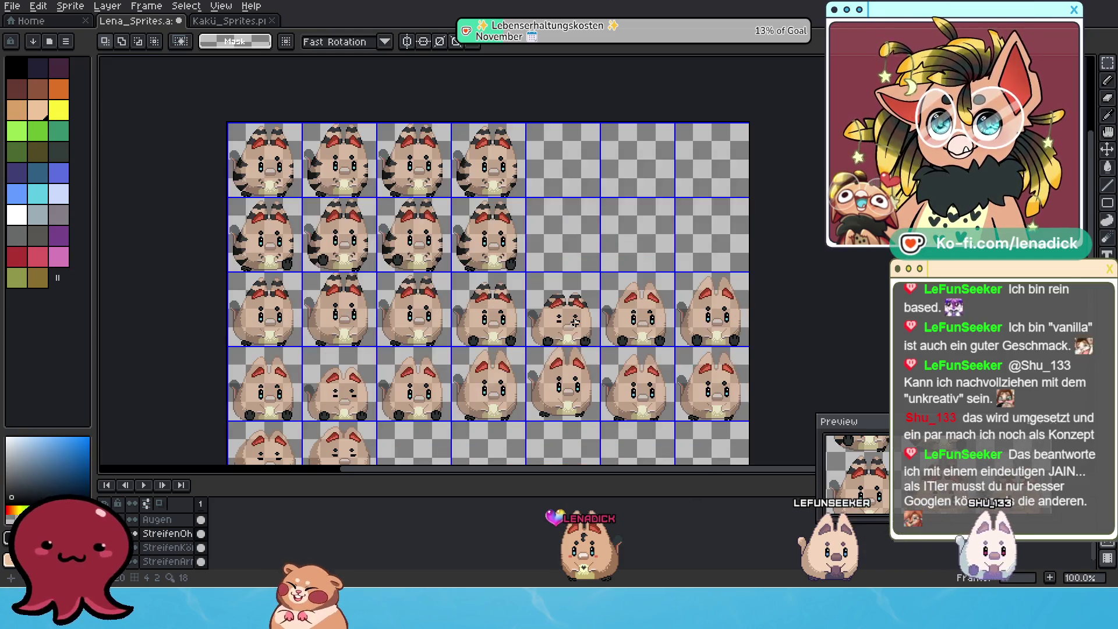
scroll(586, 343, up, 1)
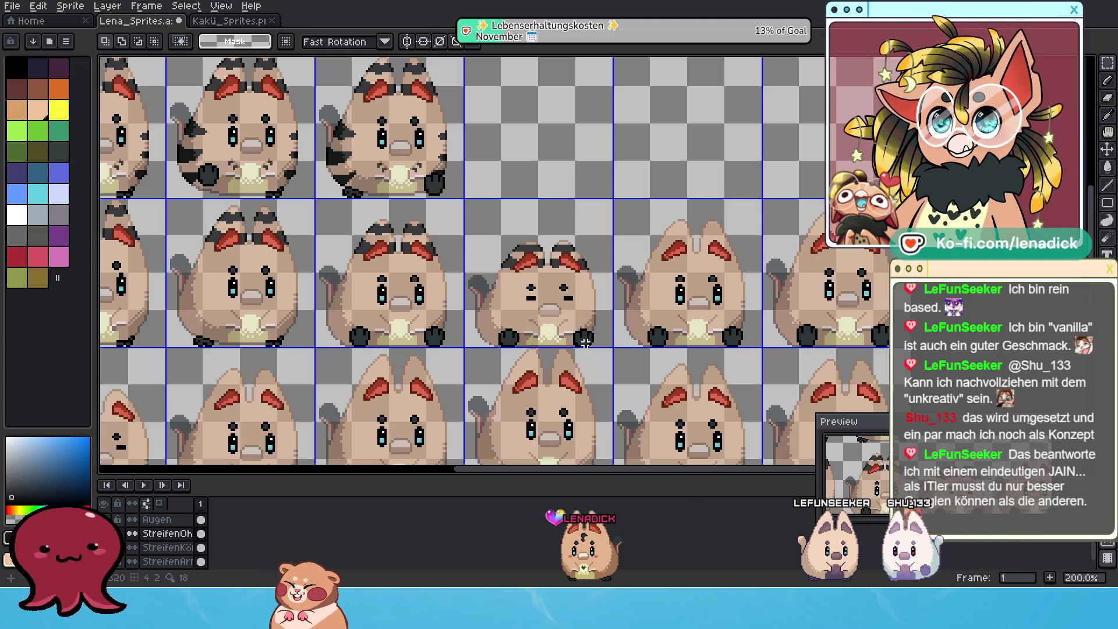
drag(622, 307, 526, 343)
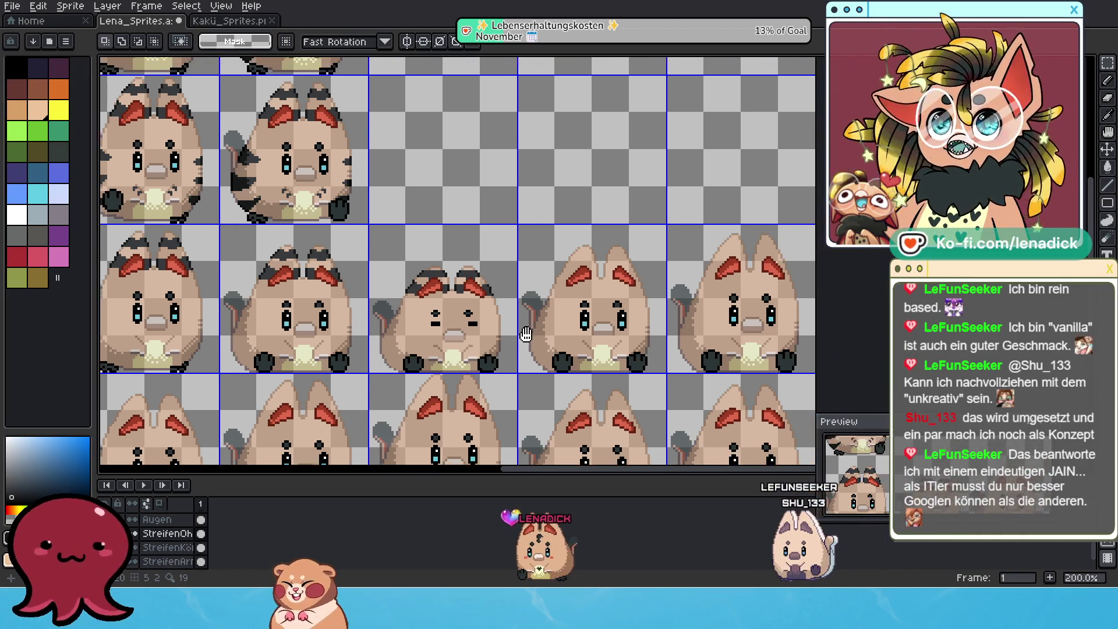
drag(243, 246, 363, 320)
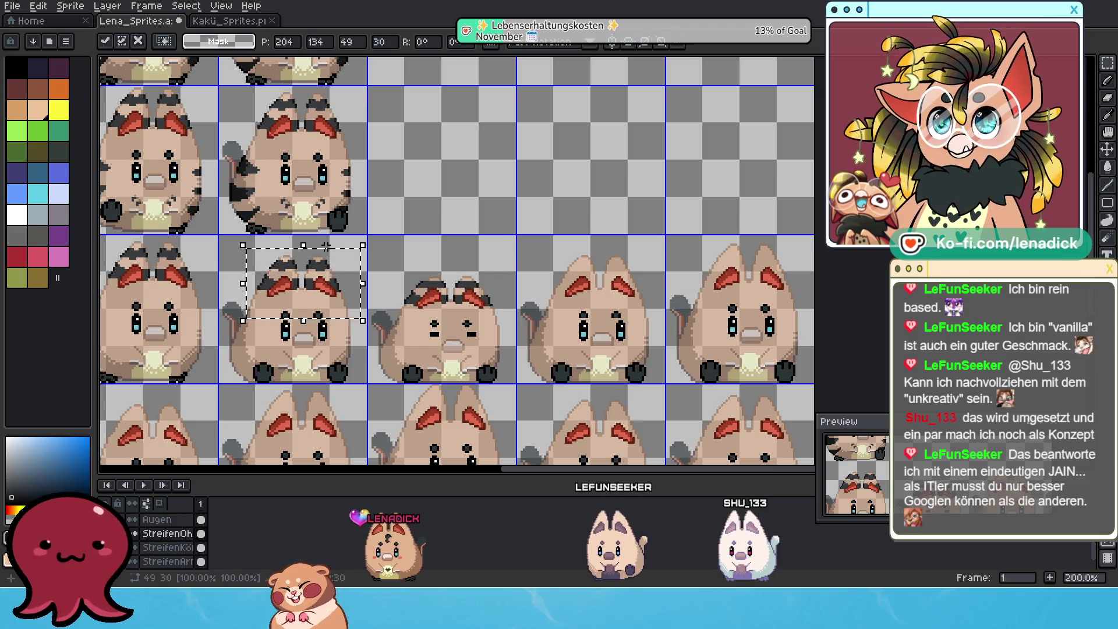
Carry a copy of the ear stripes onto the big-eared cat right of the squinting one and drop it
drag(324, 252, 423, 257)
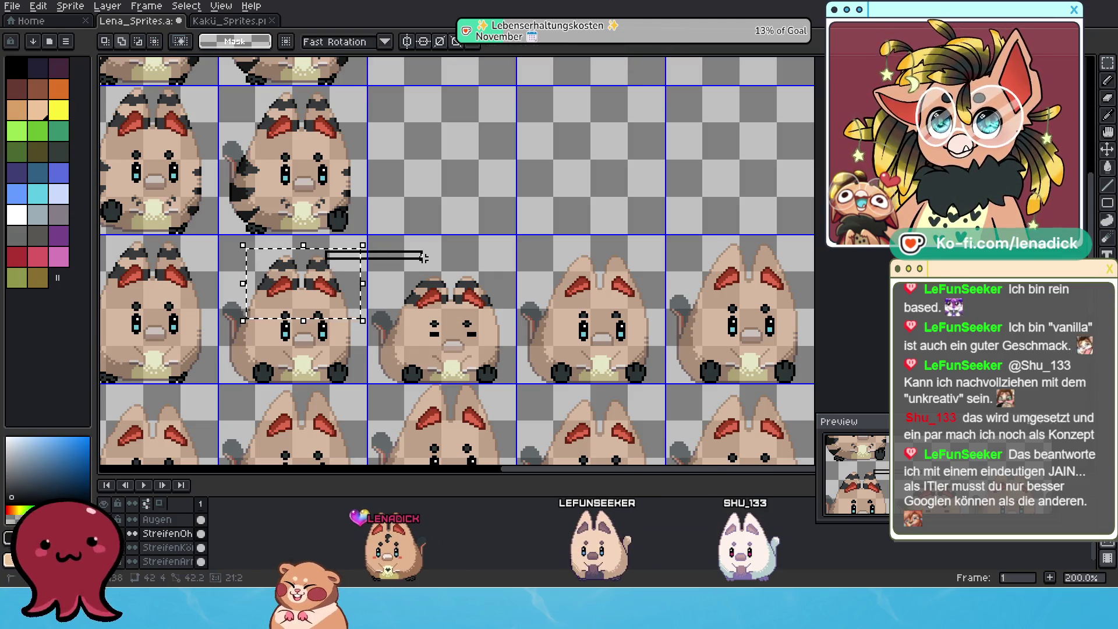
drag(354, 276, 364, 281)
mouse_move(469, 289)
mouse_down()
mouse_move(321, 281)
mouse_move(621, 308)
mouse_up()
click(341, 274)
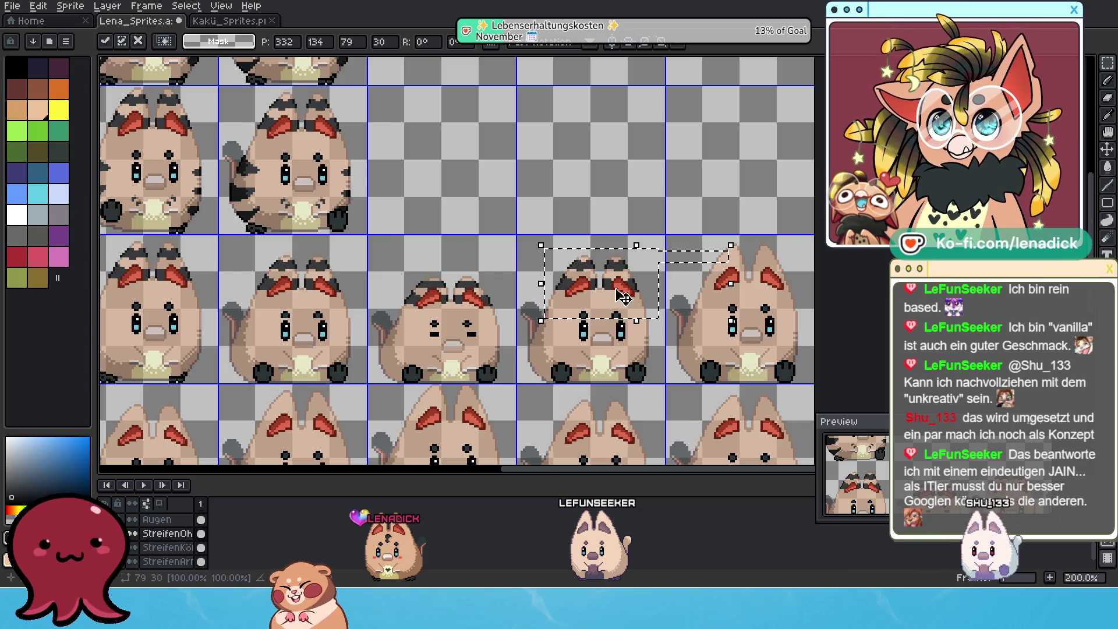
scroll(618, 307, up, 1)
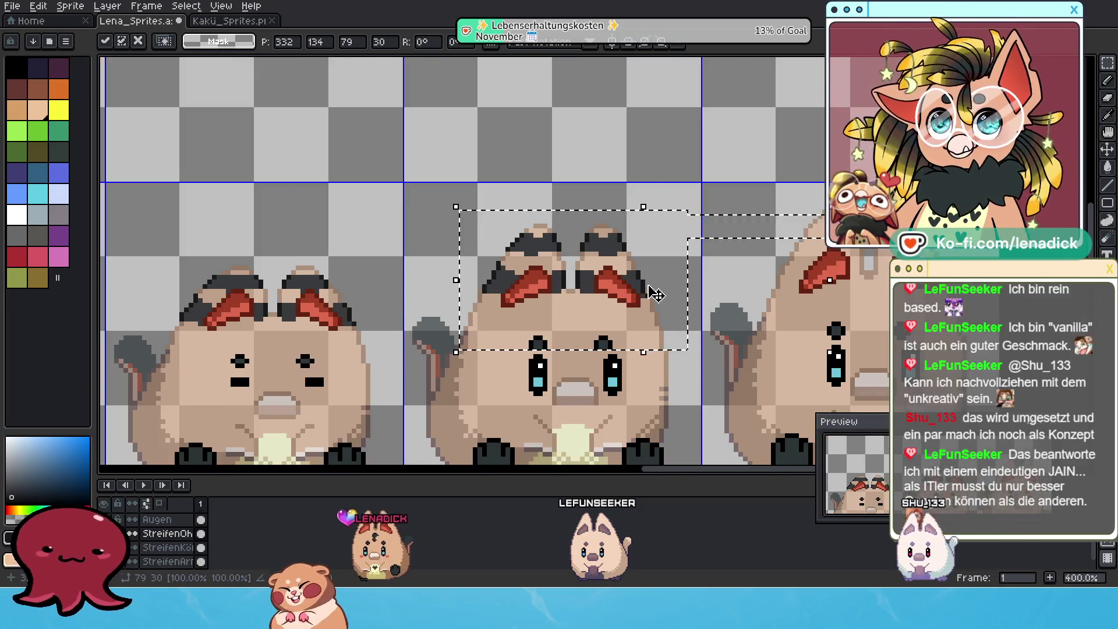
scroll(618, 294, up, 2)
scroll(568, 289, down, 2)
scroll(549, 282, up, 1)
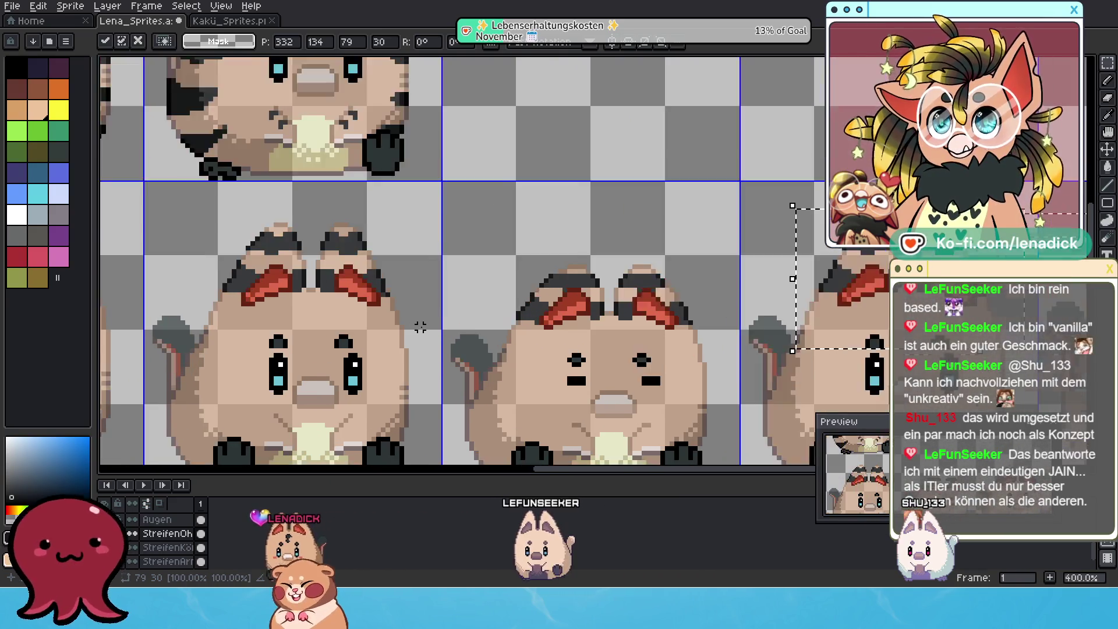
scroll(746, 234, up, 1)
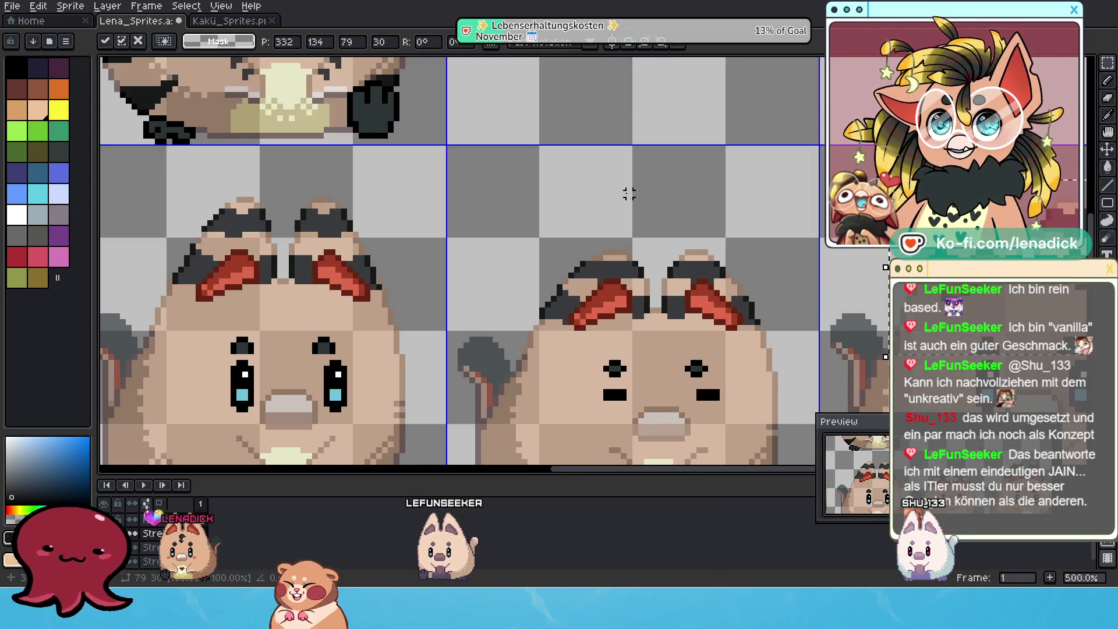
key(Return)
click(1106, 86)
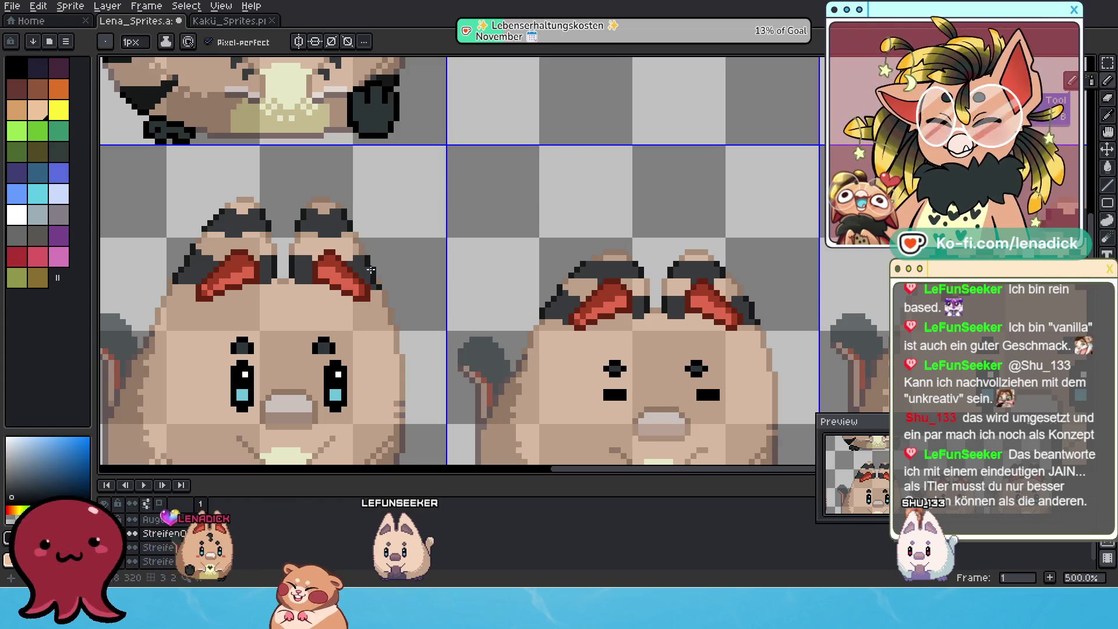
scroll(542, 282, left, 3)
scroll(521, 298, left, 2)
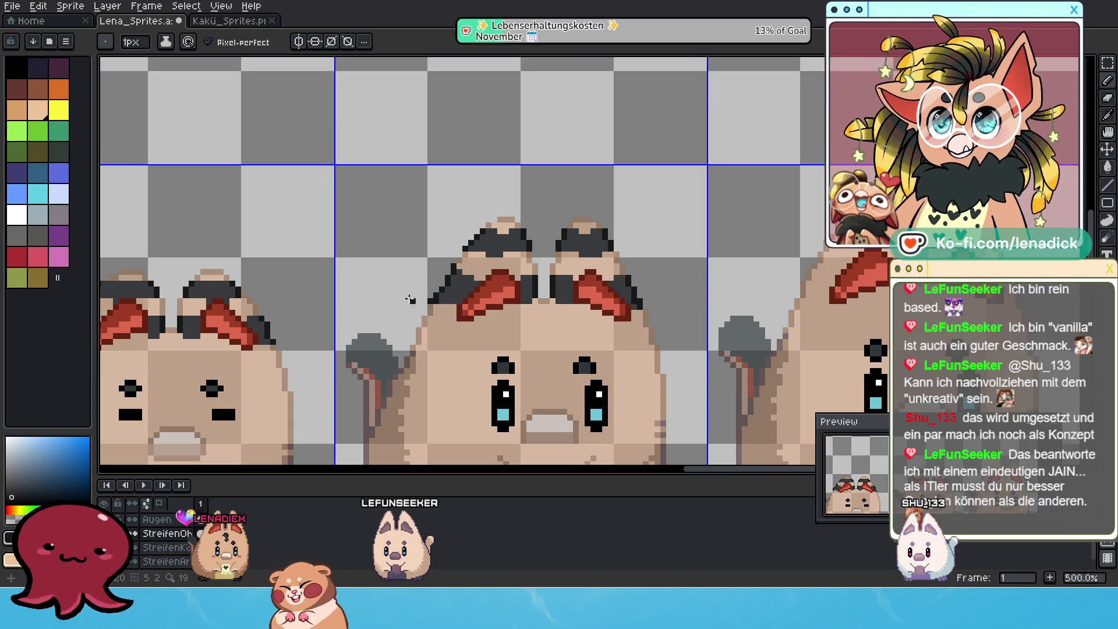
scroll(477, 275, down, 1)
scroll(636, 275, down, 1)
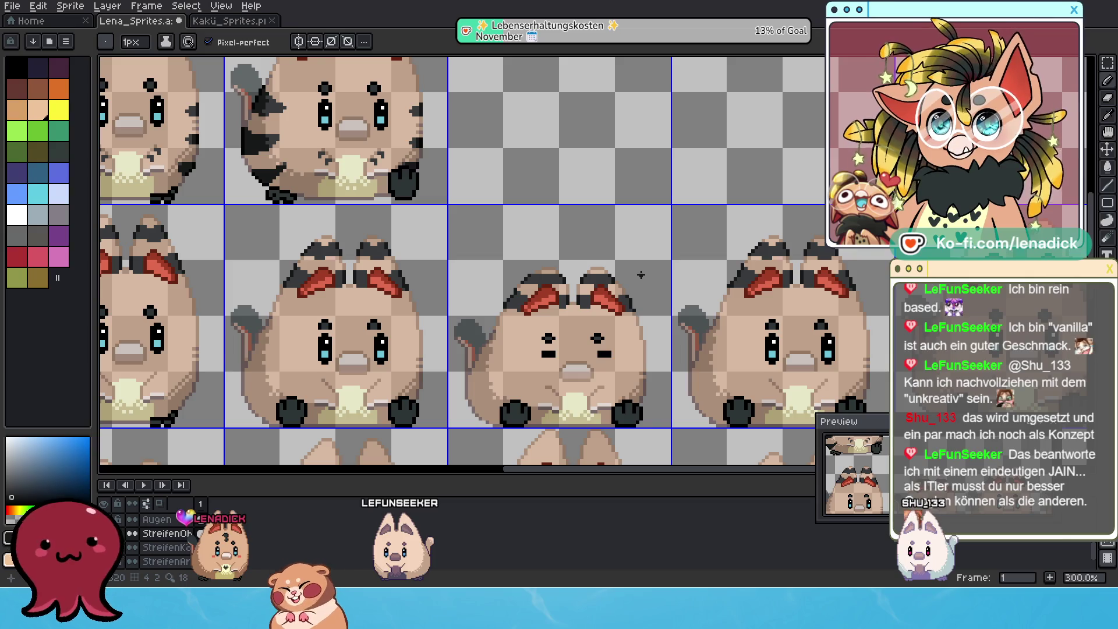
key(ctrl+z)
scroll(570, 269, up, 1)
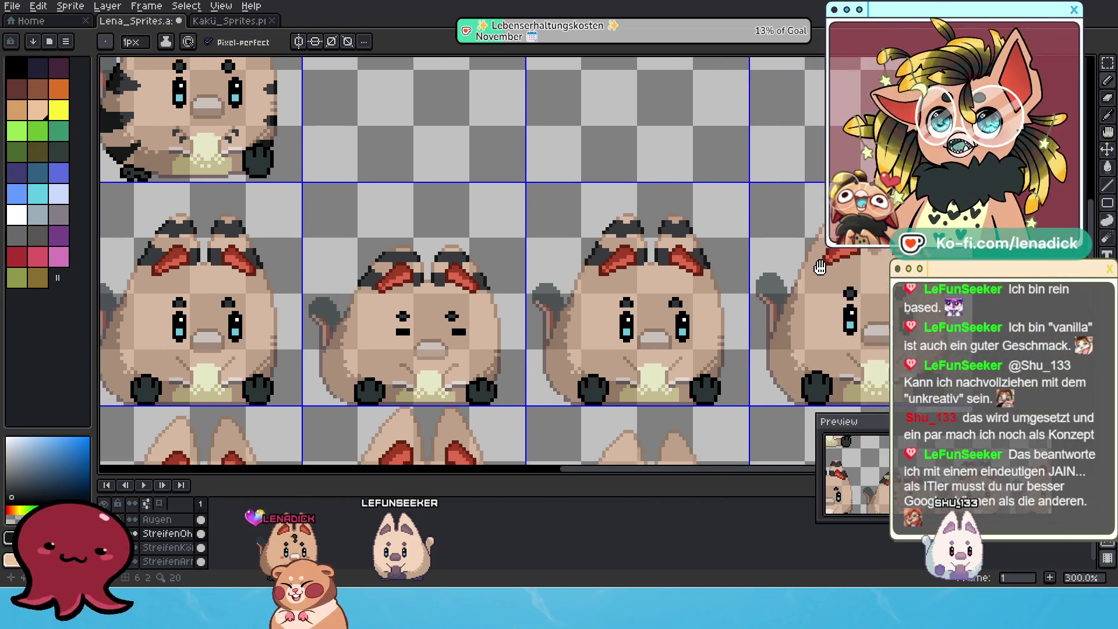
scroll(571, 270, up, 1)
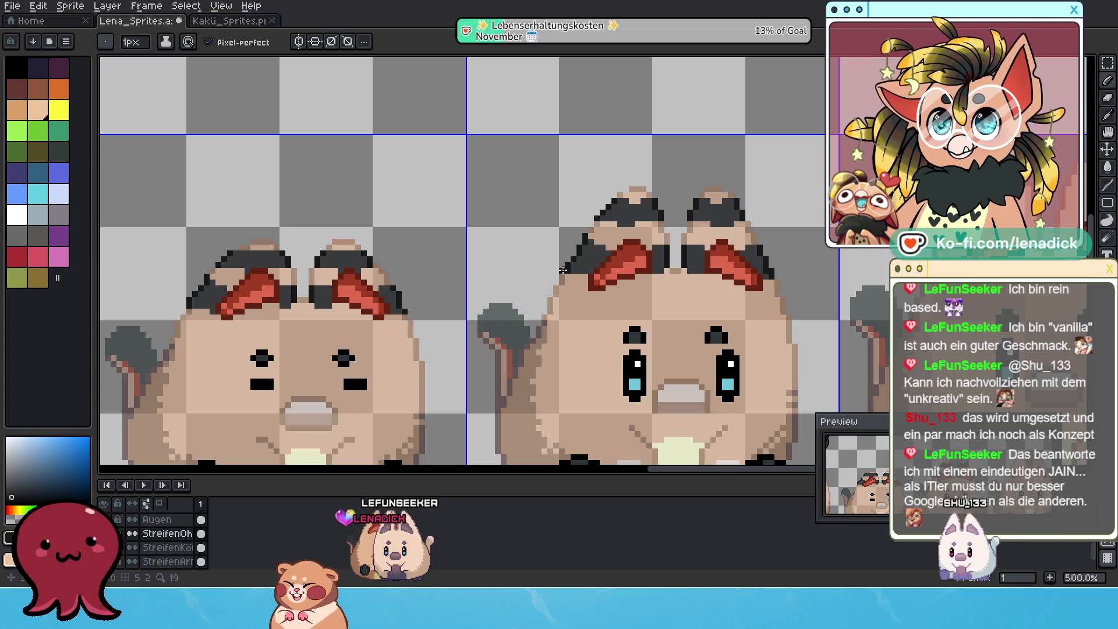
scroll(605, 272, down, 1)
scroll(605, 271, down, 1)
scroll(786, 279, down, 1)
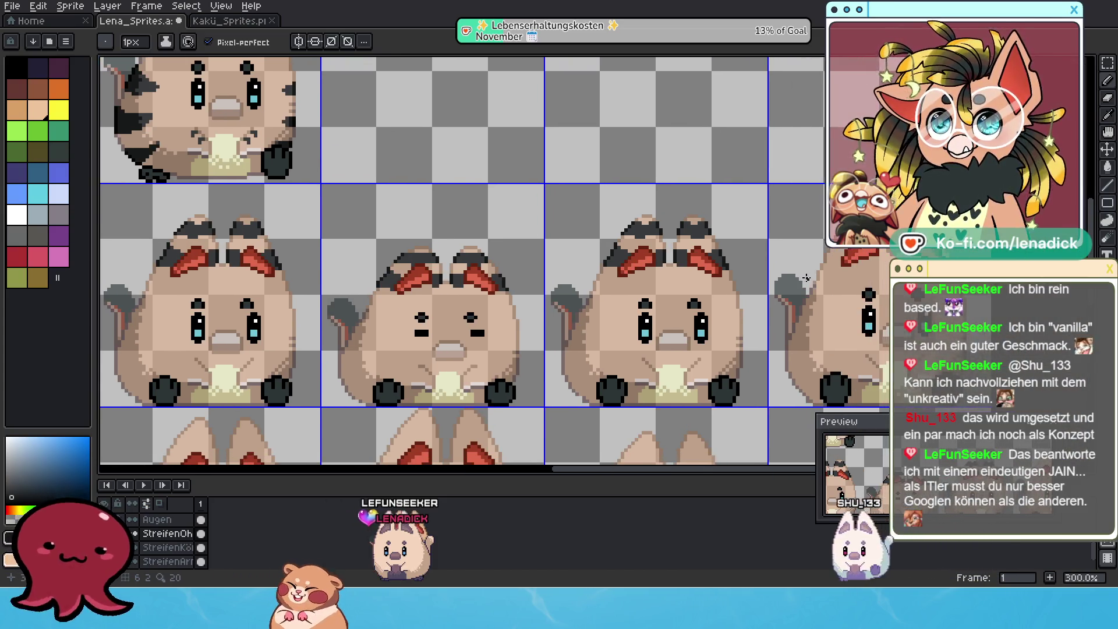
scroll(796, 274, down, 1)
scroll(786, 271, up, 1)
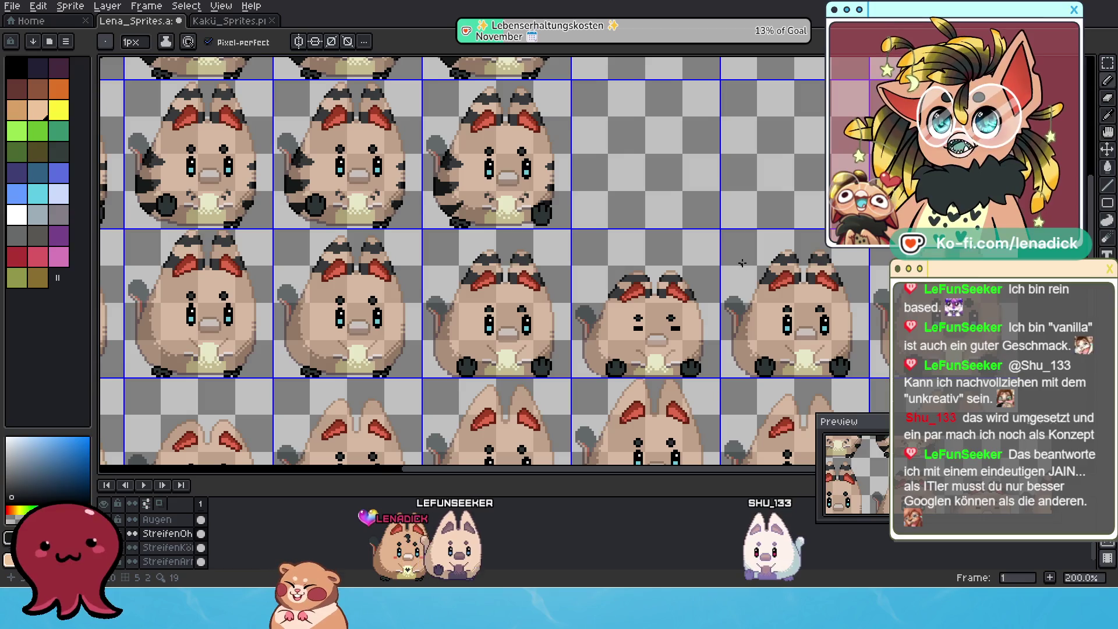
scroll(742, 262, down, 1)
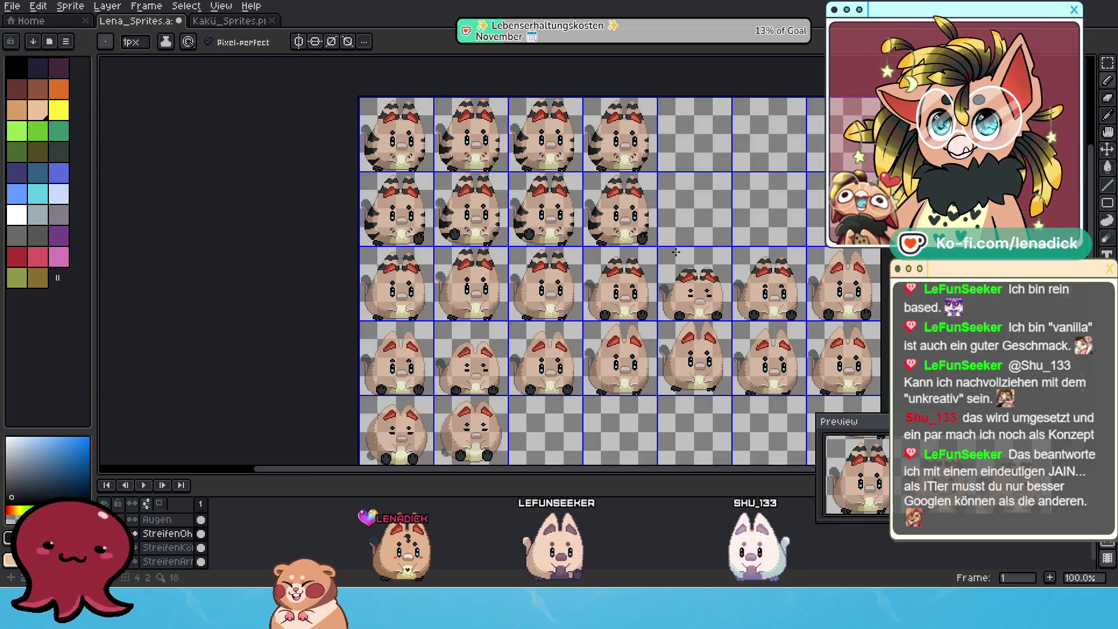
scroll(676, 252, up, 1)
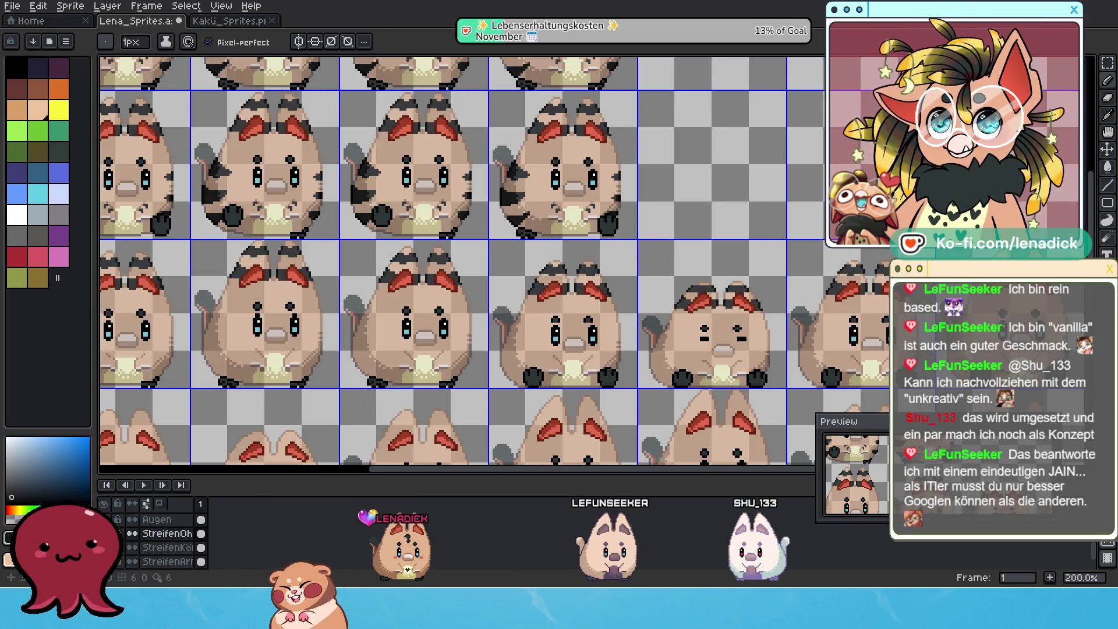
click(1107, 65)
Lift the top of the first tabby frame, shift it slightly up-left and drop it
drag(778, 150, 654, 214)
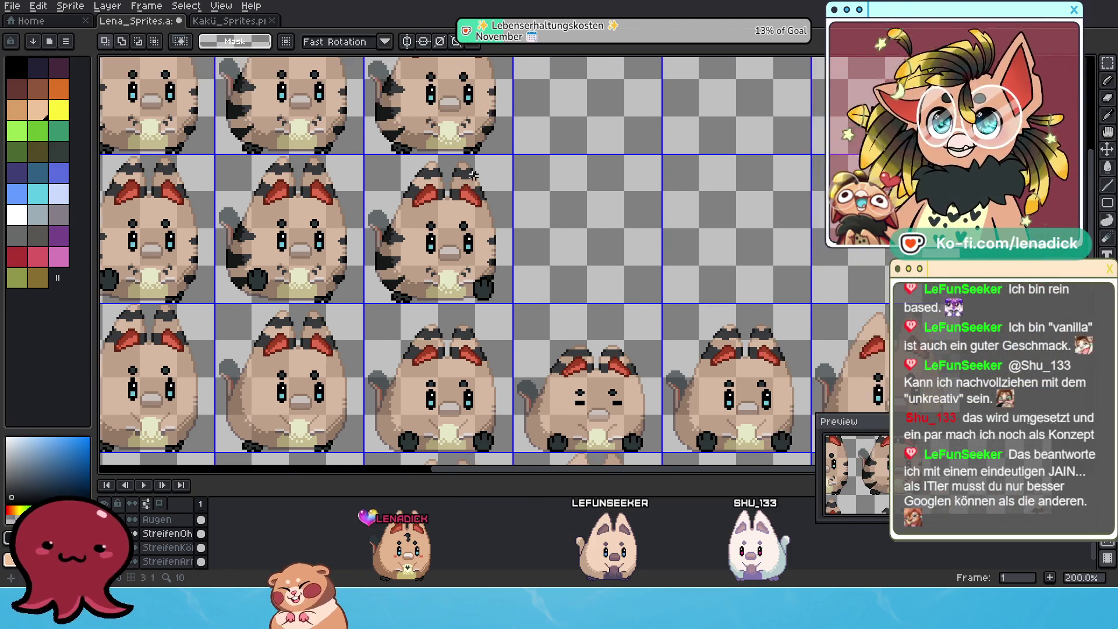
scroll(472, 174, down, 1)
drag(267, 164, 273, 169)
click(251, 142)
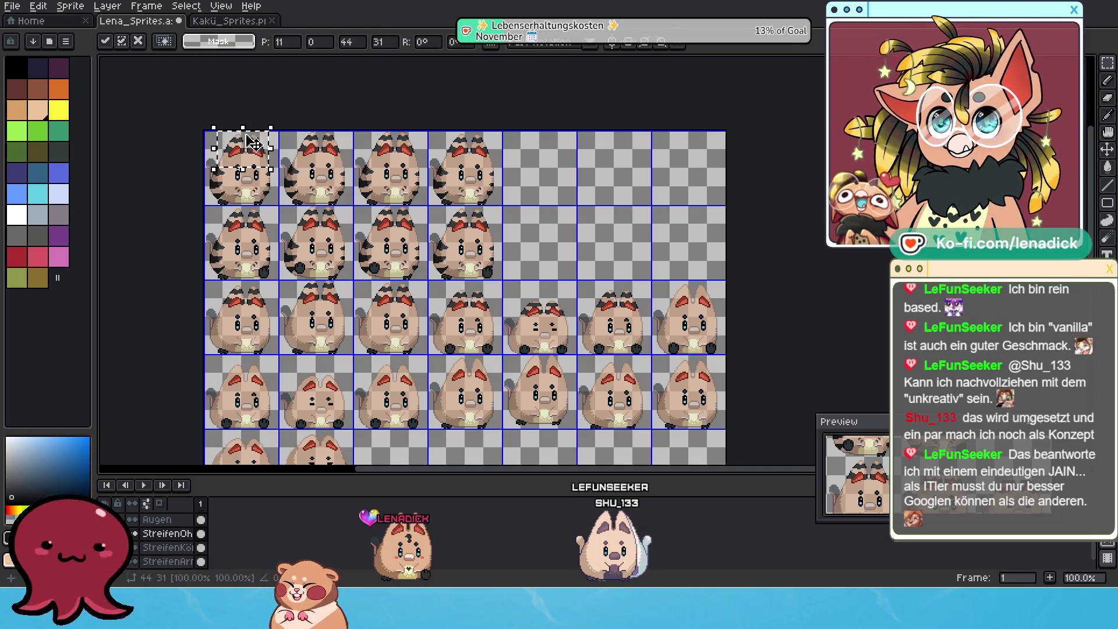
mouse_move(730, 306)
mouse_down()
mouse_move(710, 300)
mouse_move(714, 270)
mouse_up()
scroll(710, 299, up, 5)
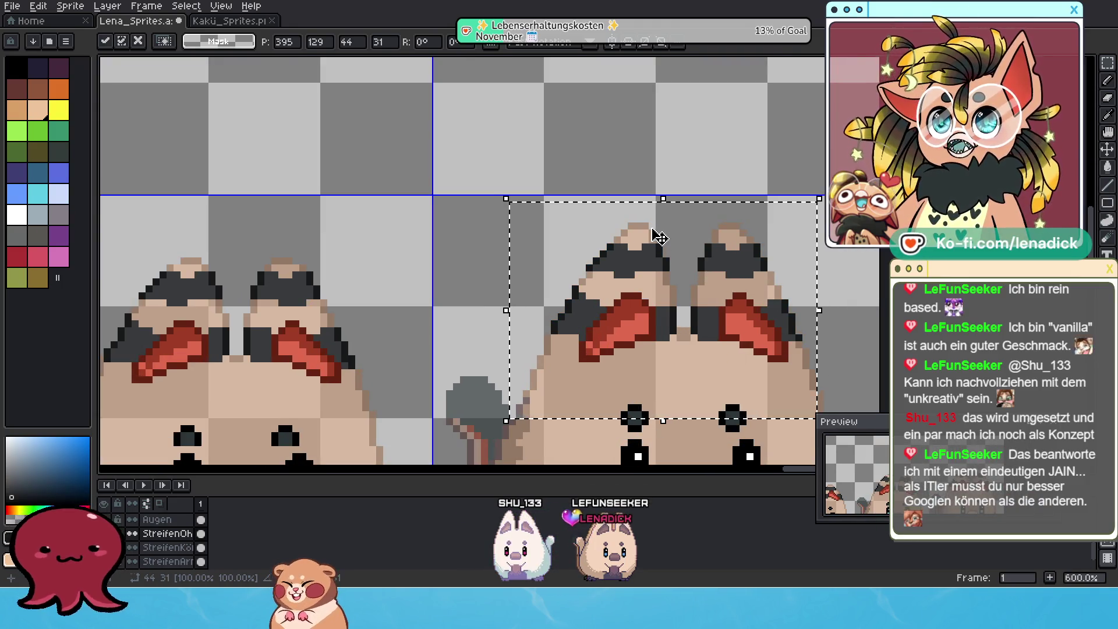
scroll(659, 236, down, 4)
scroll(709, 269, down, 1)
key(Return)
scroll(708, 267, left, 2)
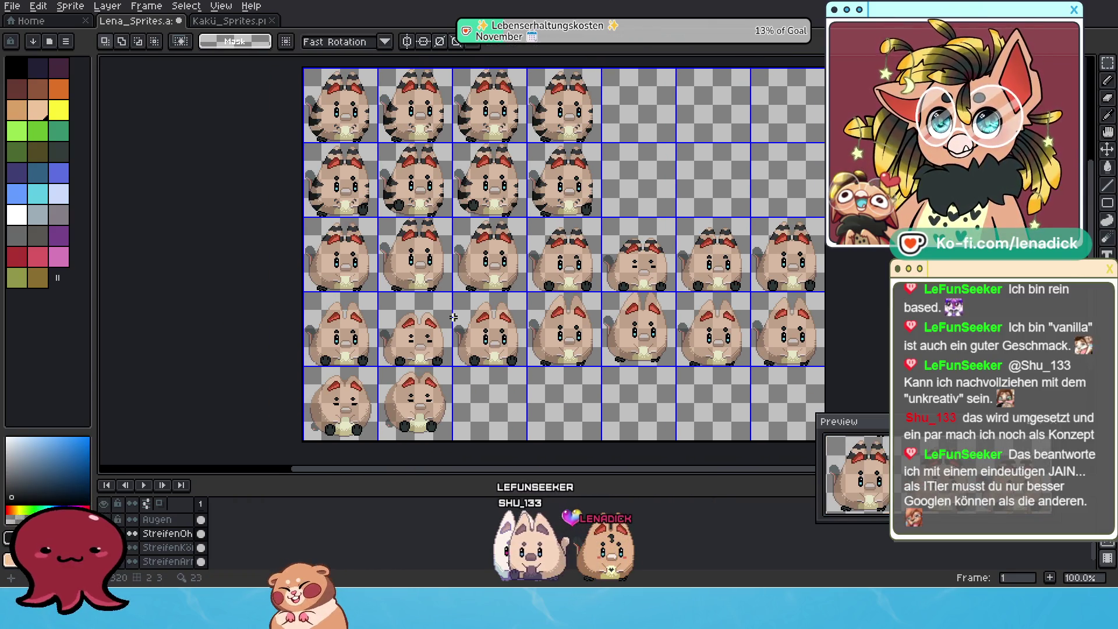
scroll(674, 329, up, 1)
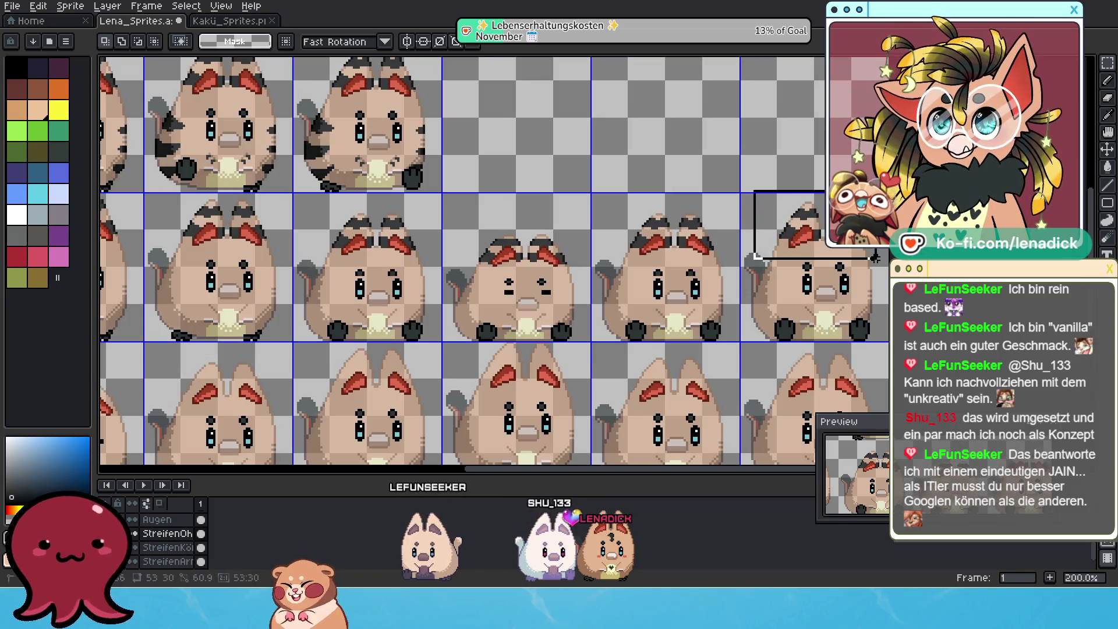
scroll(798, 203, down, 1)
Nudge the lifted ears one pixel up-right and marquee the next sprite's striped ears
mouse_move(797, 203)
mouse_down()
mouse_move(826, 184)
mouse_move(517, 229)
mouse_up()
scroll(821, 185, down, 1)
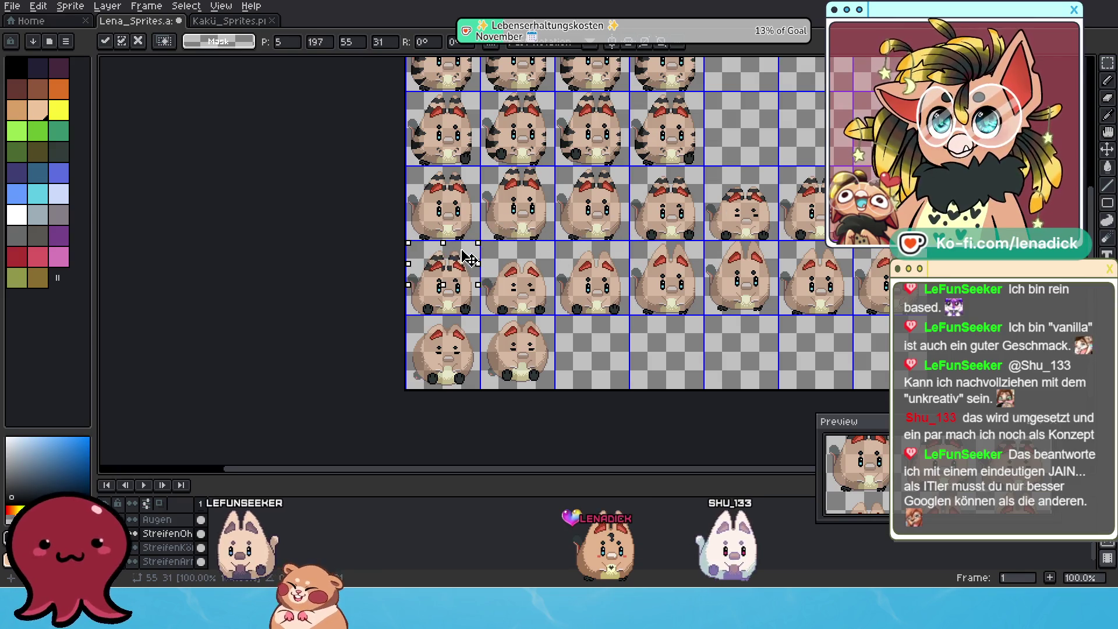
scroll(460, 258, up, 4)
drag(503, 243, 513, 229)
scroll(516, 230, down, 1)
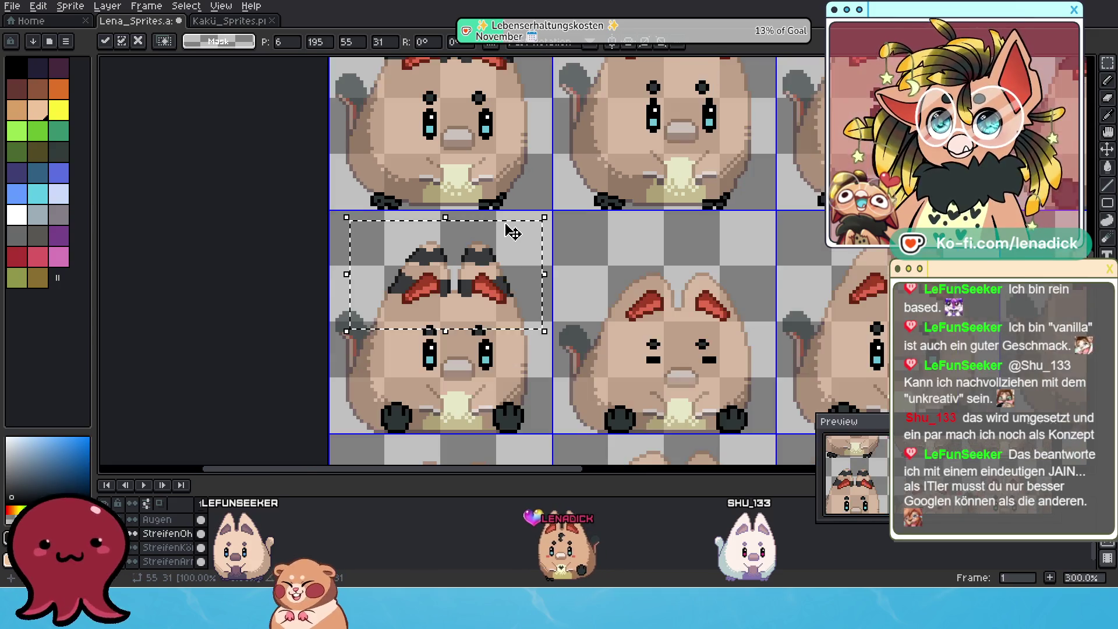
scroll(515, 230, down, 1)
scroll(524, 232, down, 1)
scroll(724, 244, down, 2)
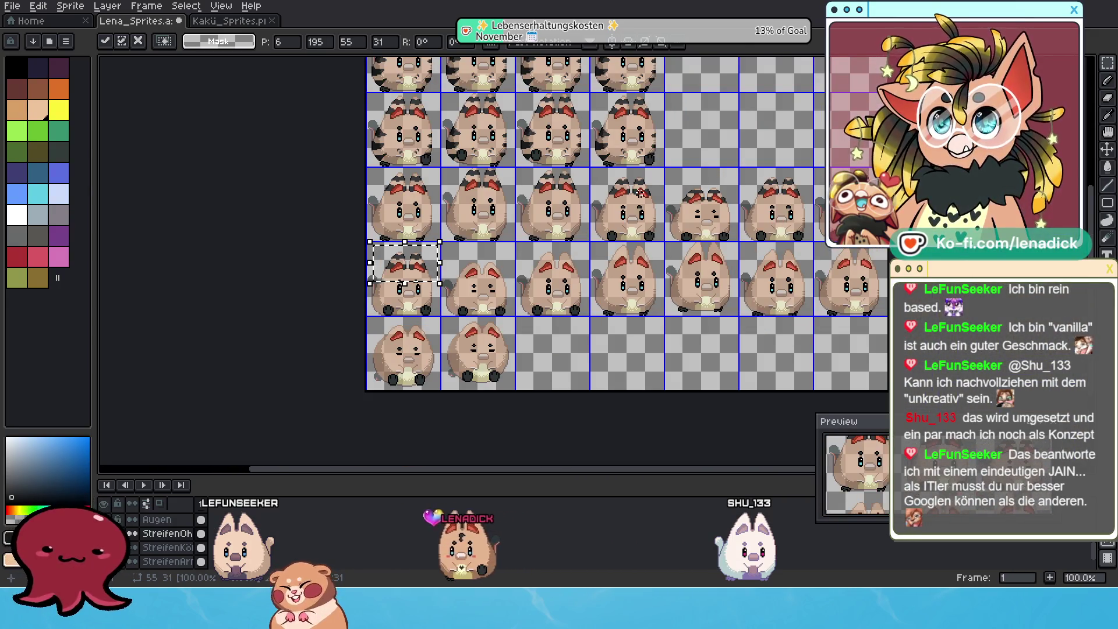
scroll(599, 160, up, 1)
drag(757, 208, 861, 267)
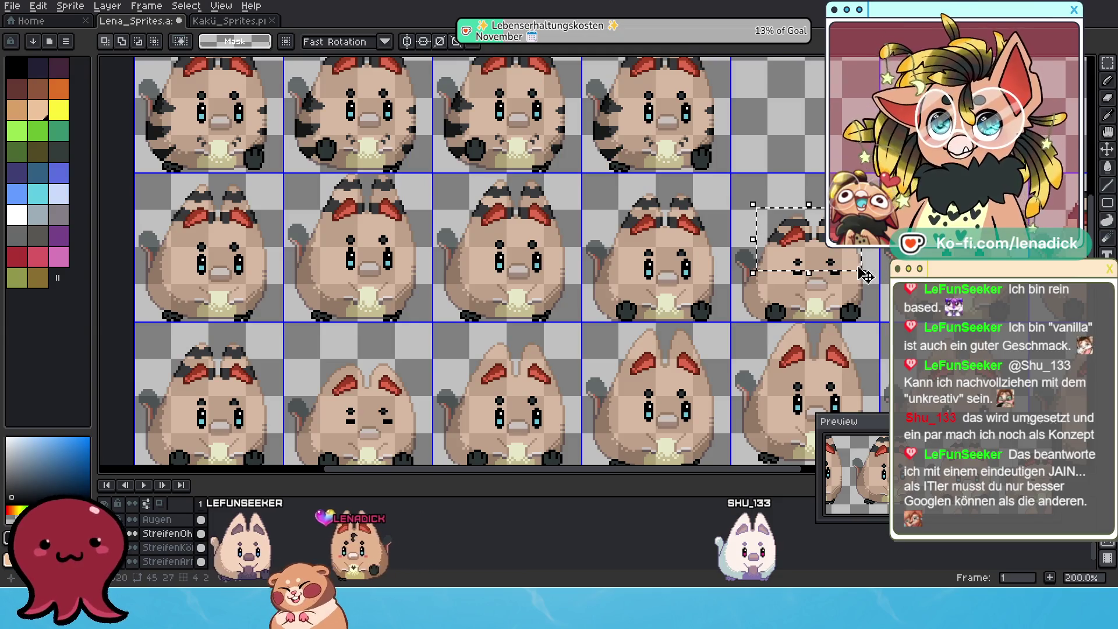
Place striped ears on the neighbouring sprite and a row 3 sprite, nudging up one pixel
mouse_move(834, 227)
mouse_down()
mouse_move(721, 241)
mouse_move(400, 369)
mouse_up()
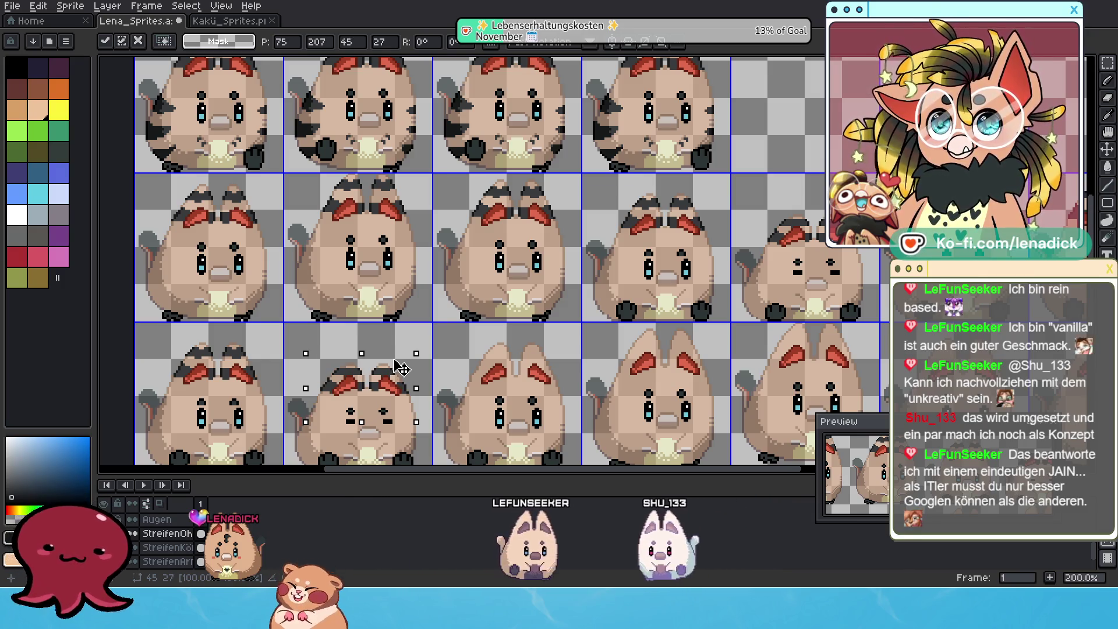
scroll(716, 310, down, 2)
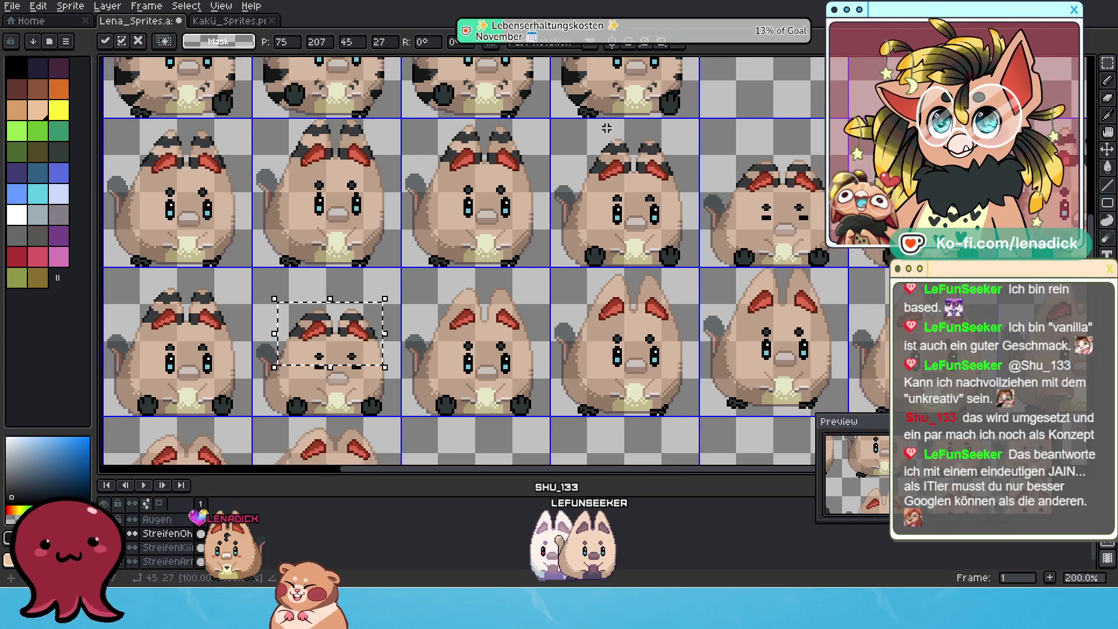
drag(569, 129, 714, 201)
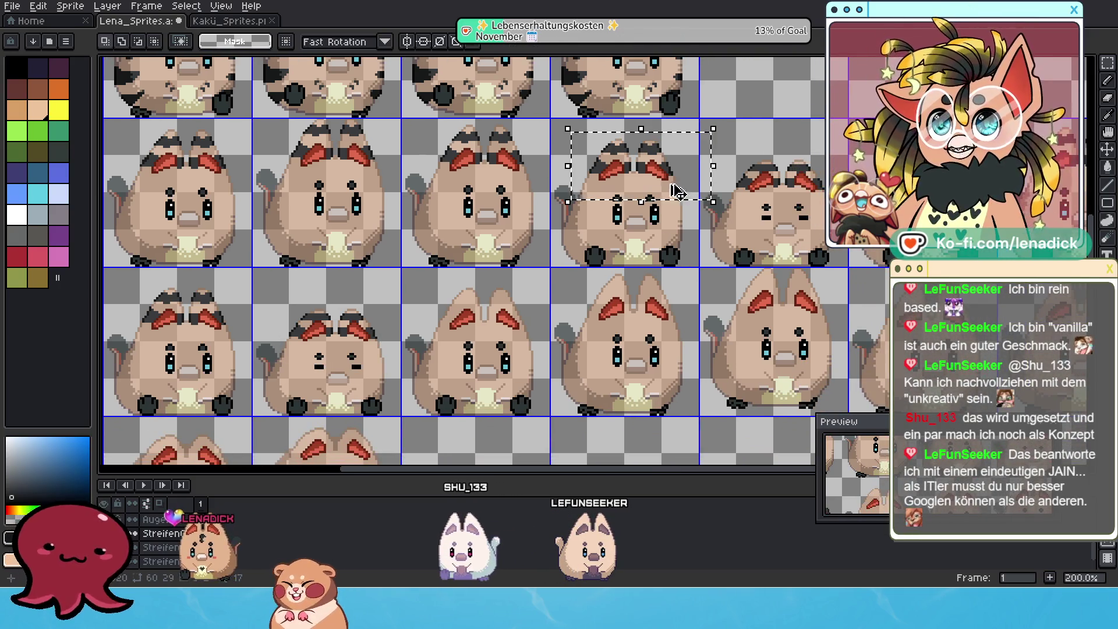
click(686, 143)
drag(628, 191, 534, 294)
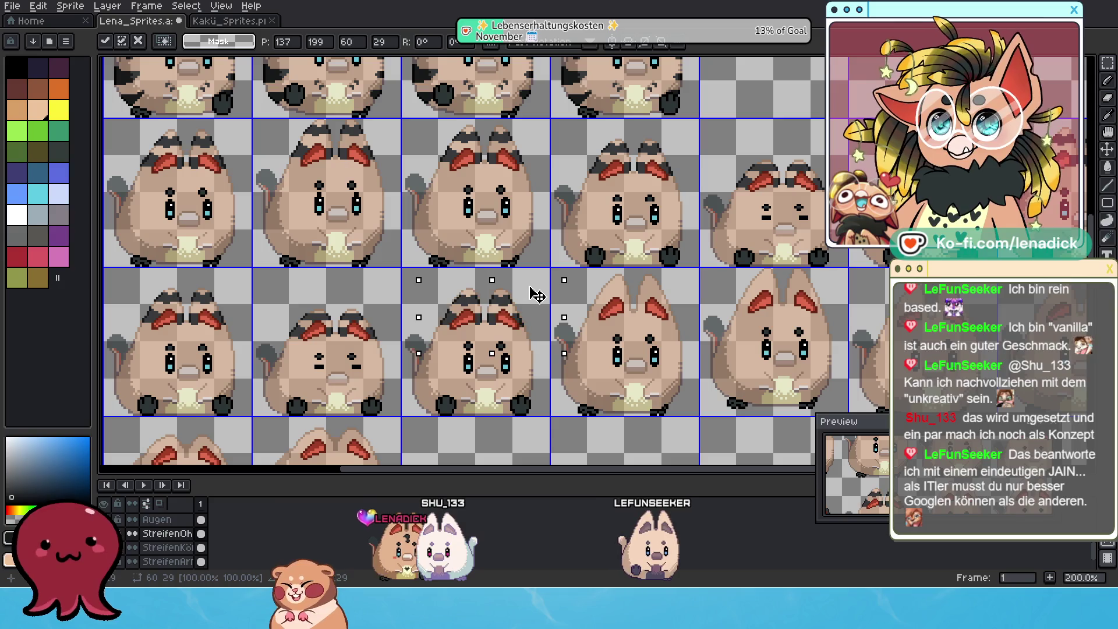
scroll(509, 329, up, 1)
key(Up)
scroll(509, 328, down, 1)
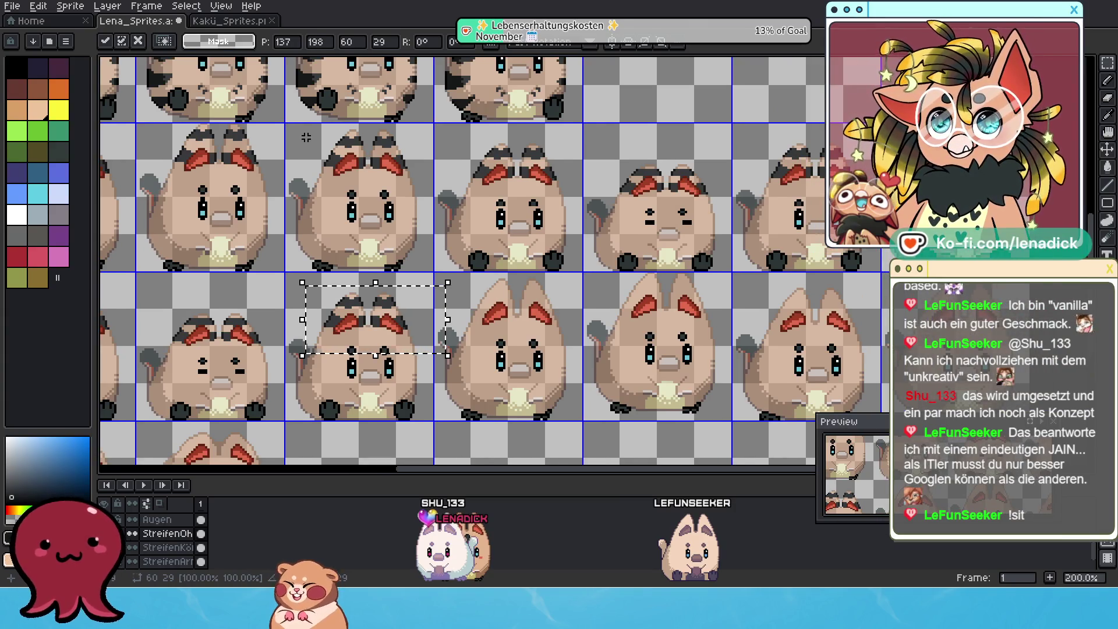
Copy-paste a sprite's striped eyebrows and ears onto the next two sprites to the right
drag(311, 131, 380, 175)
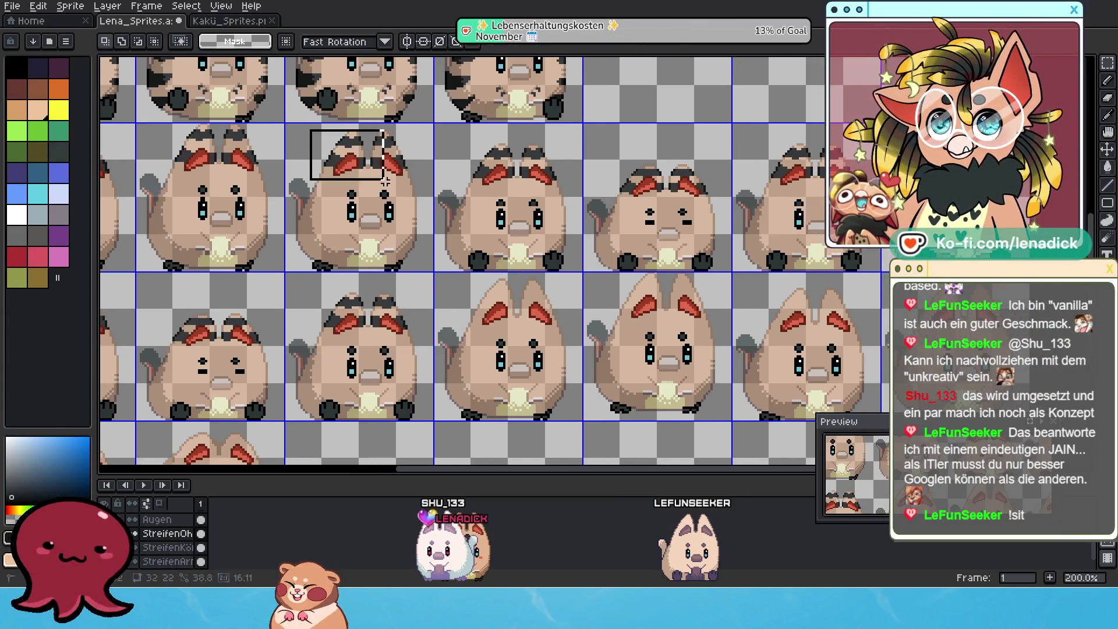
key(ctrl+c)
key(ctrl+v)
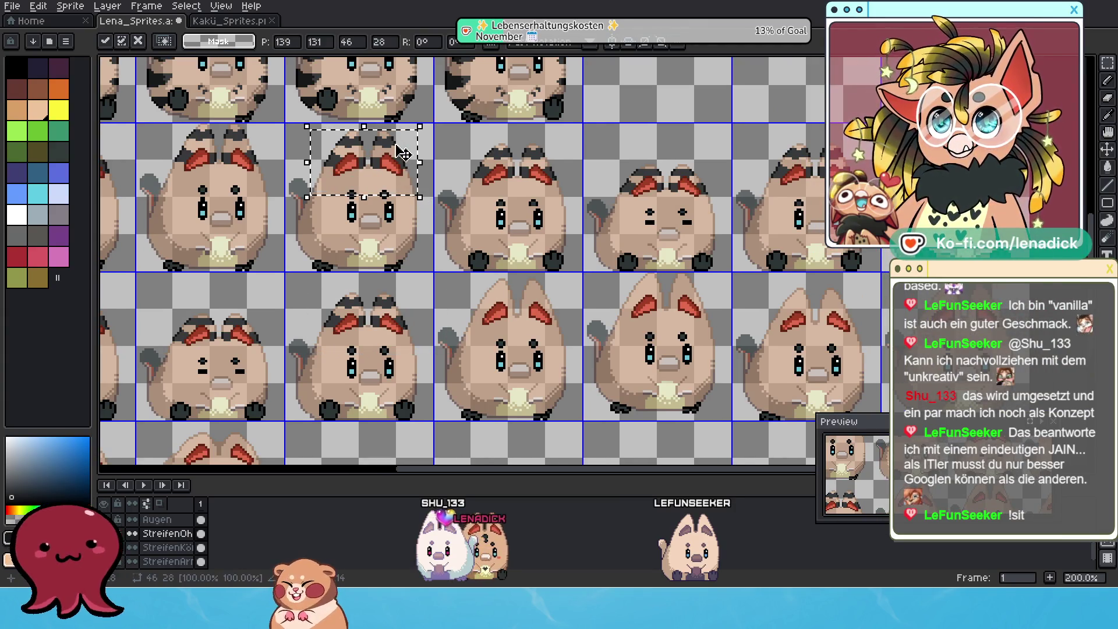
mouse_move(418, 200)
mouse_down()
mouse_move(528, 304)
mouse_move(540, 290)
mouse_up()
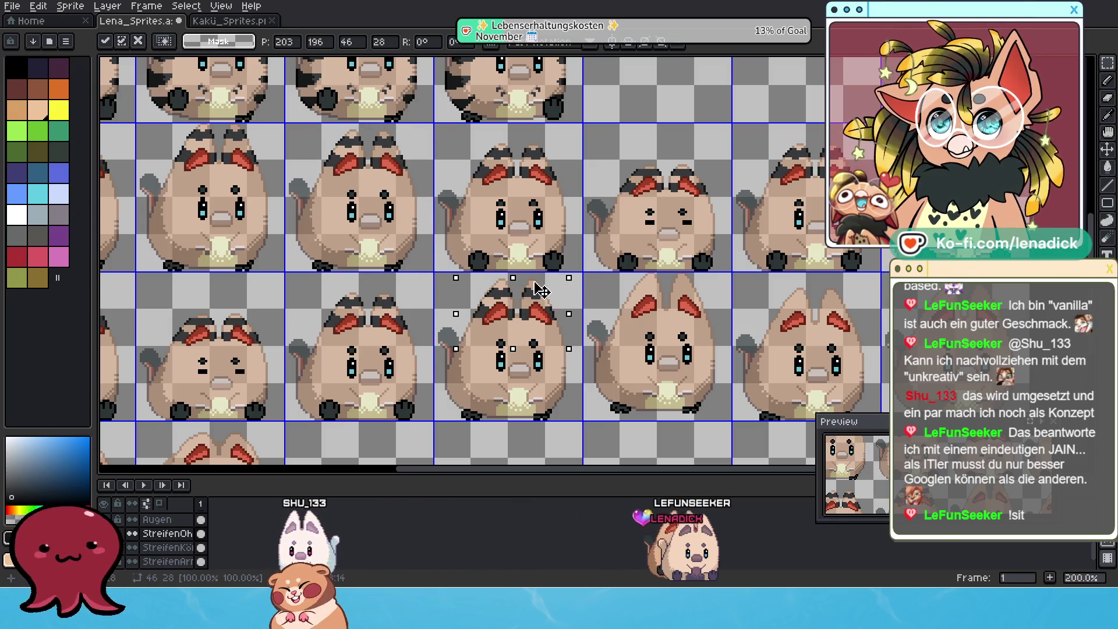
scroll(507, 337, up, 1)
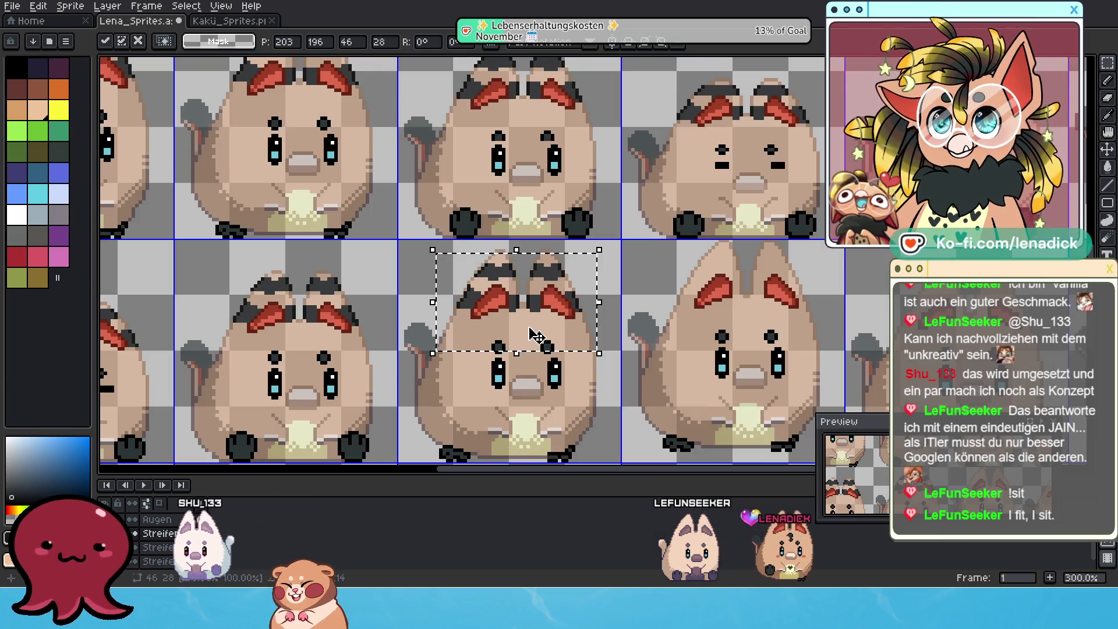
scroll(577, 315, right, 3)
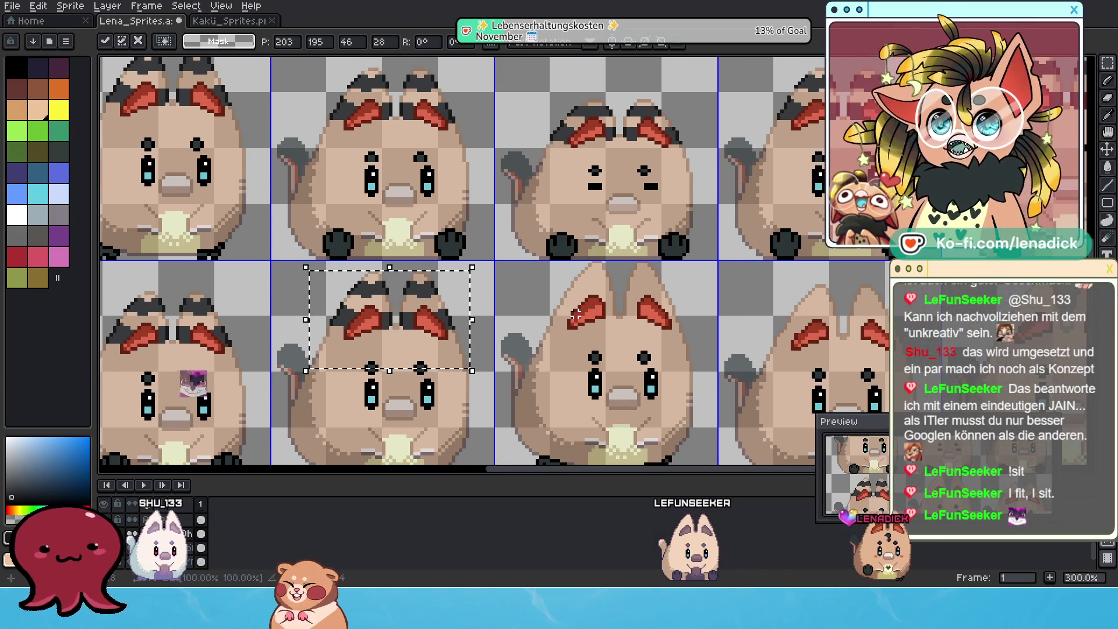
drag(445, 284, 666, 273)
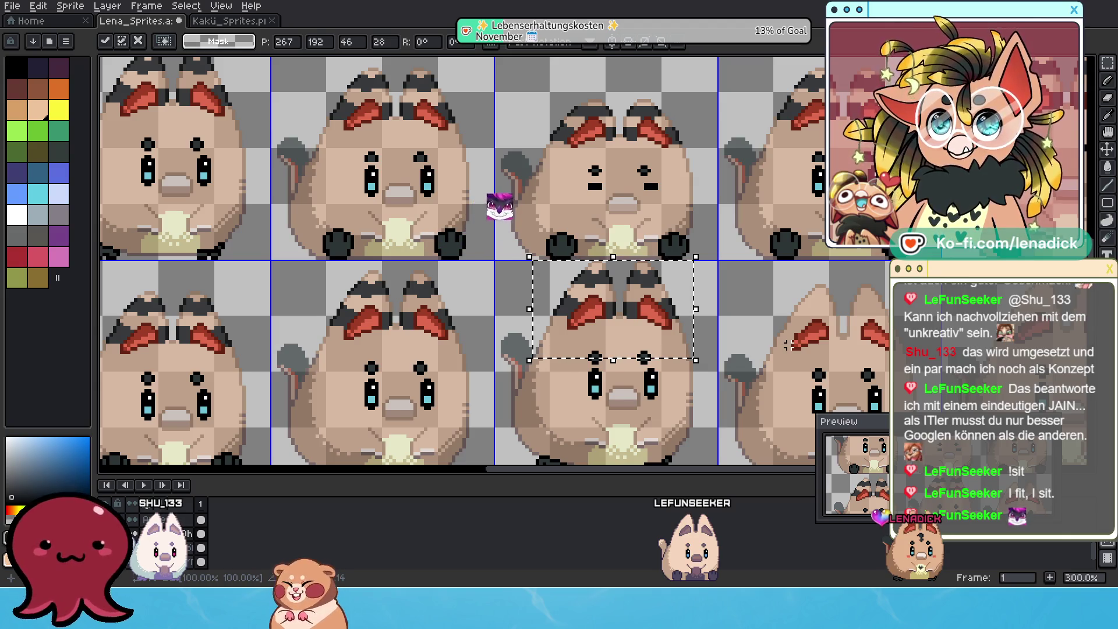
scroll(690, 325, down, 1)
scroll(624, 296, down, 1)
Copy full striped ears onto a row 4 sprite and select the top-left sprite's ears
drag(644, 299, 717, 311)
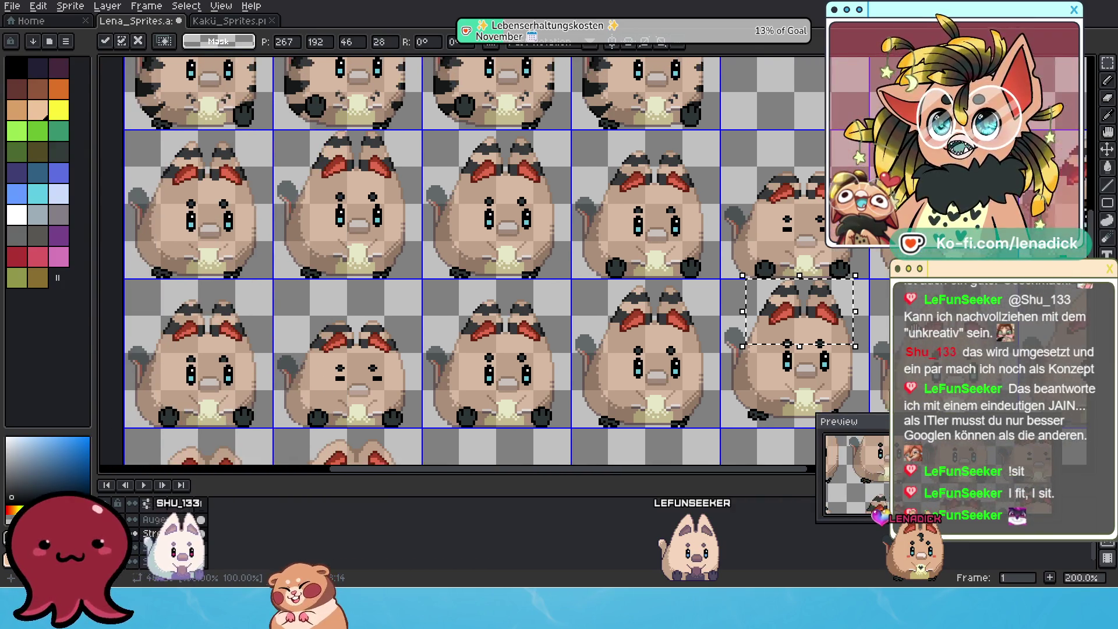
scroll(715, 299, down, 1)
scroll(715, 298, up, 1)
drag(492, 175, 292, 170)
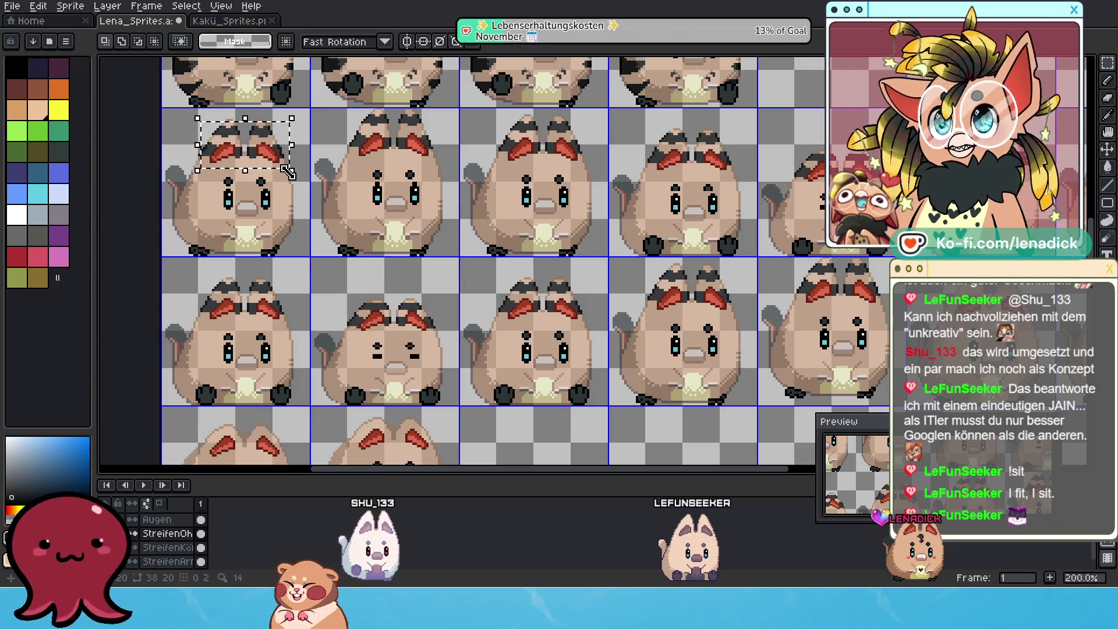
mouse_move(174, 116)
mouse_down()
mouse_move(306, 182)
mouse_move(223, 127)
mouse_up()
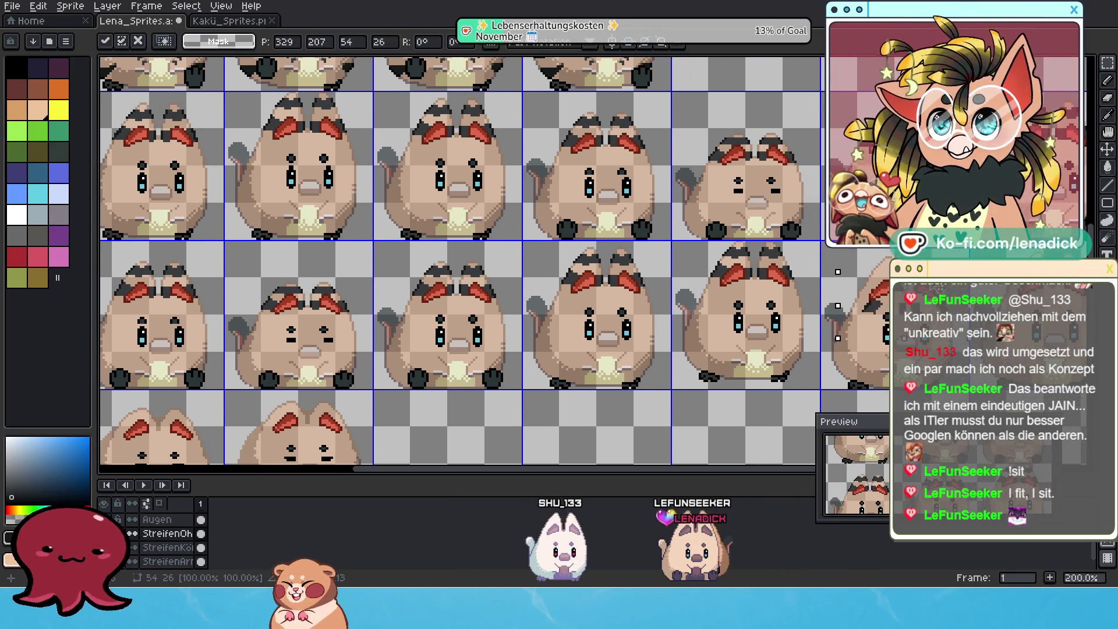
mouse_move(223, 127)
mouse_down()
mouse_move(619, 264)
mouse_move(593, 237)
mouse_up()
scroll(619, 264, up, 1)
scroll(619, 264, up, 1)
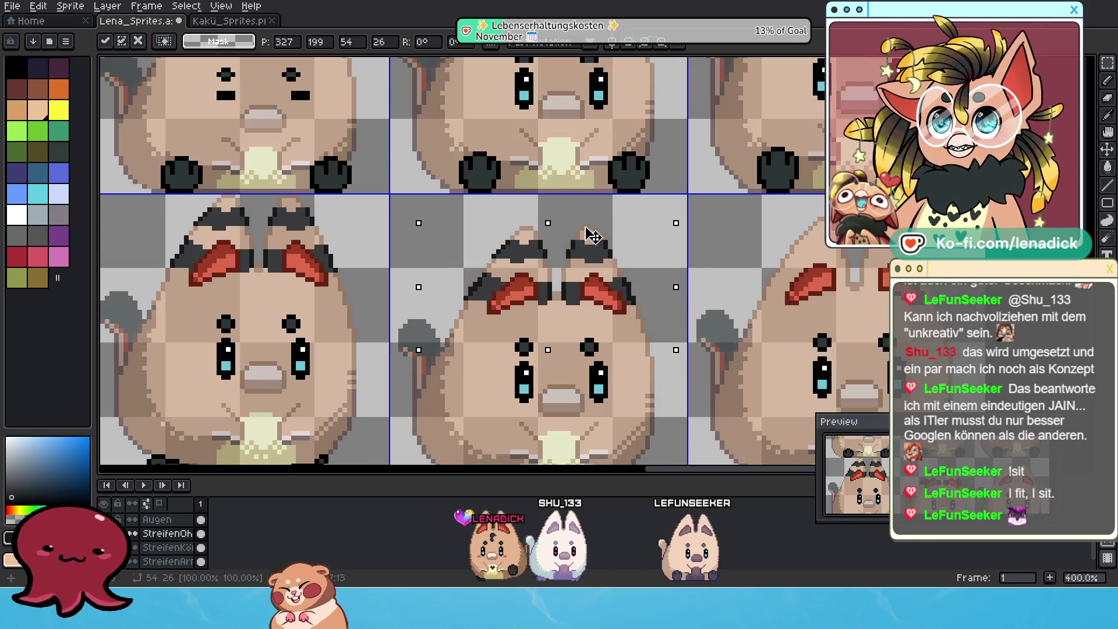
scroll(629, 254, down, 1)
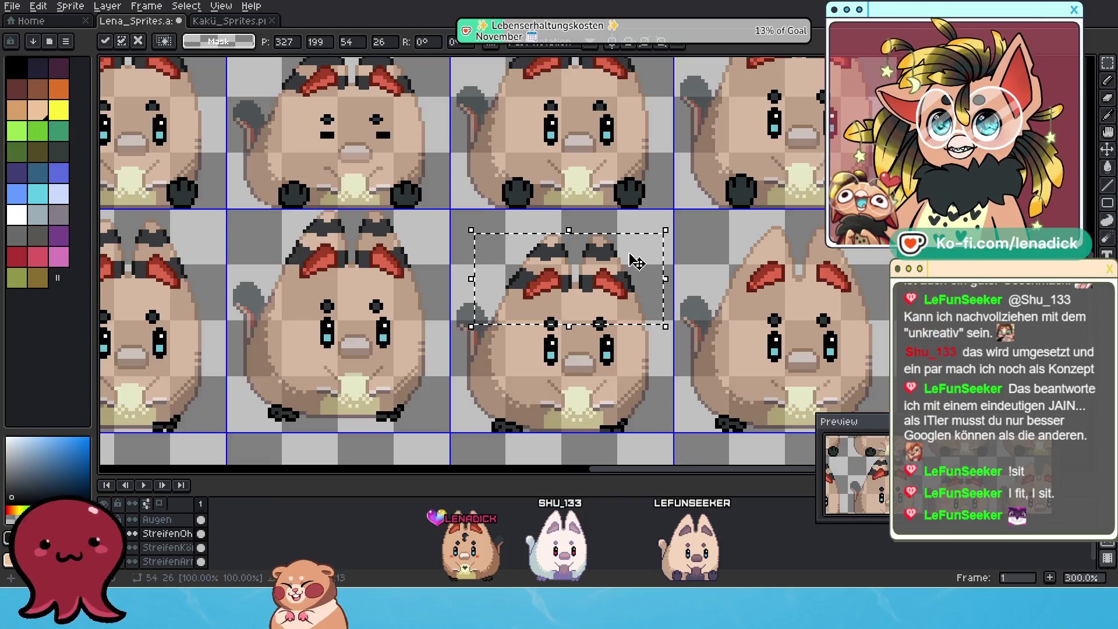
scroll(629, 254, down, 1)
scroll(782, 301, down, 1)
scroll(706, 210, up, 1)
scroll(682, 200, up, 1)
scroll(671, 225, down, 2)
drag(671, 226, 639, 220)
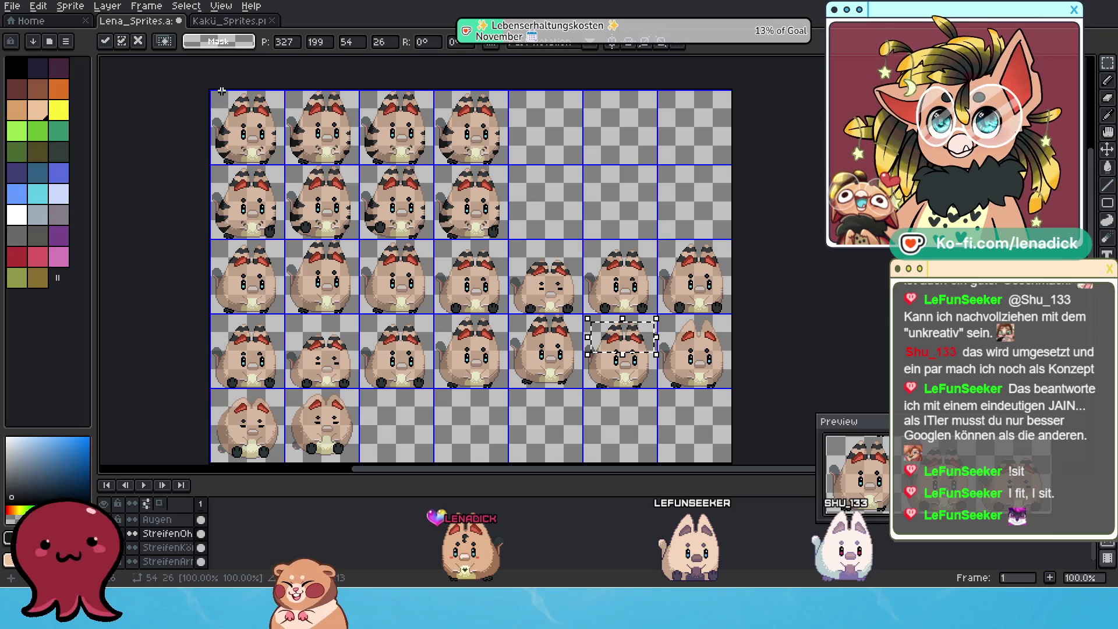
scroll(419, 168, up, 3)
scroll(562, 130, down, 1)
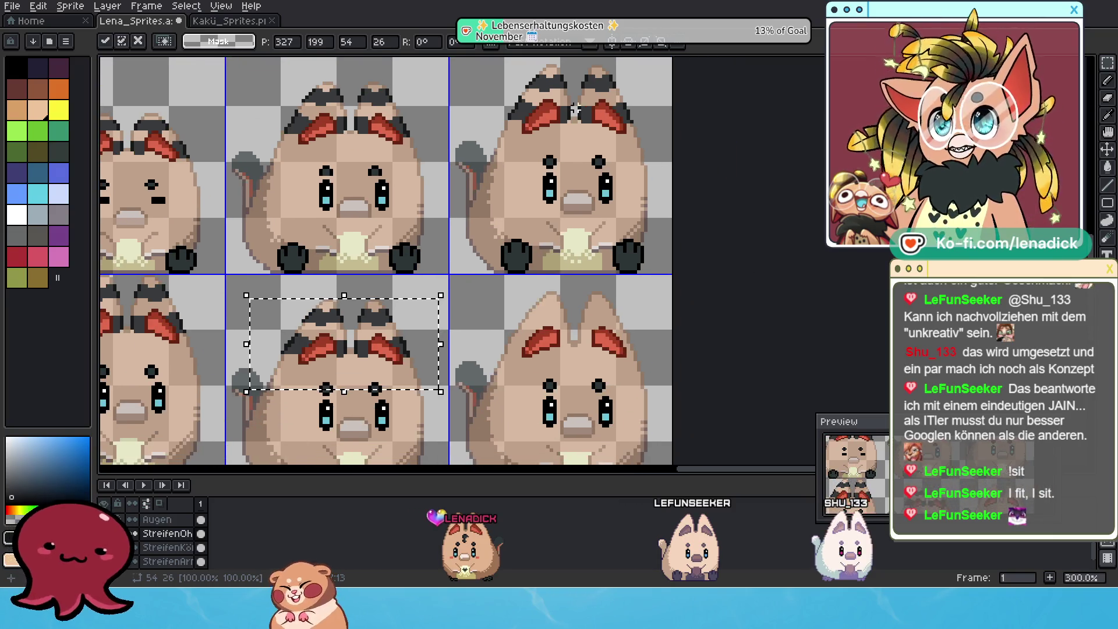
scroll(562, 130, down, 1)
scroll(553, 151, down, 1)
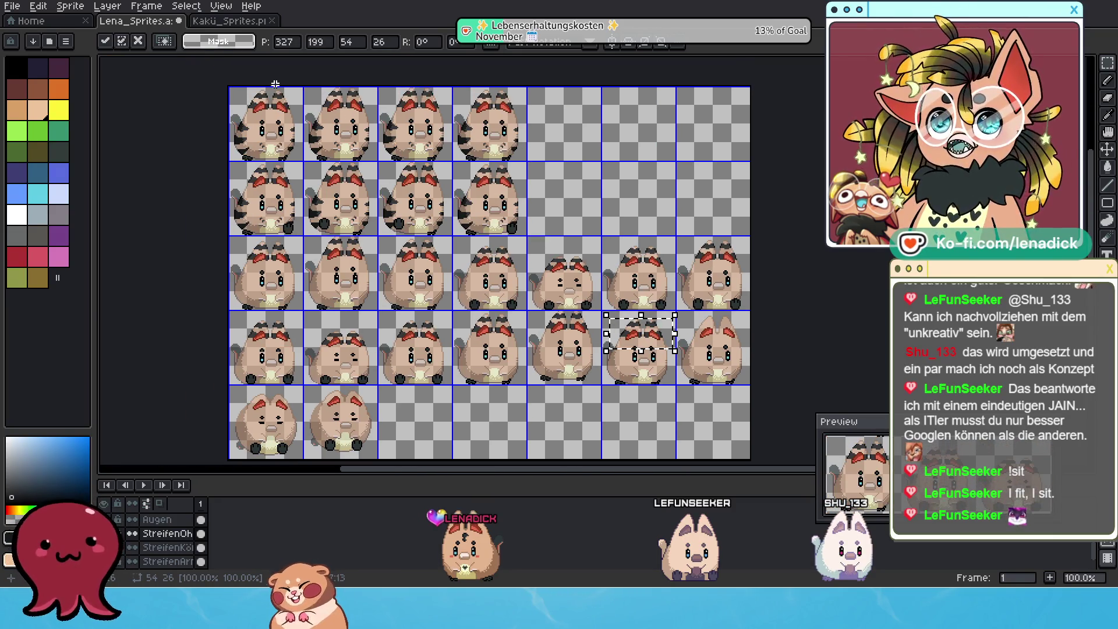
drag(244, 88, 301, 111)
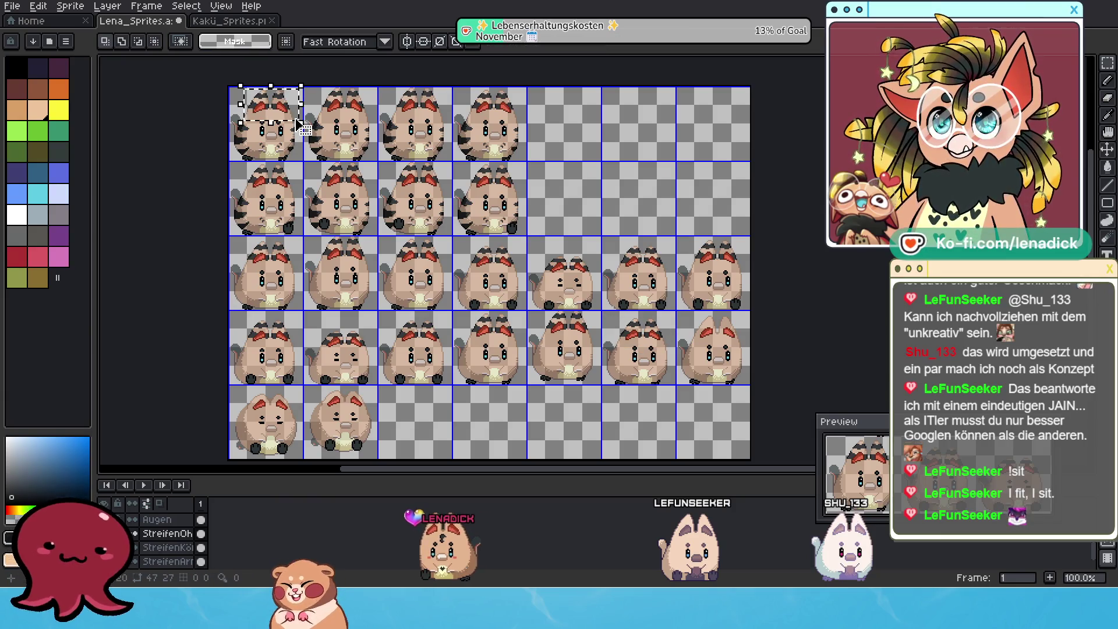
Place the copied ears on the rightmost row-4 sprite, then move the ear stripes onto the bottom-left cat
click(273, 85)
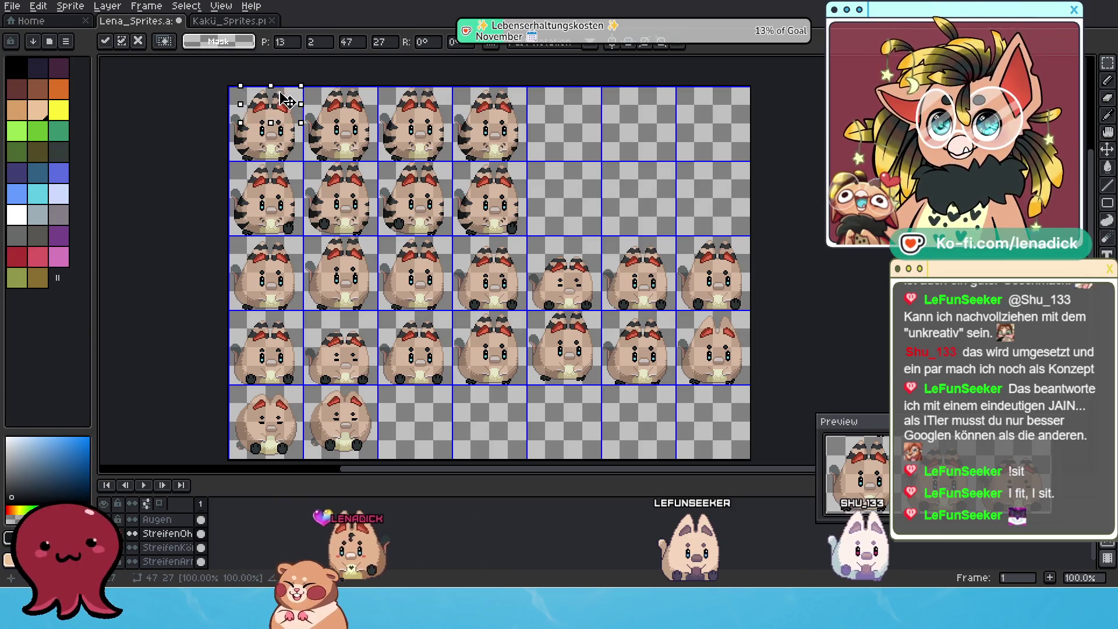
drag(273, 85, 738, 319)
scroll(746, 337, up, 3)
scroll(745, 337, up, 1)
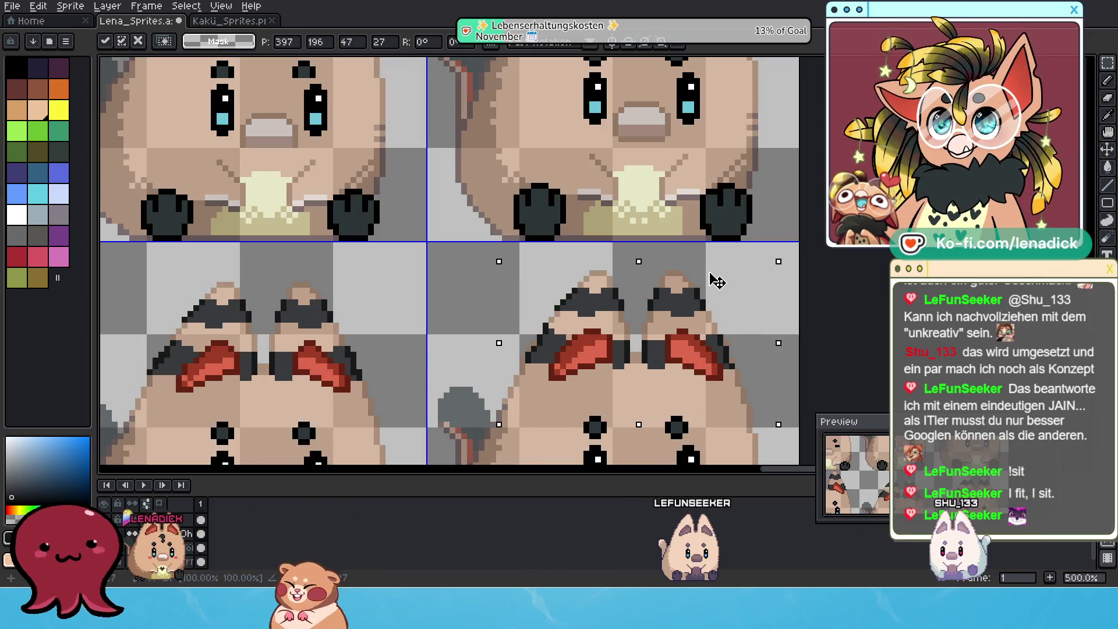
scroll(716, 288, down, 1)
scroll(715, 297, down, 1)
scroll(715, 299, down, 1)
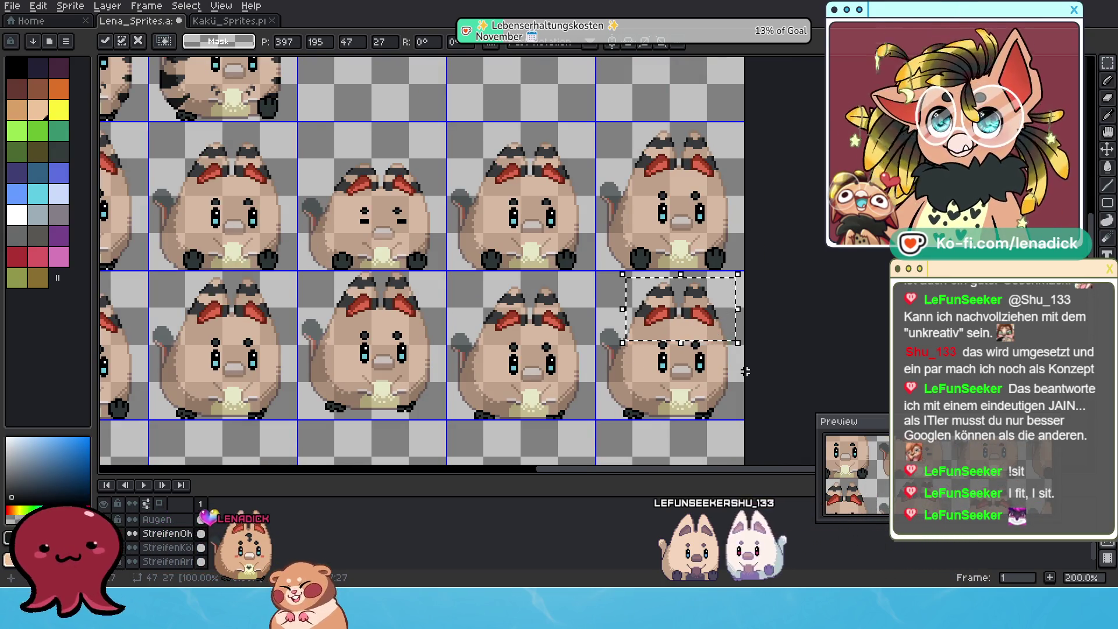
scroll(688, 339, down, 1)
scroll(398, 371, up, 1)
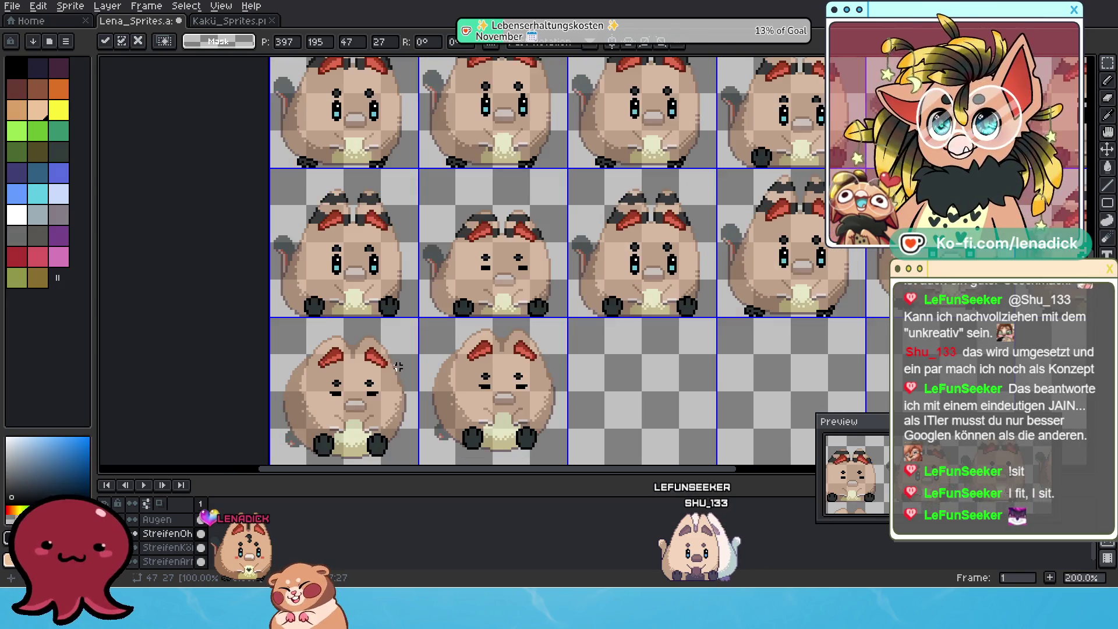
drag(448, 201, 547, 260)
scroll(490, 262, up, 1)
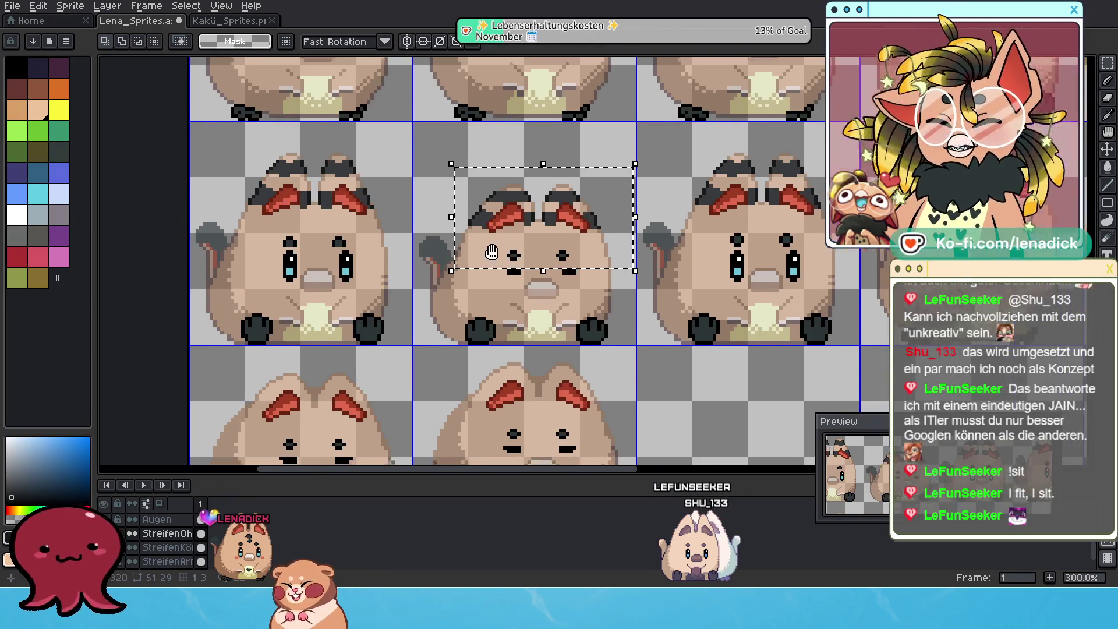
click(587, 223)
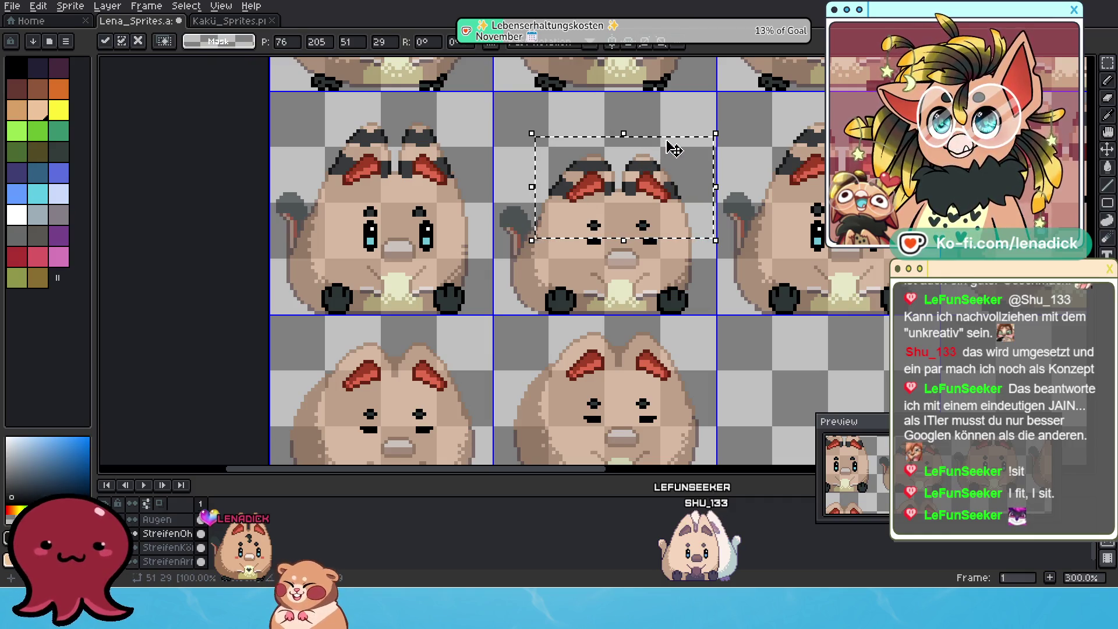
drag(673, 149, 448, 337)
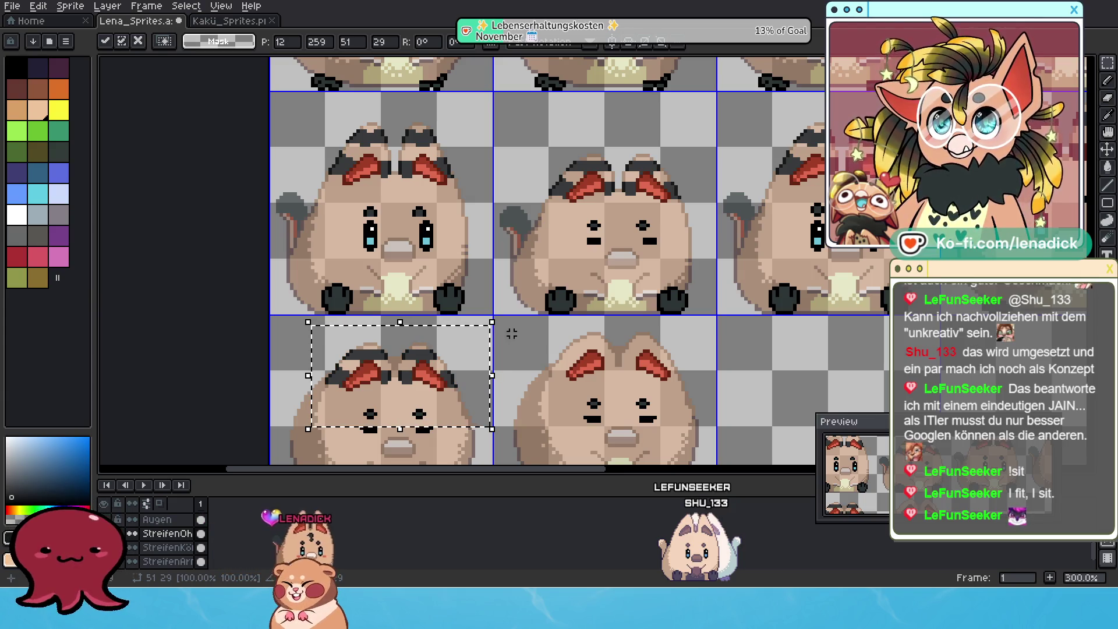
scroll(516, 301, down, 2)
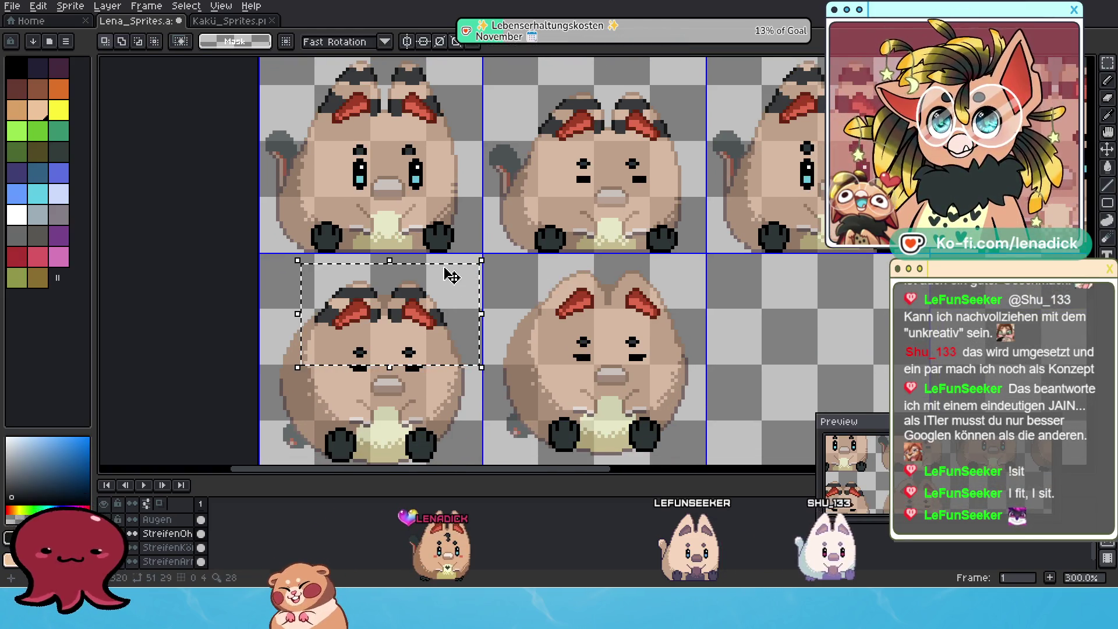
Undo a misplaced move and put a pasted copy of the ear stripes on the bottom-middle cat
drag(449, 279, 568, 298)
key(ctrl+z)
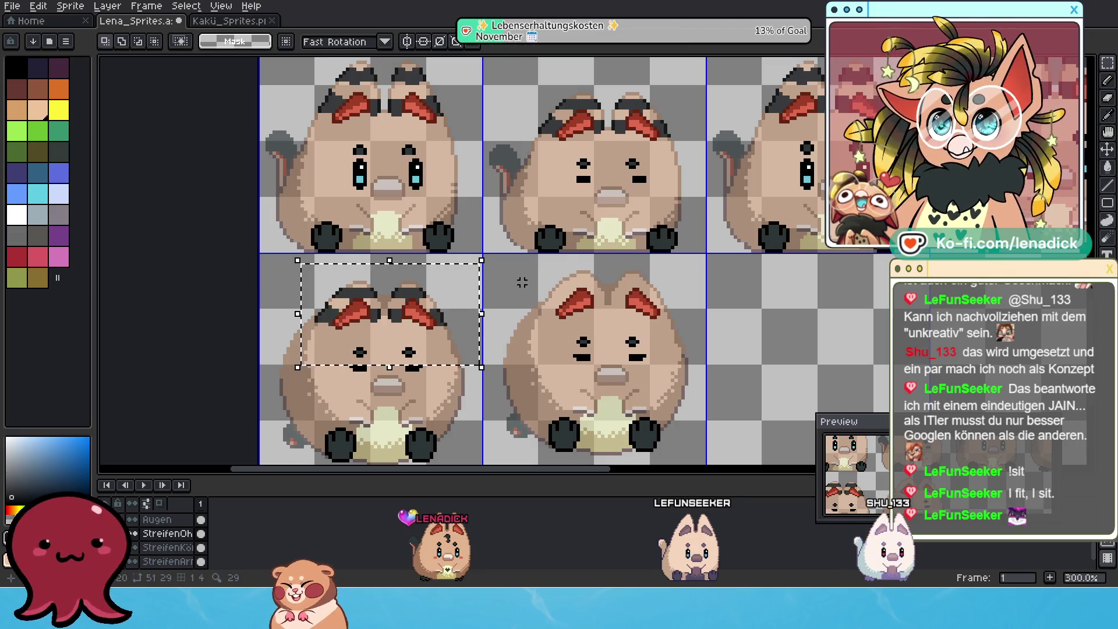
key(ctrl+v)
drag(449, 274, 671, 266)
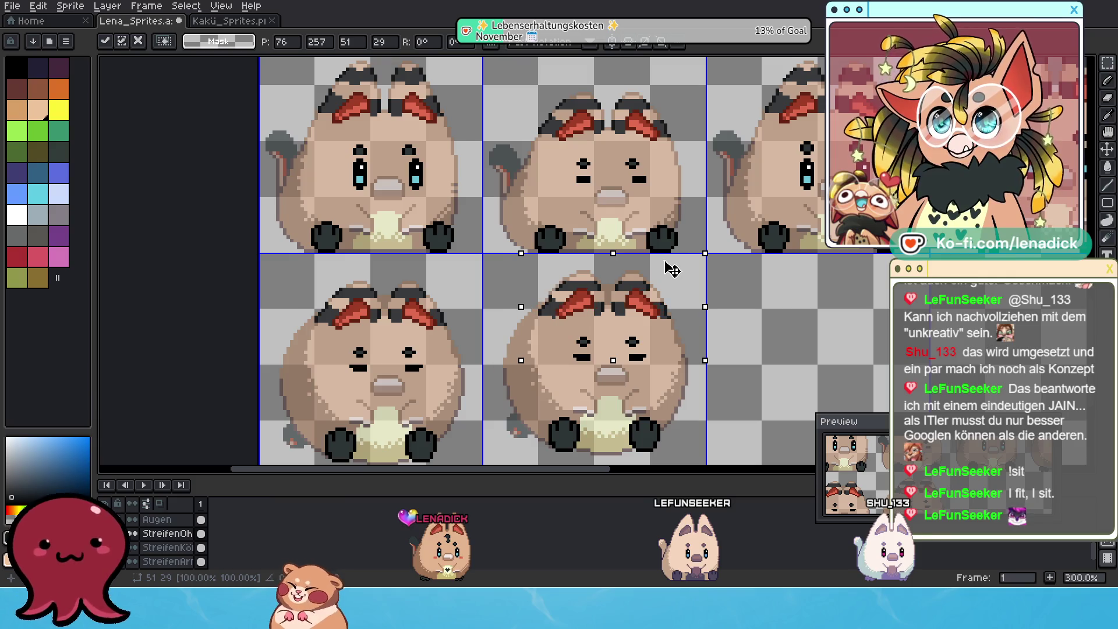
scroll(717, 325, down, 1)
scroll(730, 349, down, 1)
scroll(742, 378, down, 1)
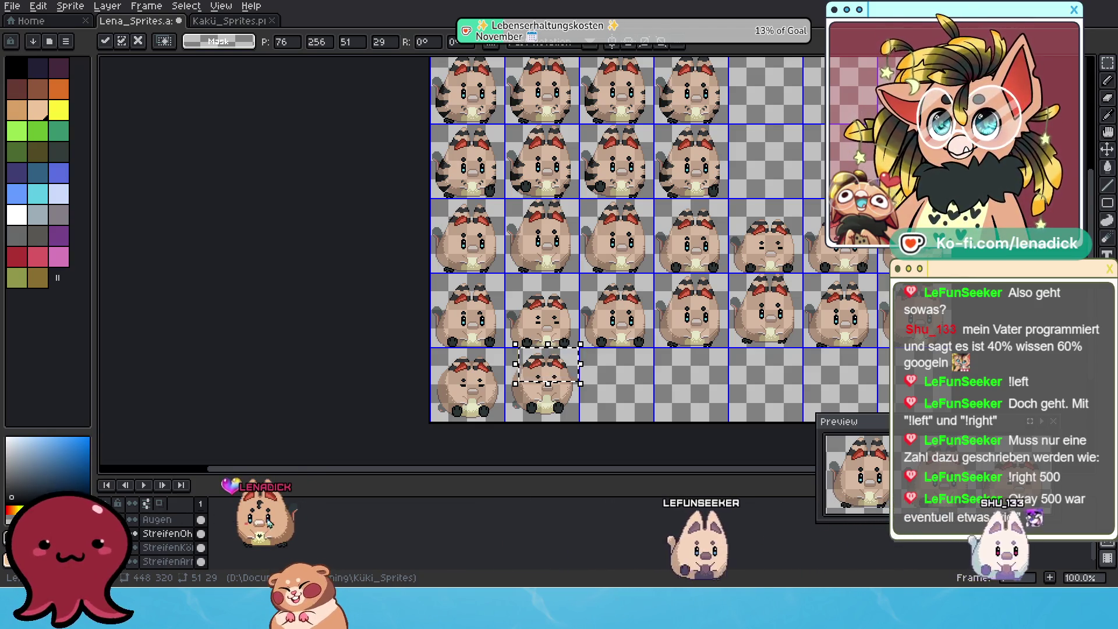
click(166, 548)
scroll(646, 194, up, 2)
Nudge the body stripes of several cat frames up or down one pixel into alignment
drag(645, 192, 651, 357)
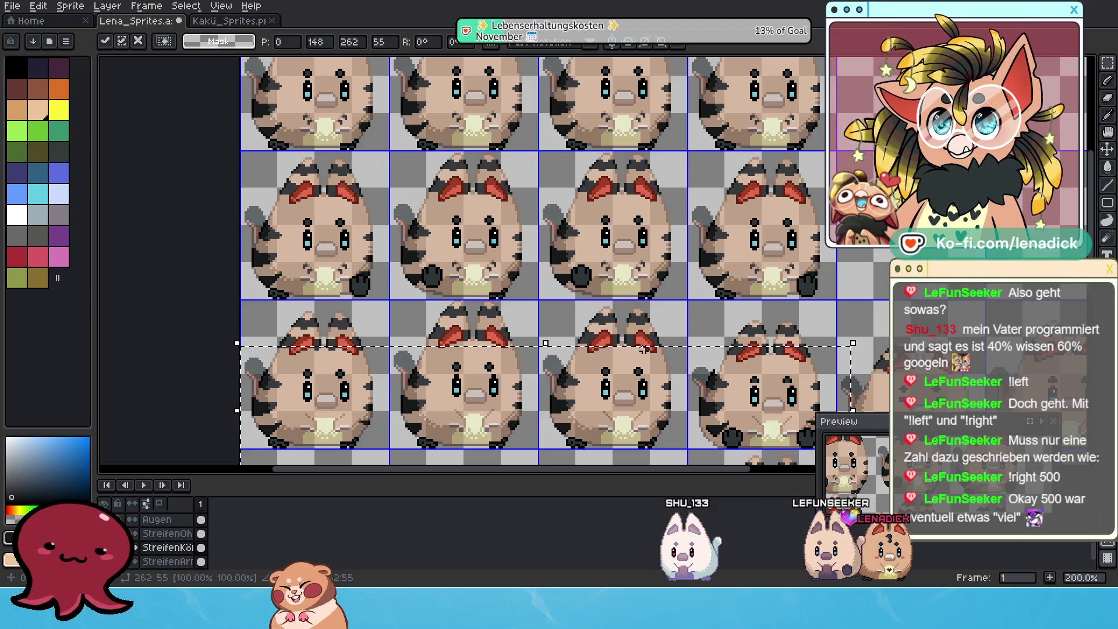
scroll(422, 451, up, 1)
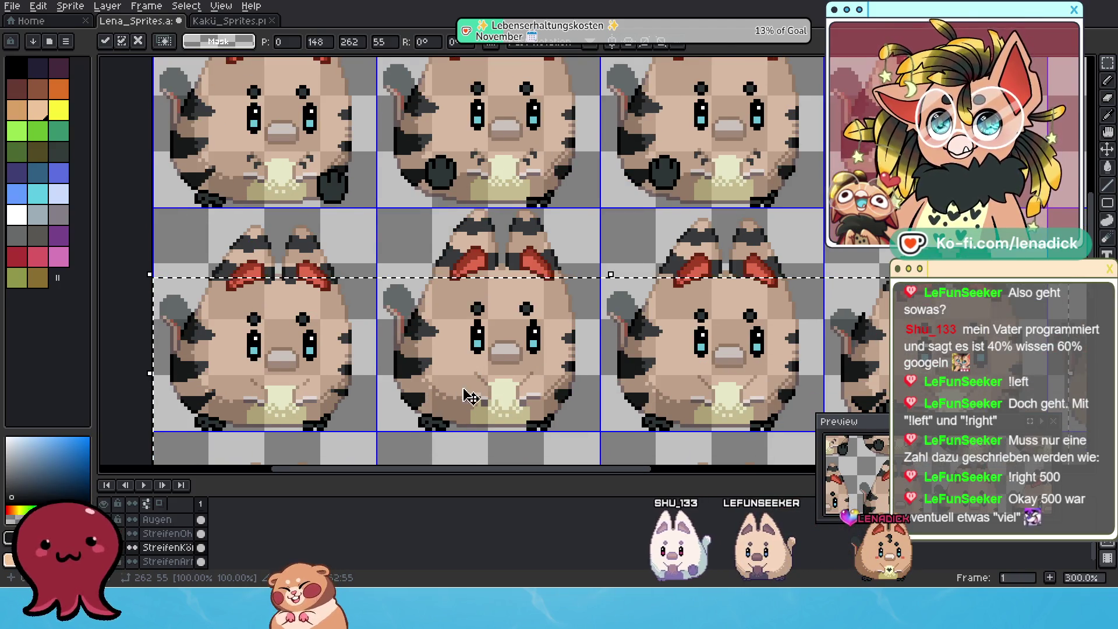
key(Up)
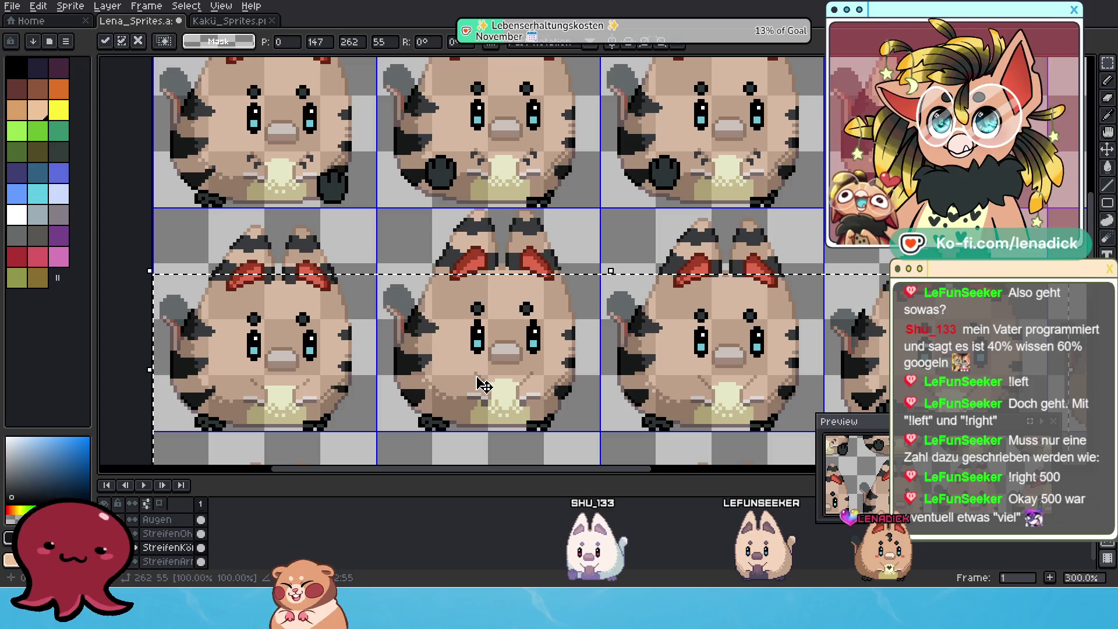
key(Down)
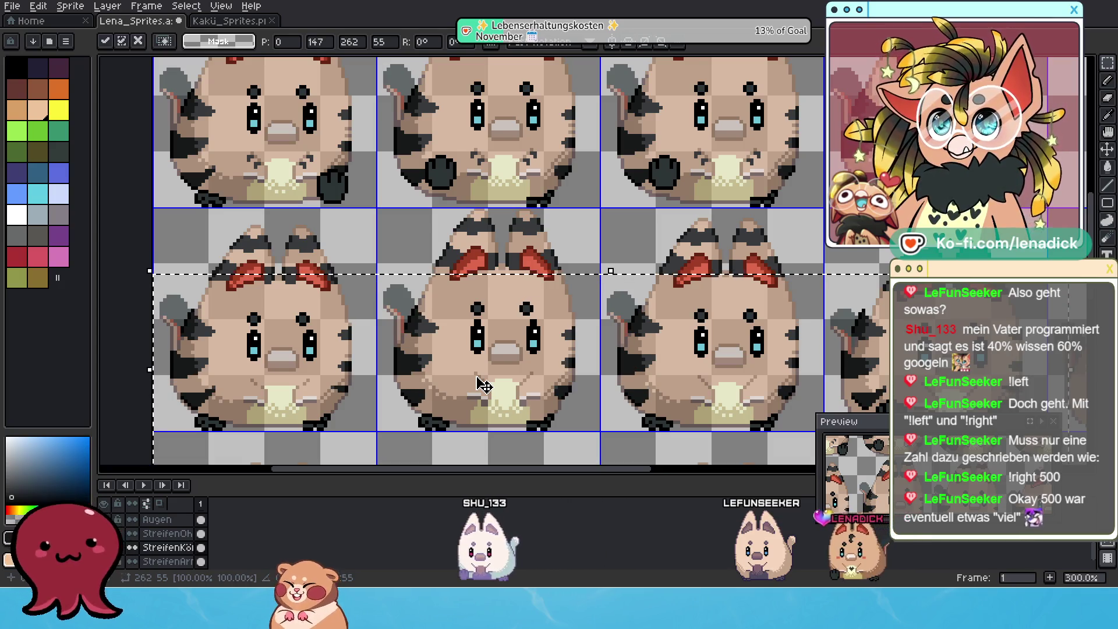
drag(380, 285, 606, 441)
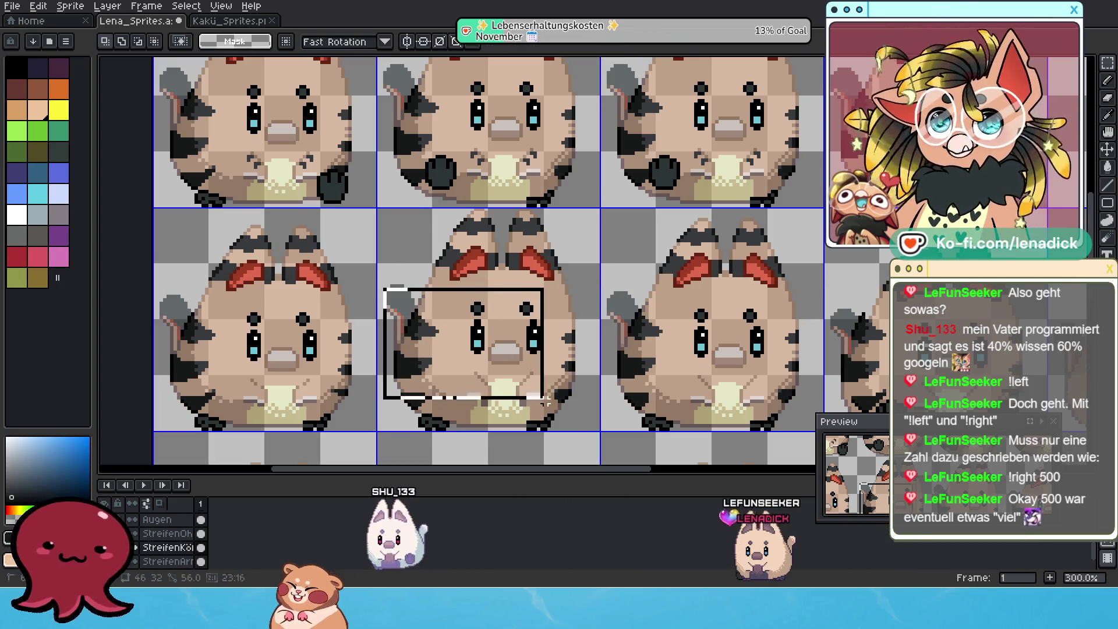
key(Up)
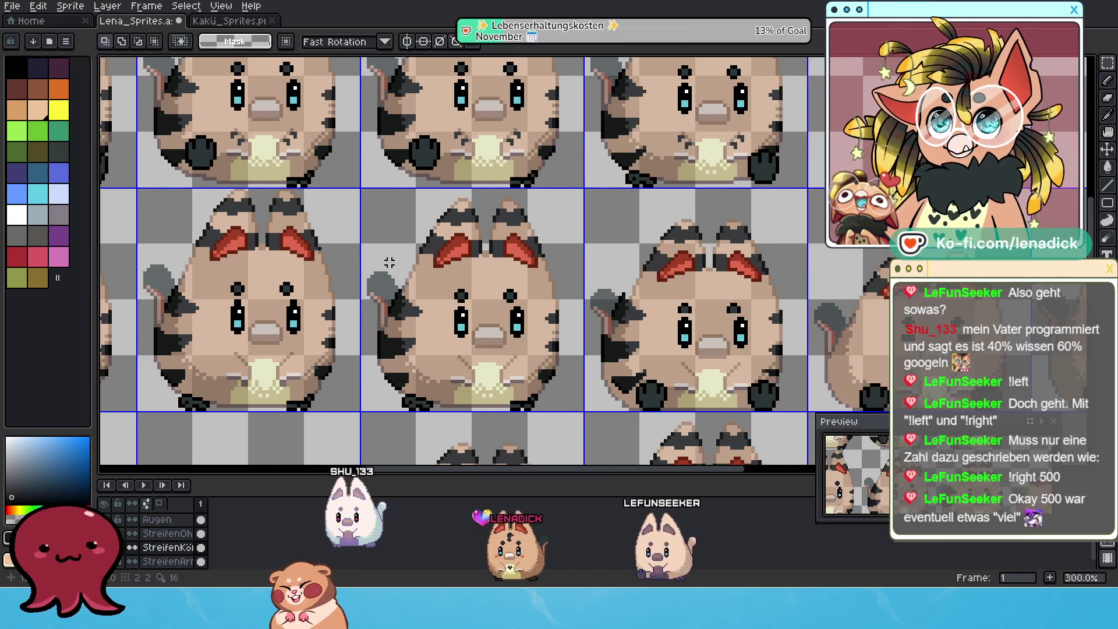
drag(370, 272, 576, 404)
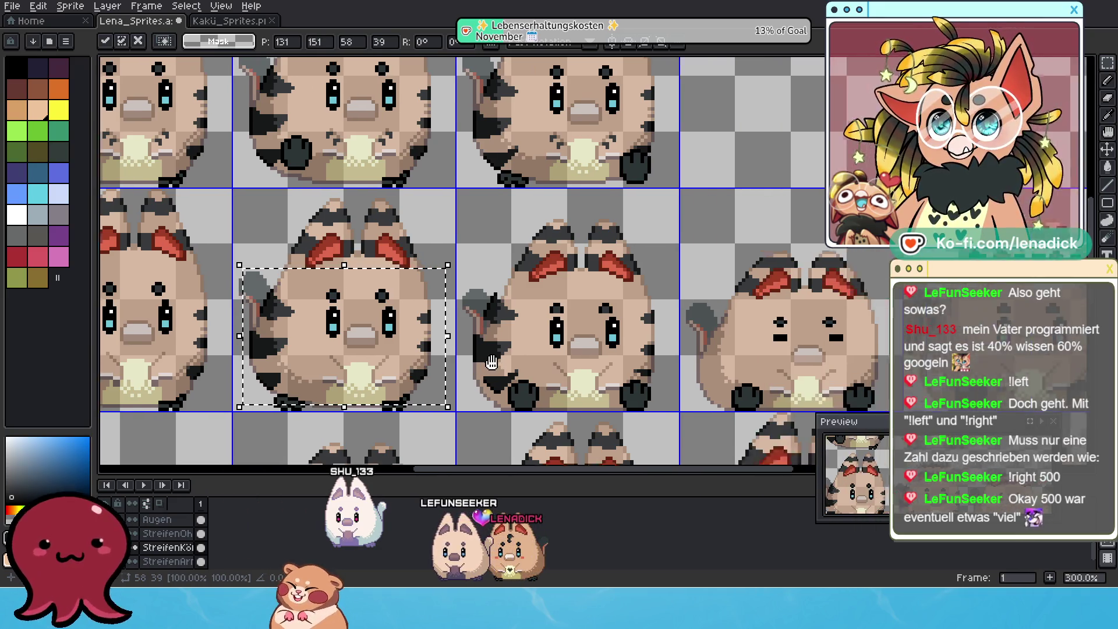
drag(609, 367, 430, 361)
drag(420, 276, 620, 403)
key(Down)
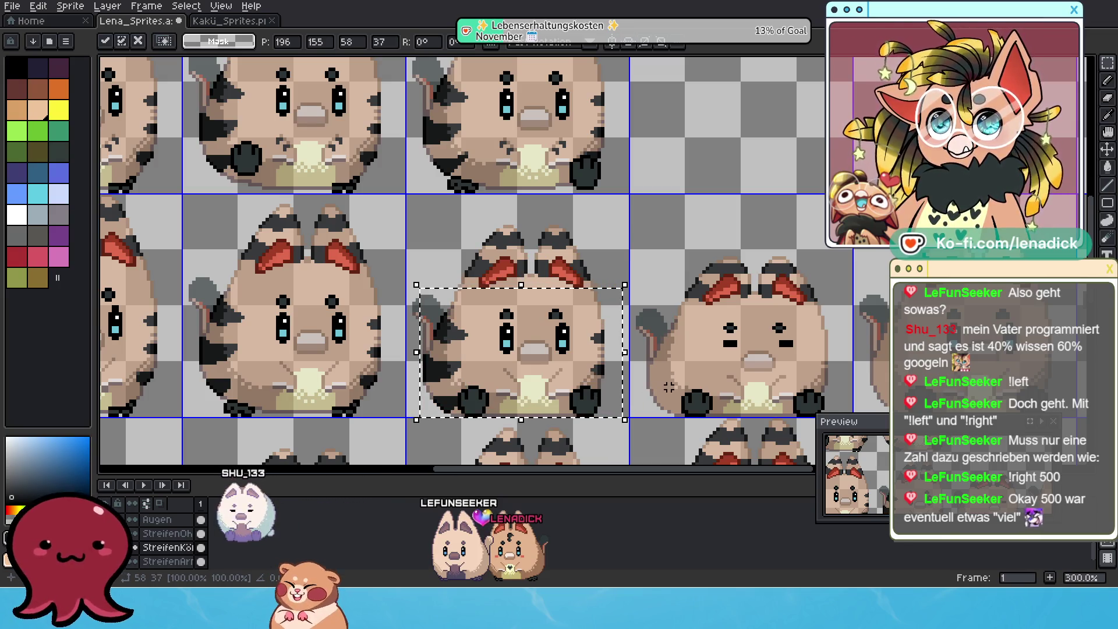
Move the closed-eyed cat sprite right into its own frame cell and grab a small patch
drag(686, 376, 552, 351)
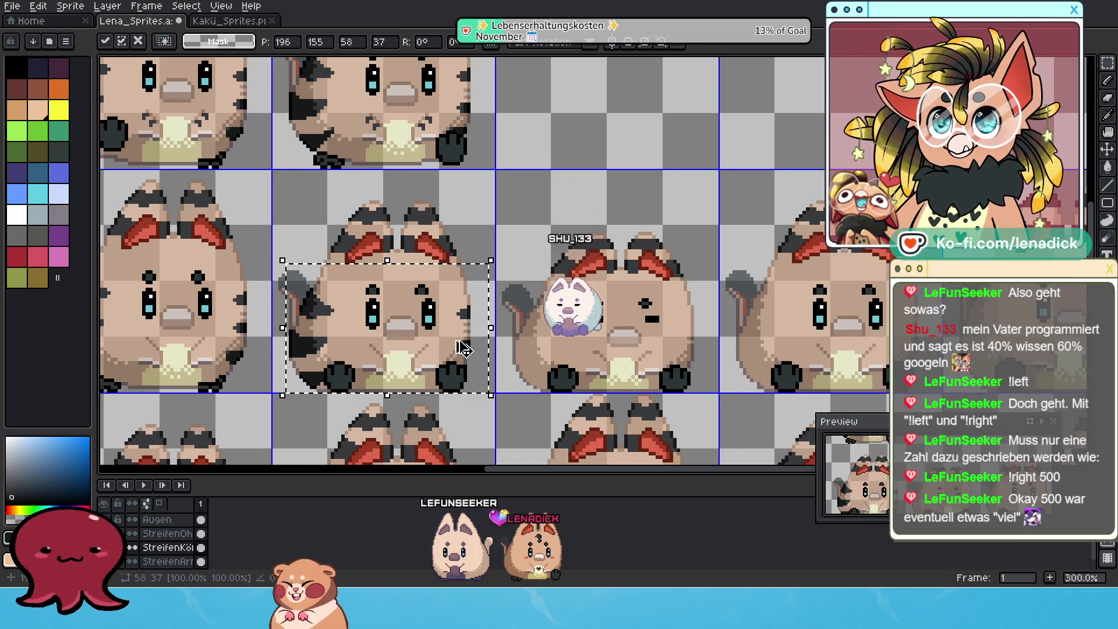
mouse_move(449, 267)
mouse_down()
mouse_move(554, 267)
mouse_move(690, 299)
mouse_up()
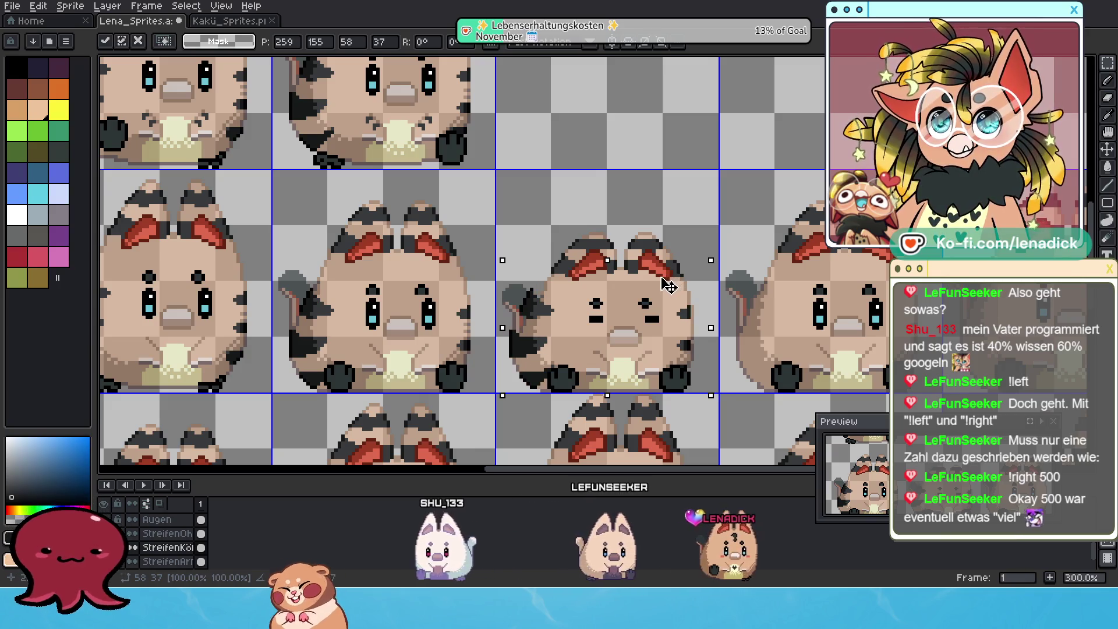
mouse_move(643, 302)
mouse_down()
mouse_move(684, 323)
mouse_move(708, 363)
mouse_up()
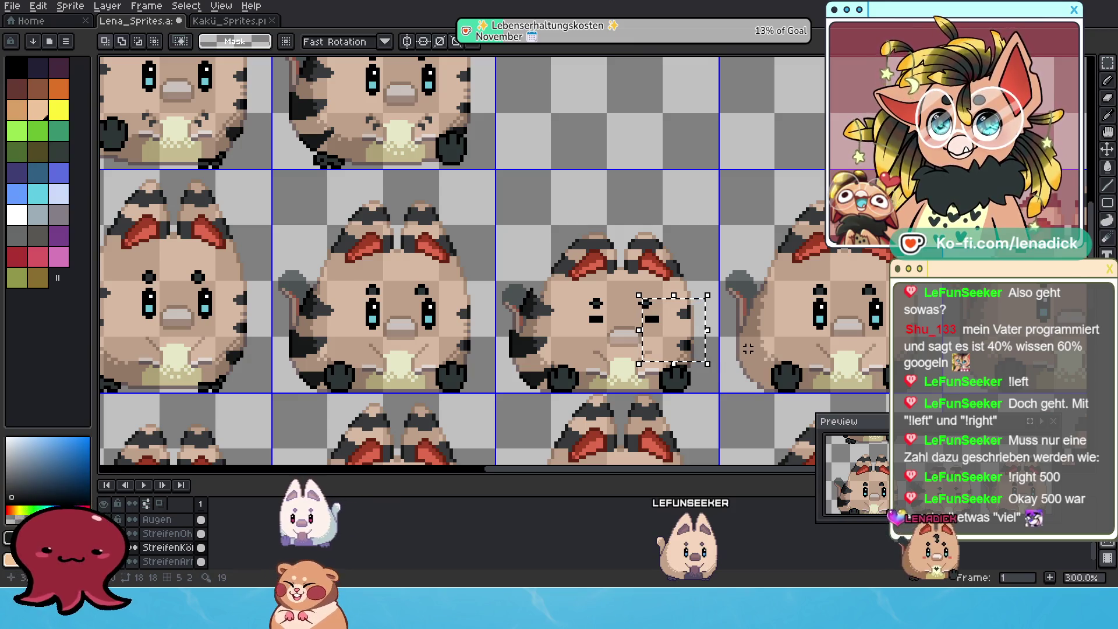
Nudge the selected foot pixels one pixel right and commit the transform
key(Right)
key(Right)
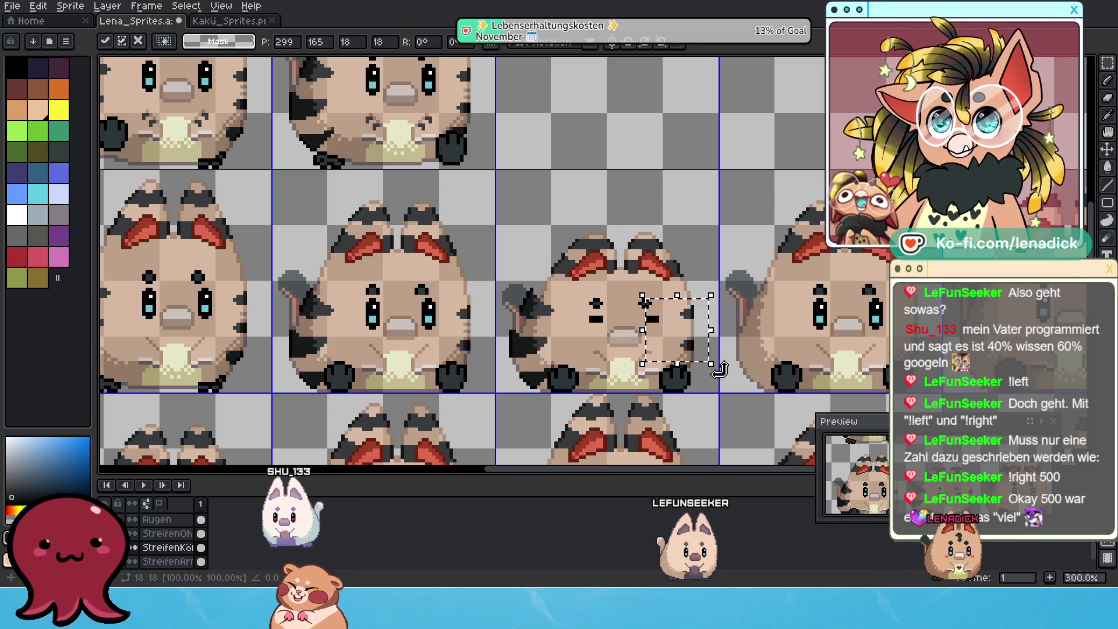
drag(661, 352, 711, 382)
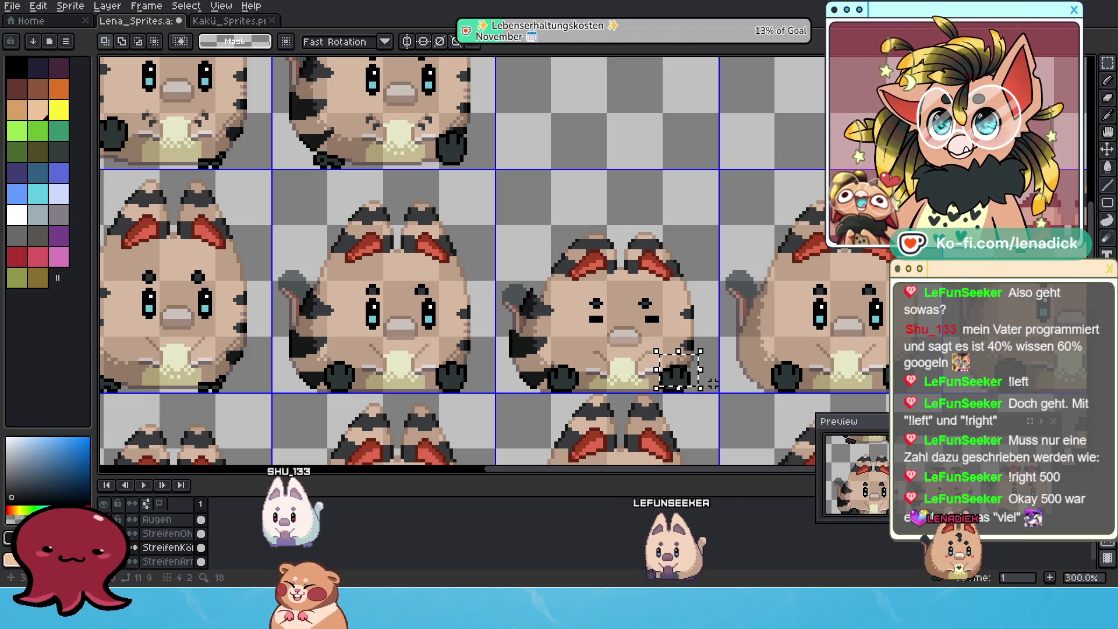
key(Return)
Reposition the ear pixels one pixel left and down, cancelling a stray move and scale first
drag(486, 277, 579, 329)
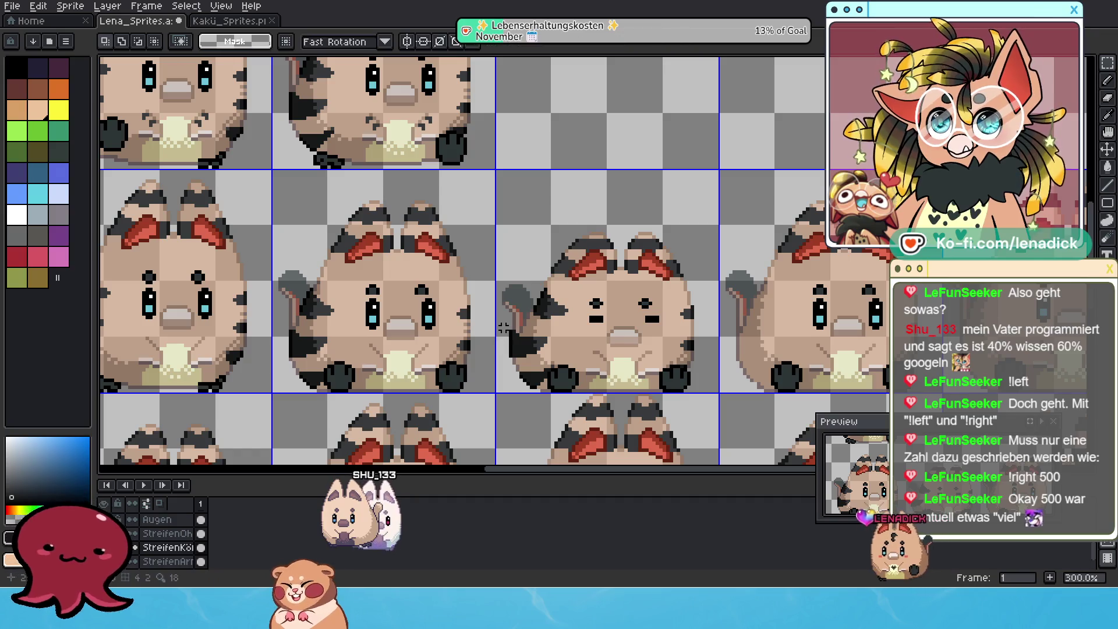
drag(509, 323, 578, 371)
key(Right)
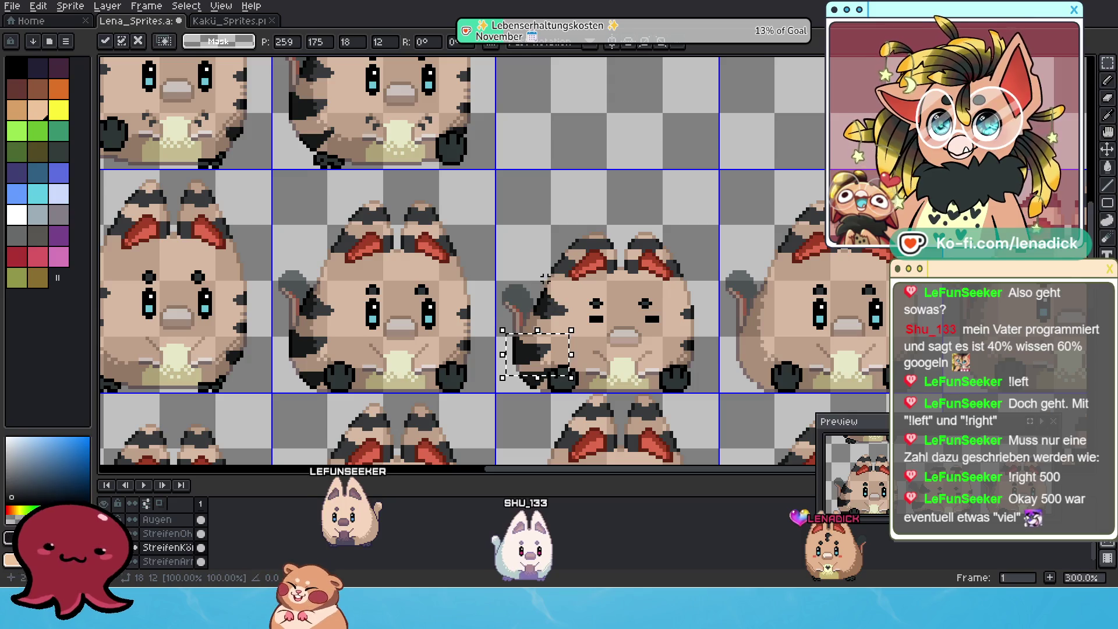
key(Escape)
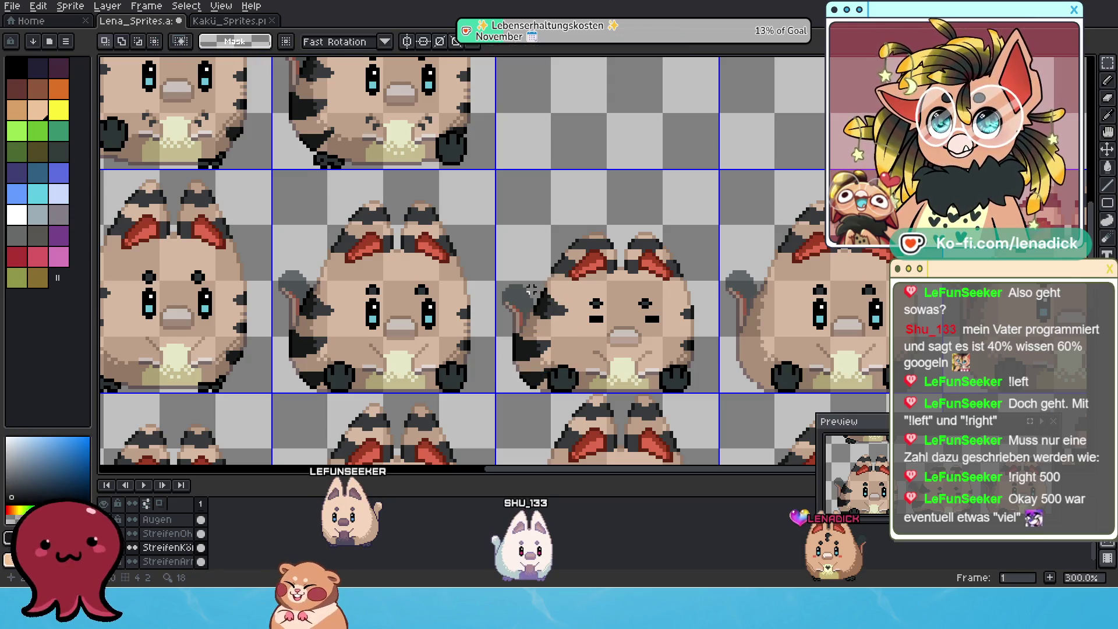
drag(525, 283, 563, 316)
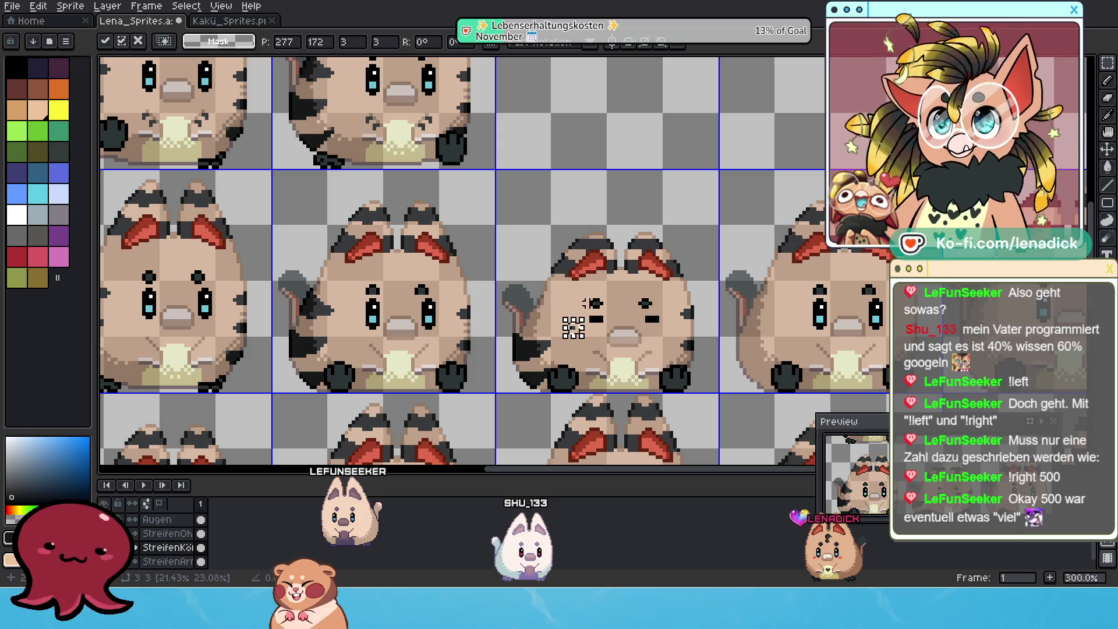
key(Escape)
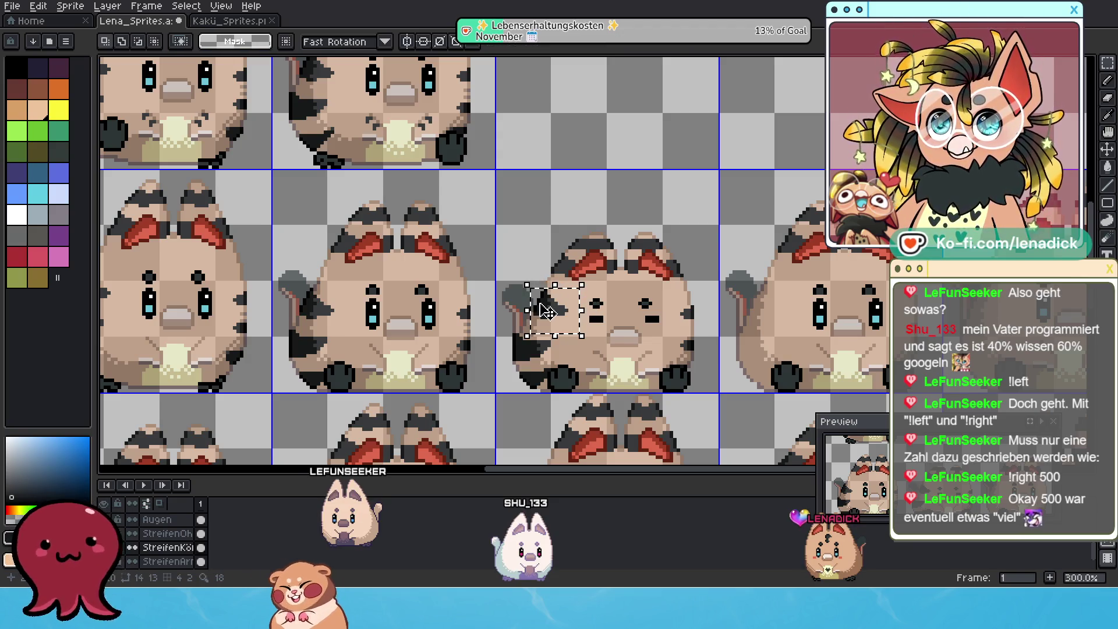
drag(546, 311, 555, 312)
key(Left)
key(Left)
key(Down)
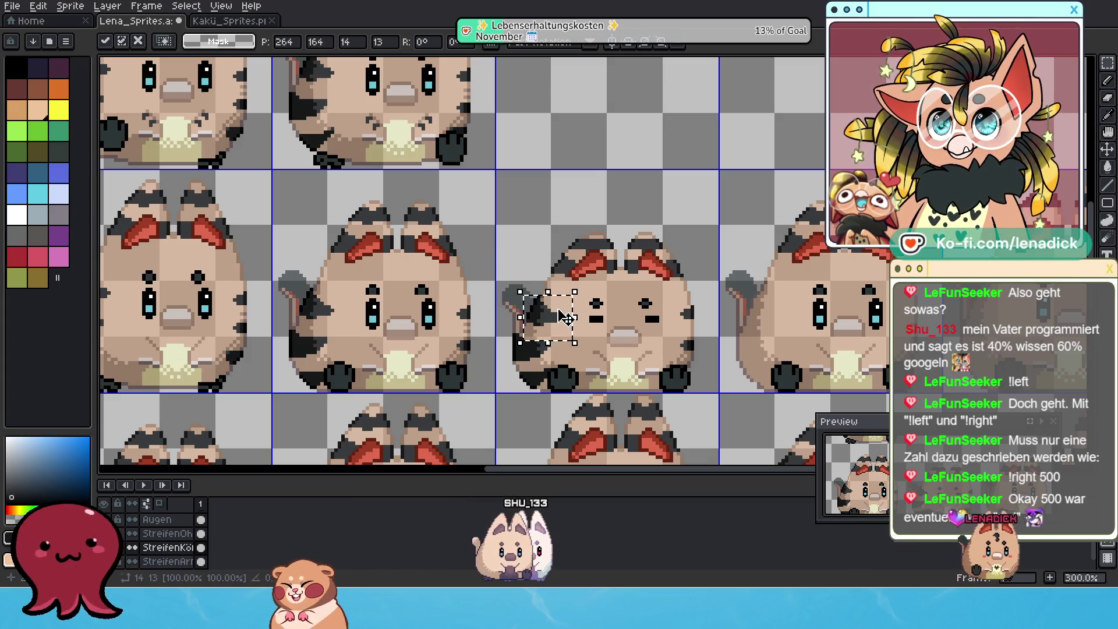
click(541, 258)
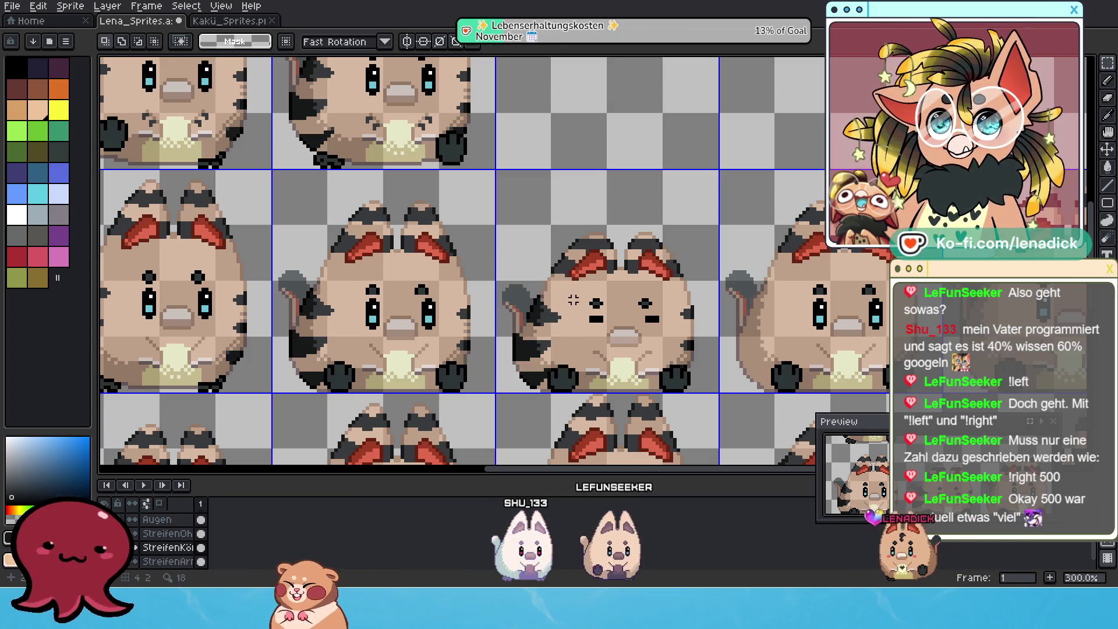
scroll(572, 271, up, 1)
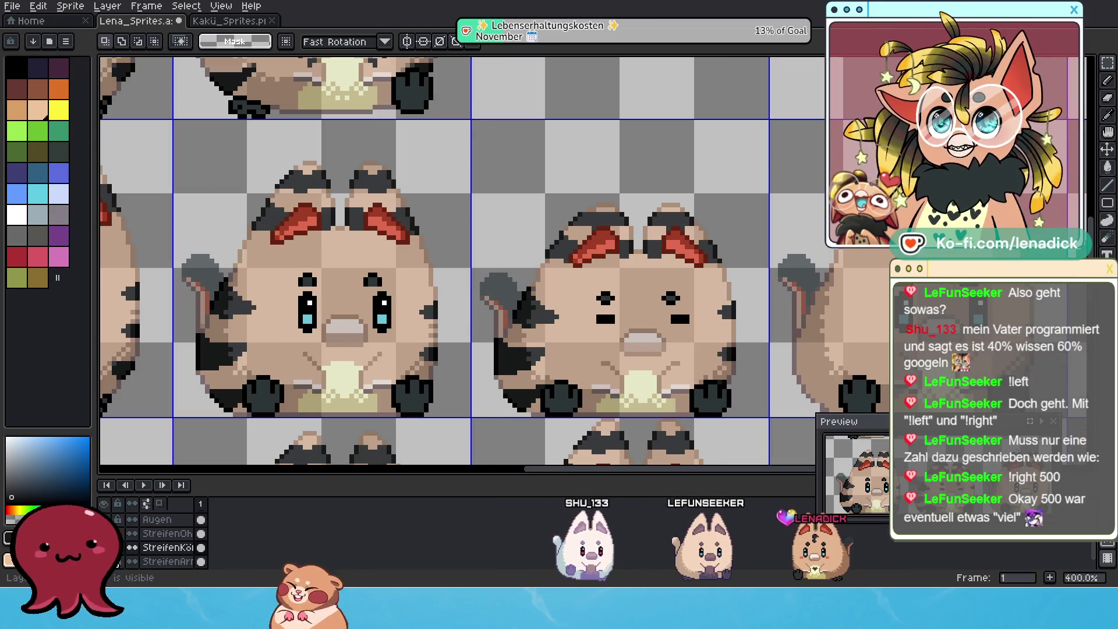
Toggle the stripe layer to compare, then squash the left stripe vertically and nudge it left
click(132, 548)
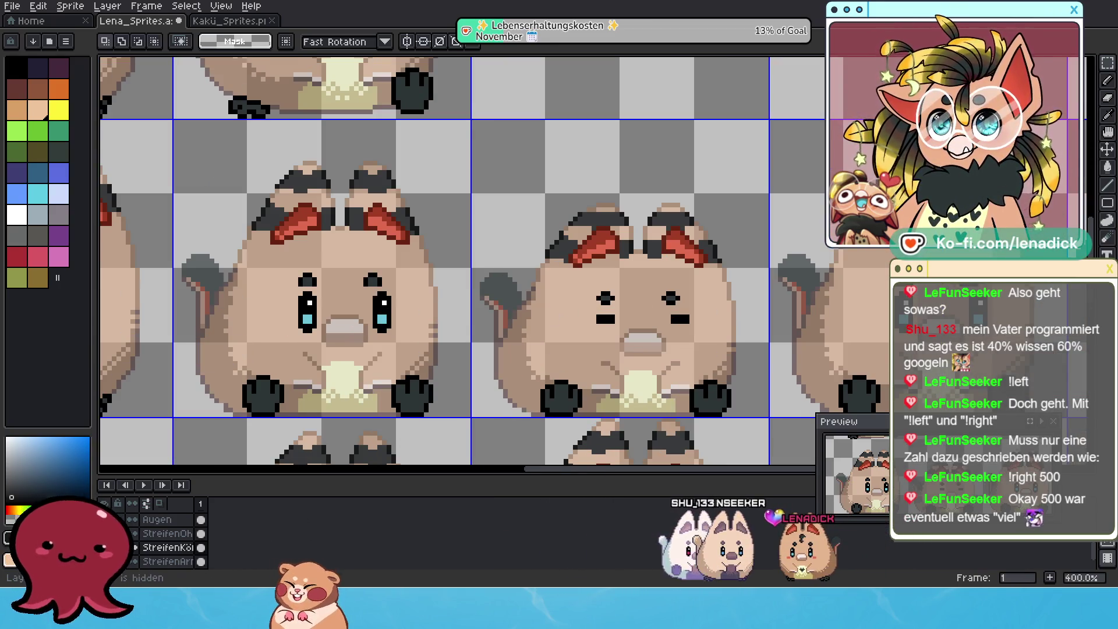
click(132, 548)
click(131, 548)
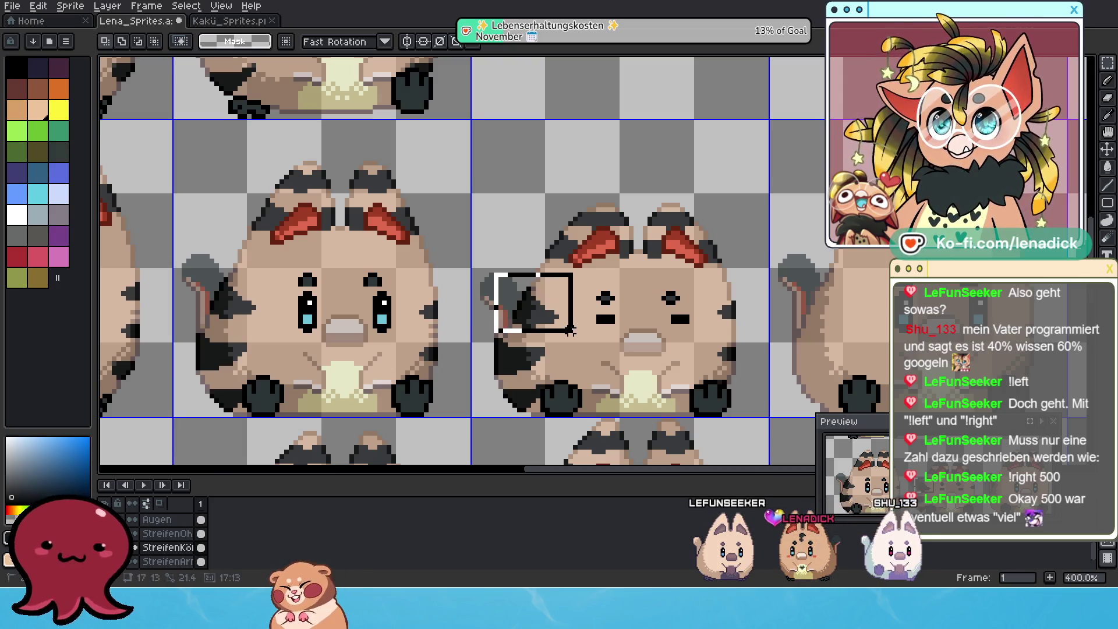
scroll(576, 340, up, 2)
scroll(542, 270, up, 2)
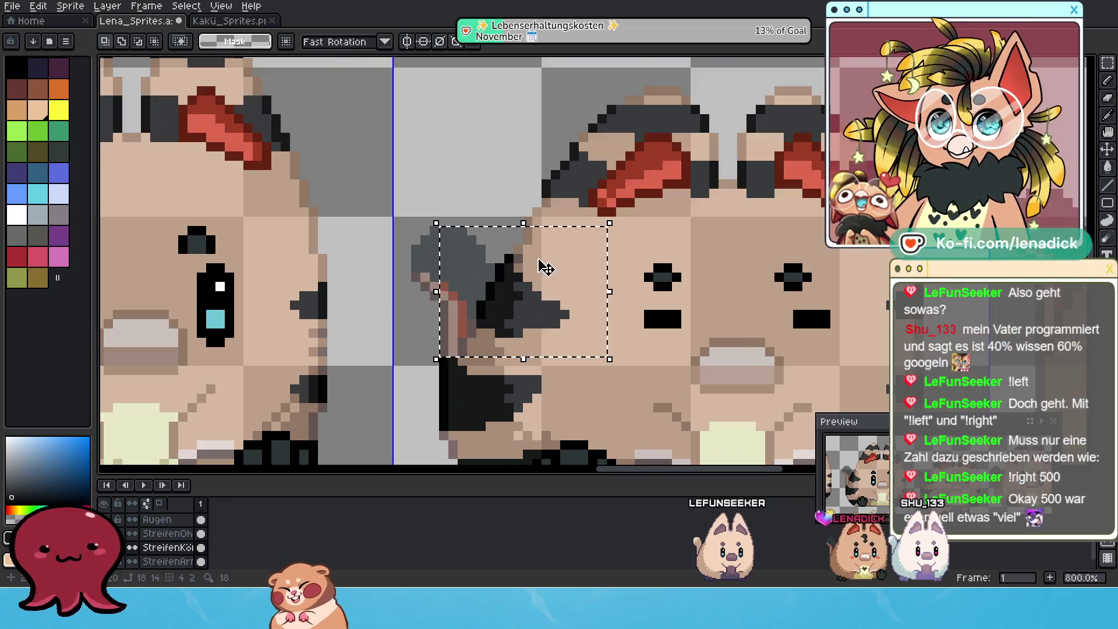
scroll(533, 245, up, 2)
mouse_move(509, 193)
mouse_down()
mouse_move(522, 271)
mouse_move(524, 255)
mouse_up()
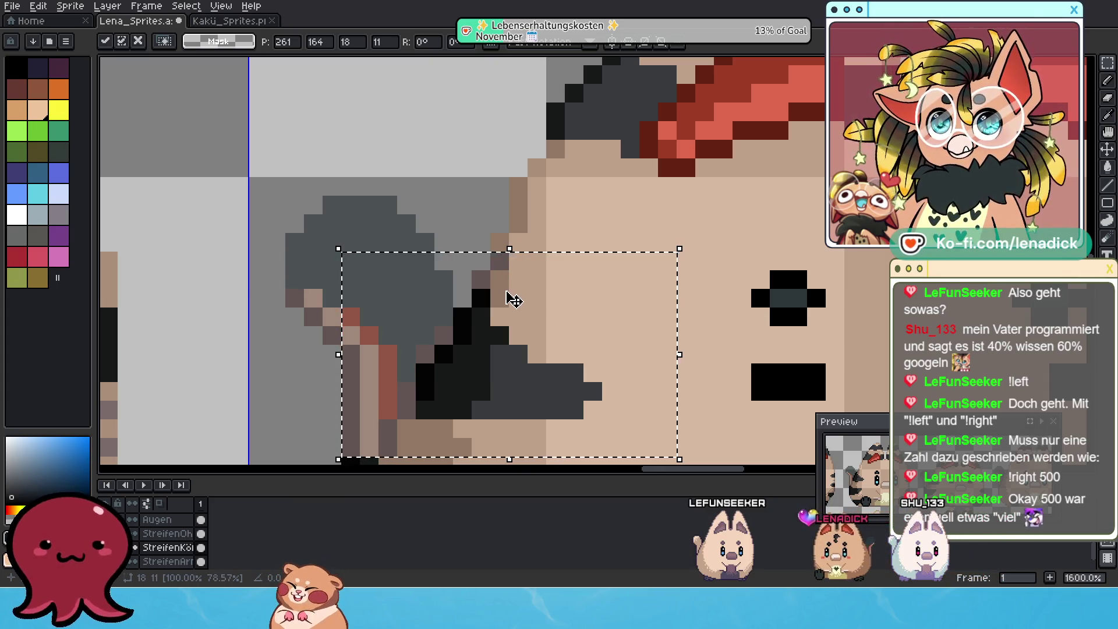
key(Left)
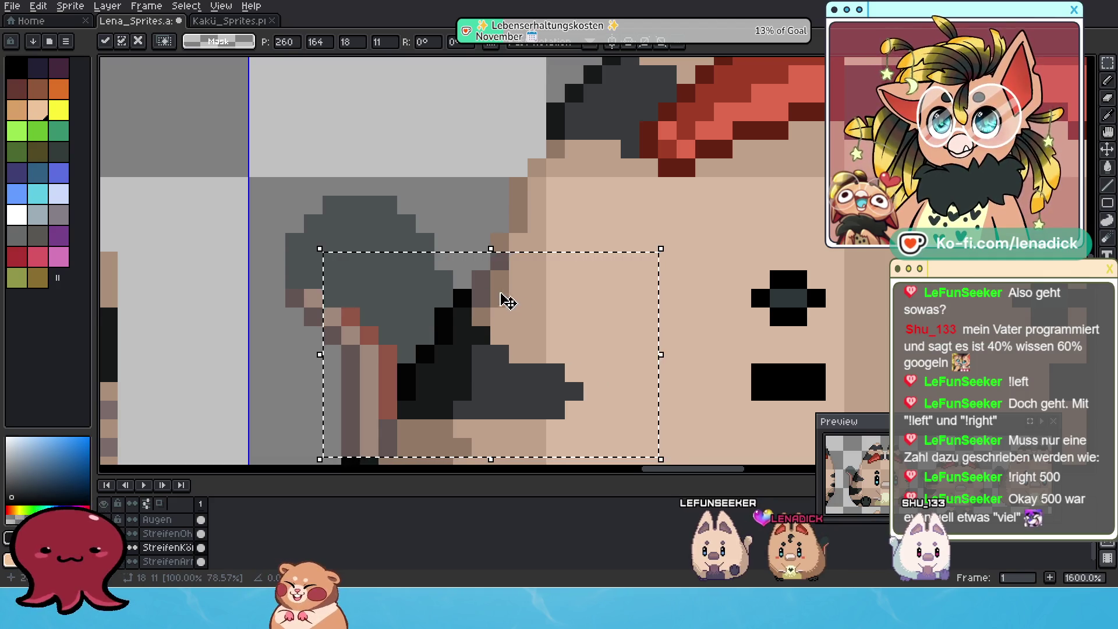
scroll(511, 302, down, 2)
scroll(503, 300, down, 2)
scroll(489, 313, up, 2)
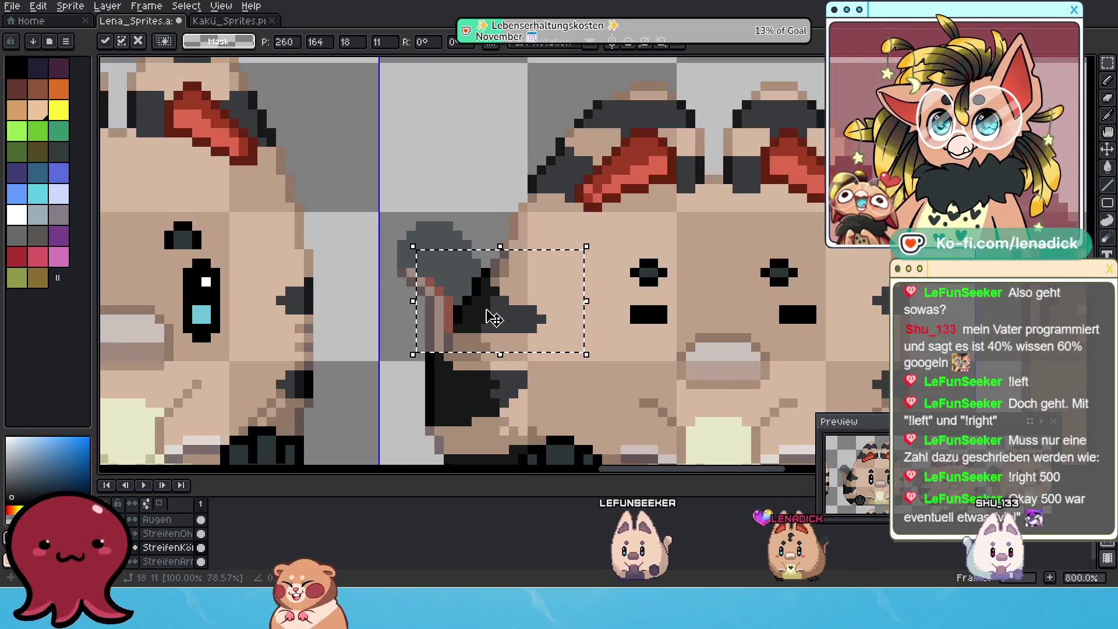
Fill gaps along the stripe edge in the picked near-black, then select the right cheek stripe
key(b)
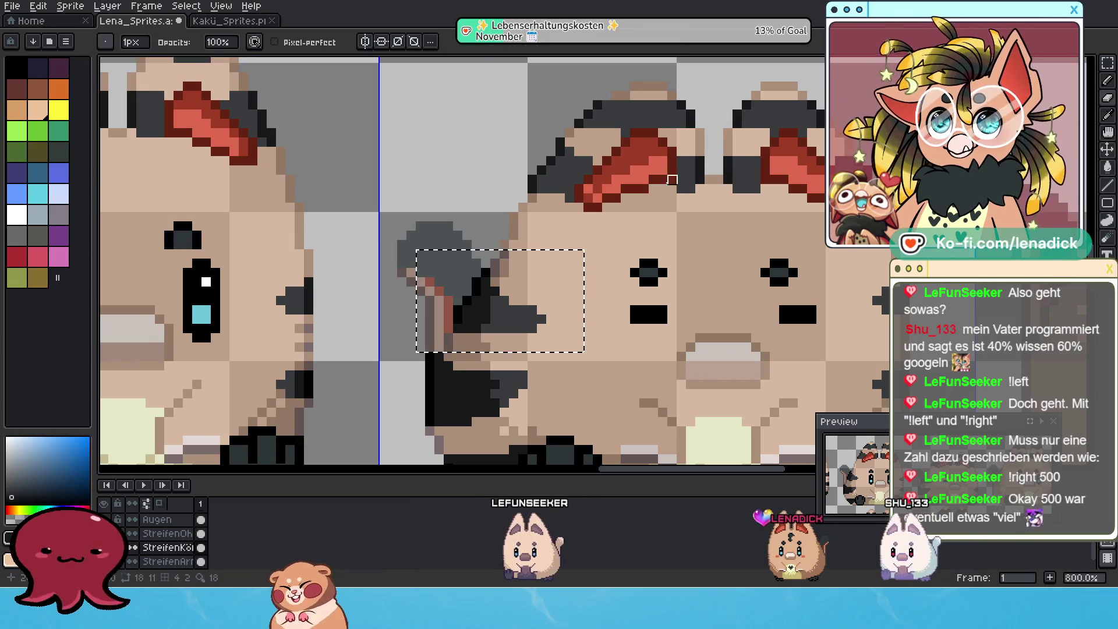
scroll(458, 278, up, 2)
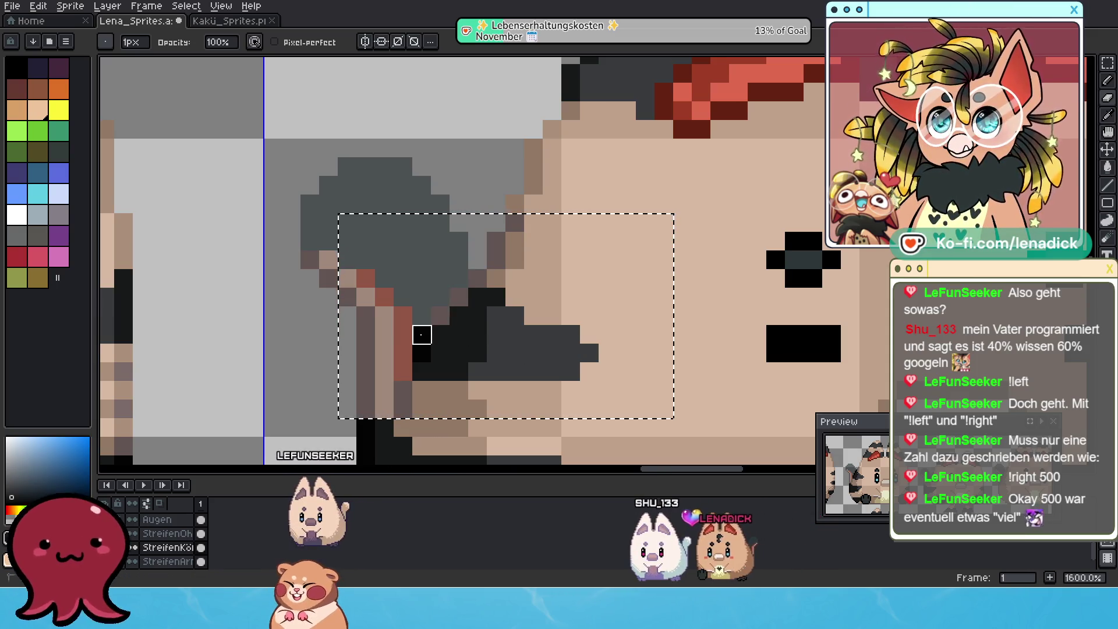
key(i)
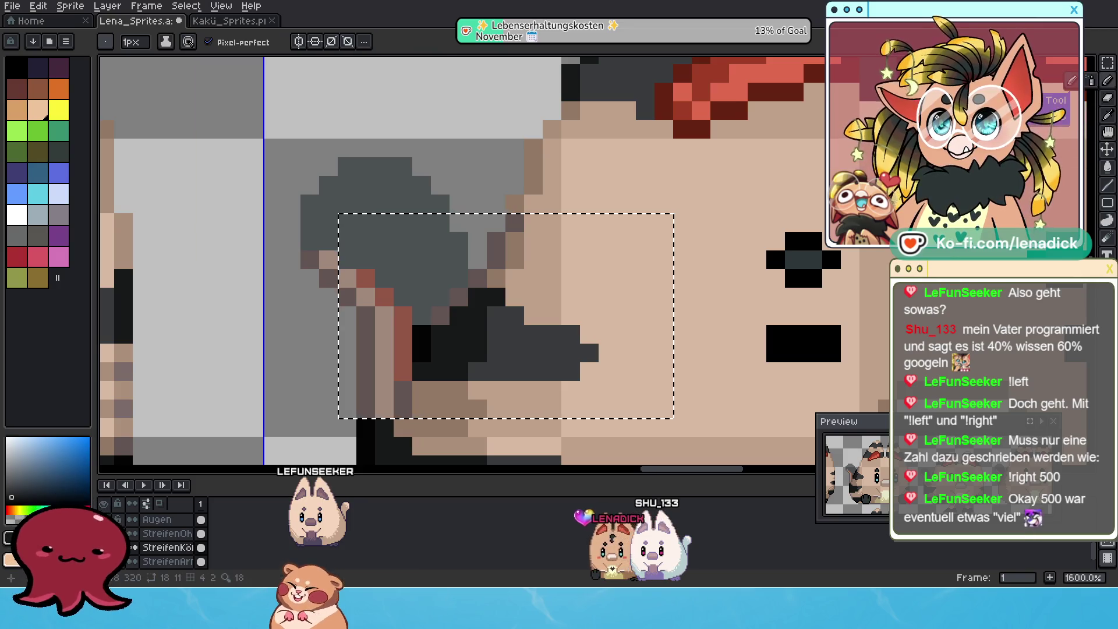
click(421, 333)
key(b)
drag(441, 317, 463, 295)
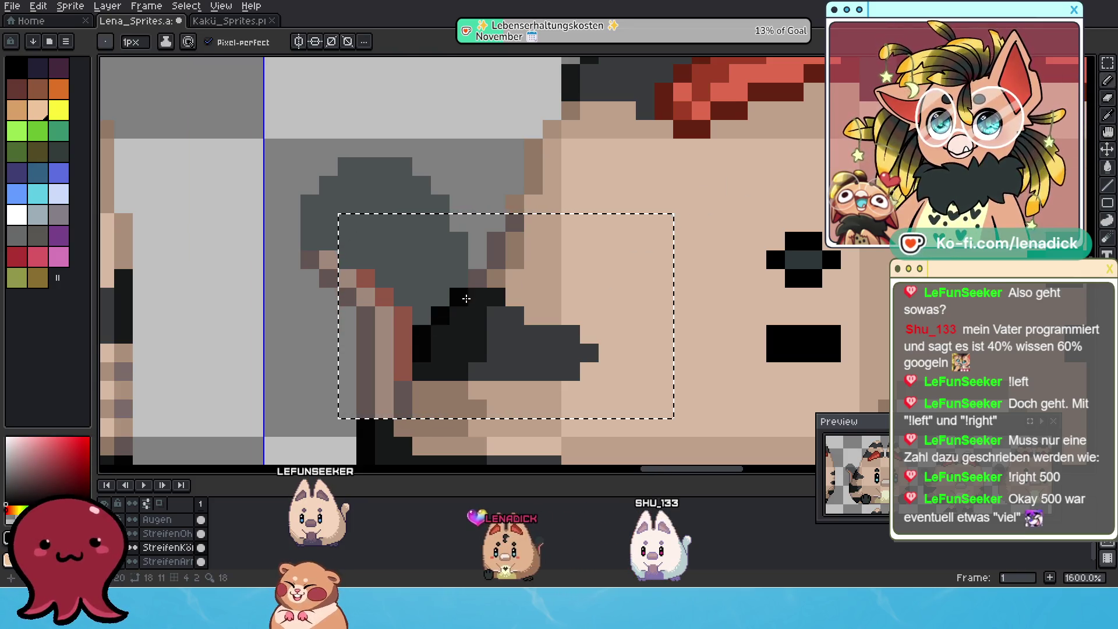
scroll(430, 277, down, 5)
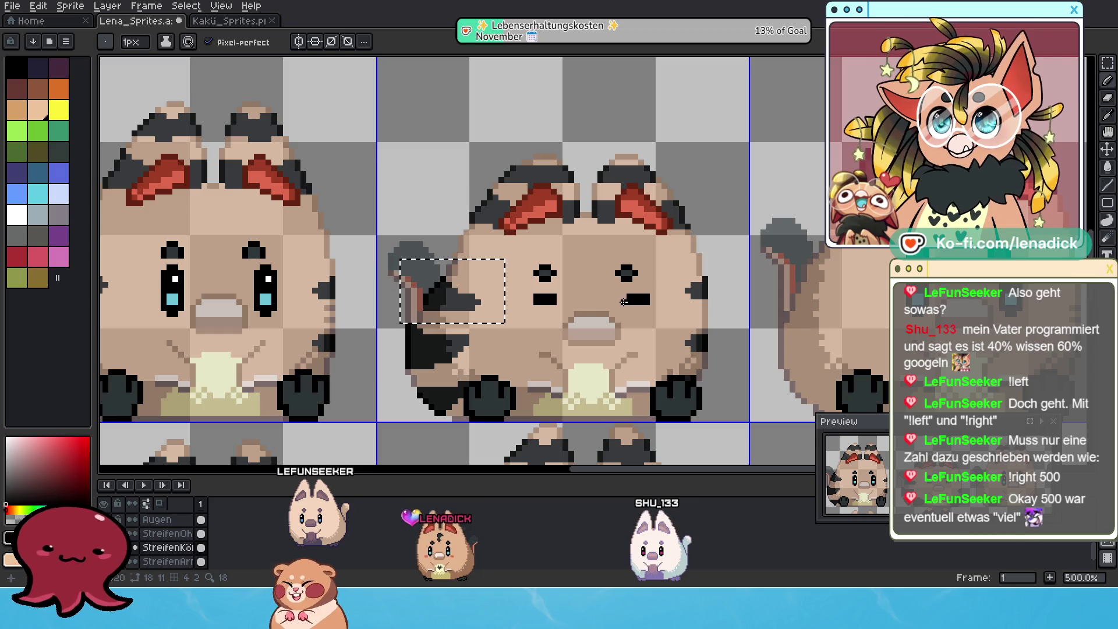
scroll(664, 291, up, 1)
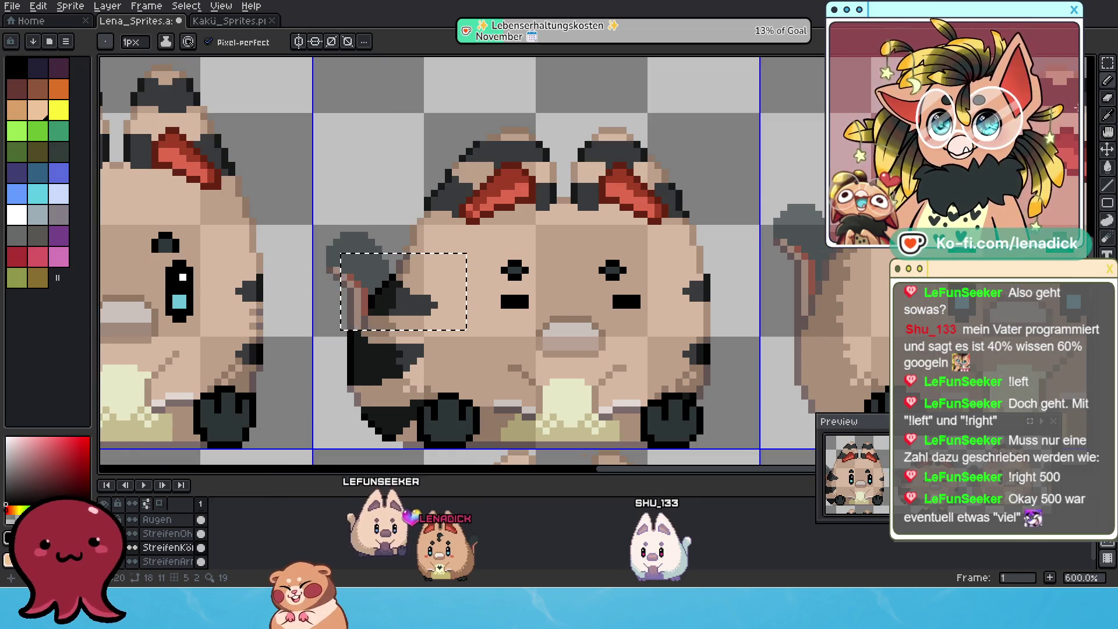
click(1108, 67)
drag(705, 278, 739, 323)
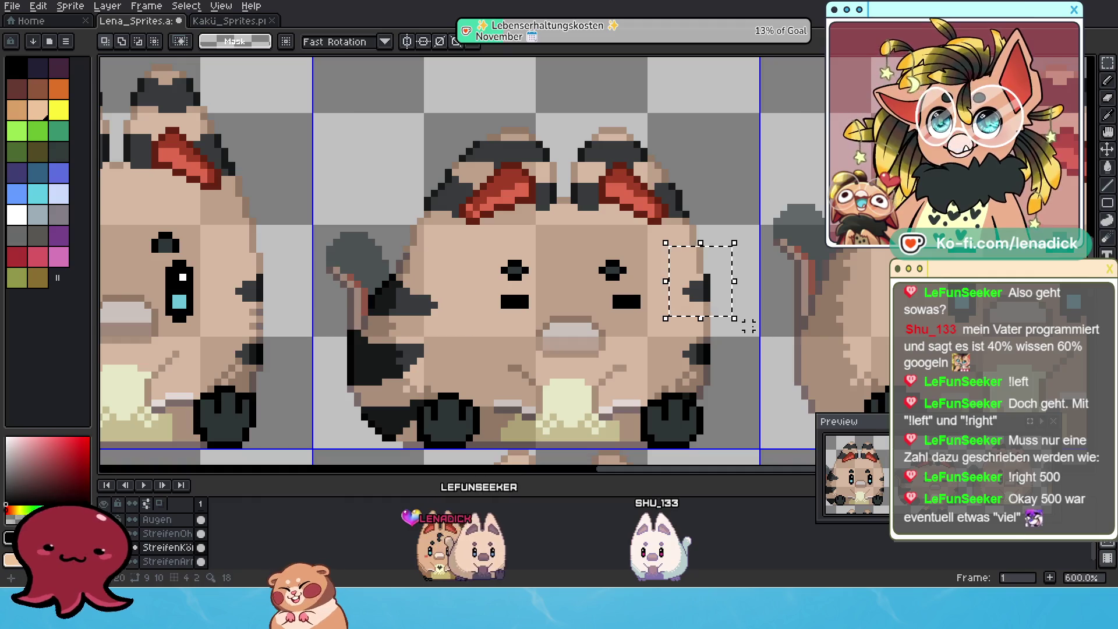
Move the right cheek stripe down one pixel, commit it and deselect
key(Down)
key(Down)
key(Down)
key(Down)
key(Down)
key(Down)
key(ctrl+d)
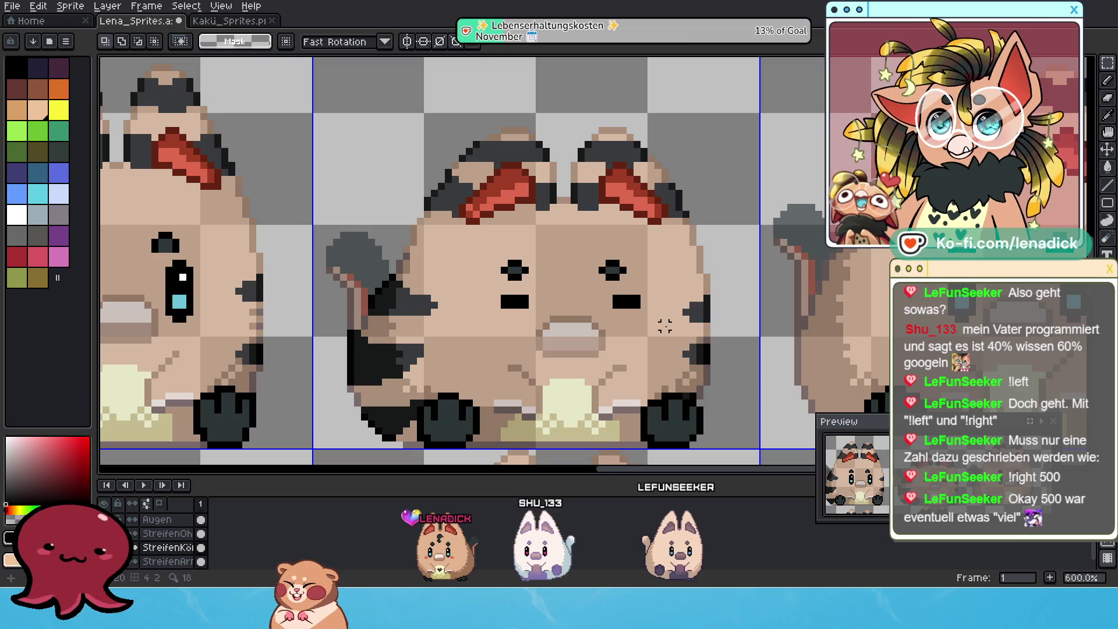
drag(704, 349, 729, 341)
click(756, 354)
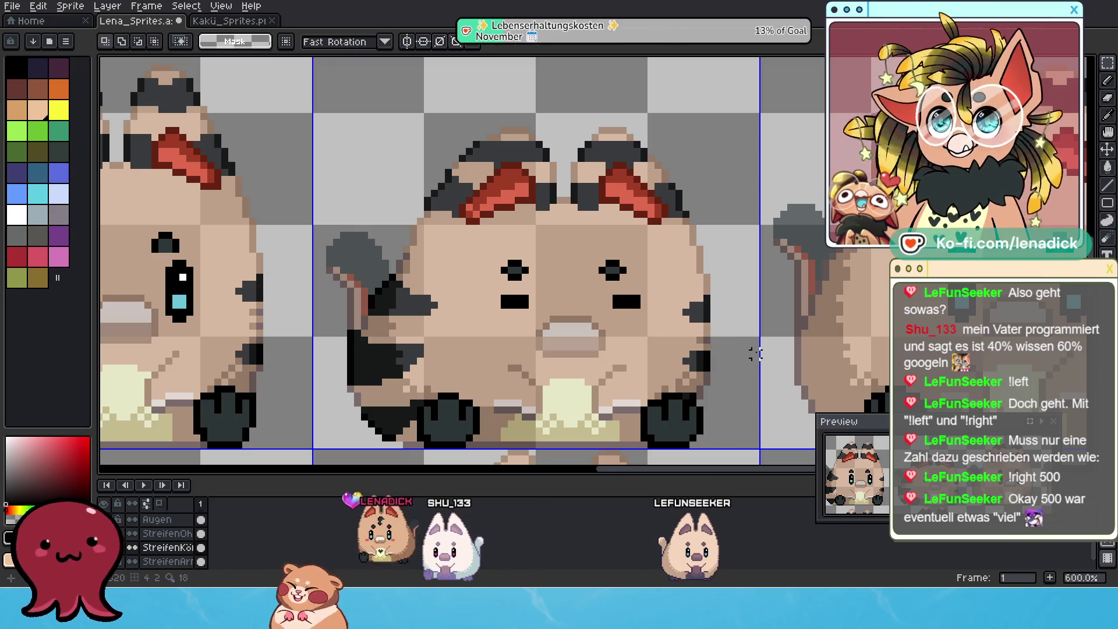
scroll(749, 346, down, 3)
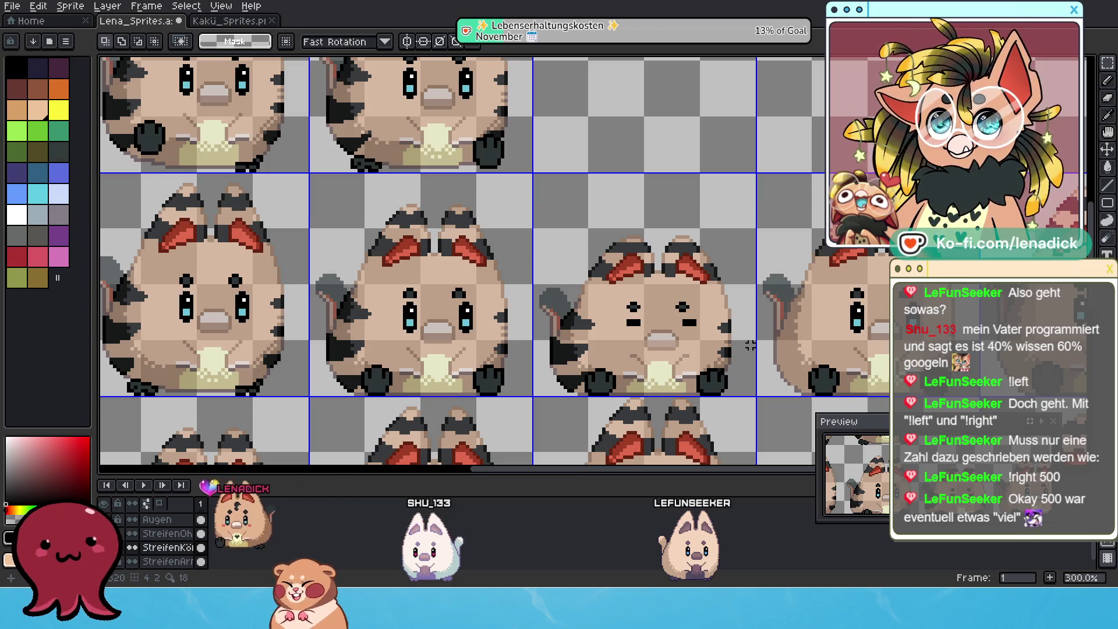
scroll(747, 346, down, 1)
scroll(699, 358, down, 1)
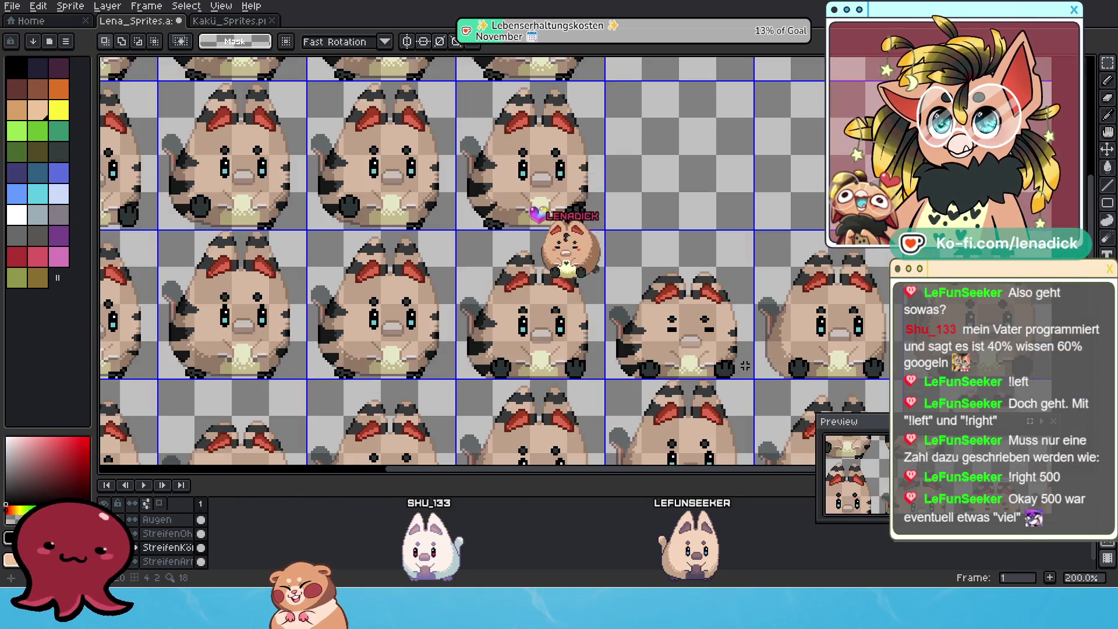
scroll(651, 373, up, 1)
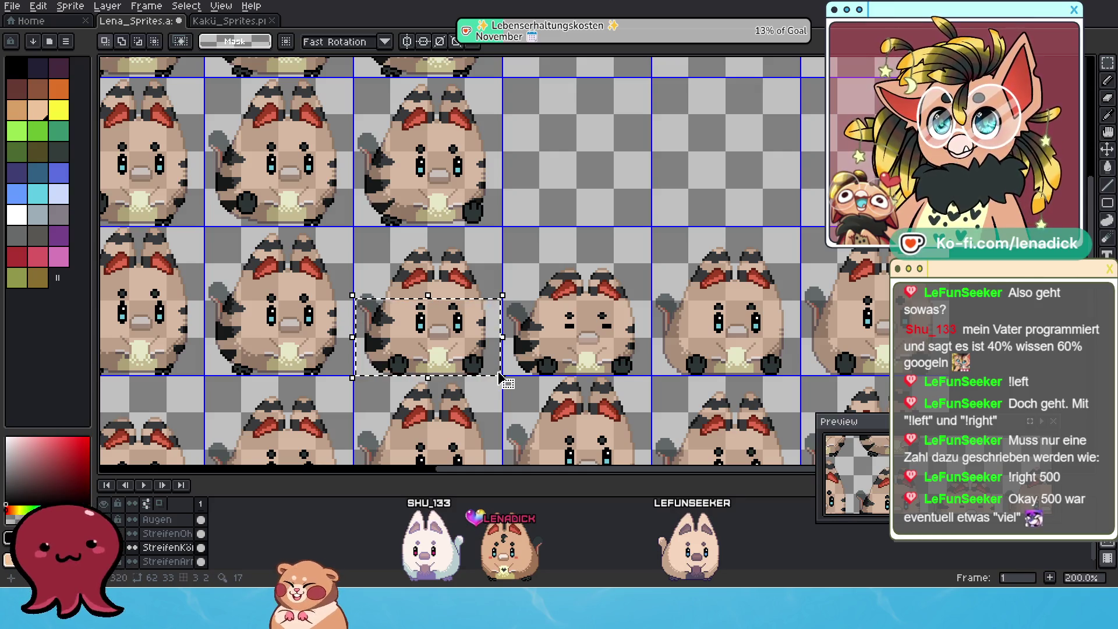
Shift the selected cat right into the neighbouring cell and centre it
click(476, 327)
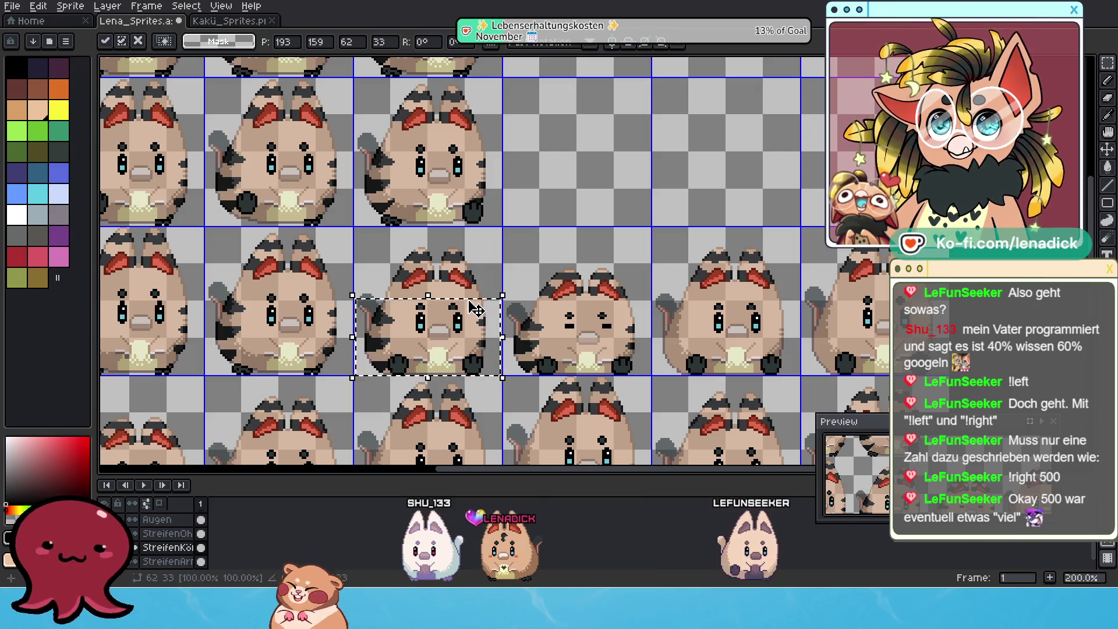
scroll(471, 311, up, 3)
scroll(463, 332, up, 1)
scroll(450, 359, down, 2)
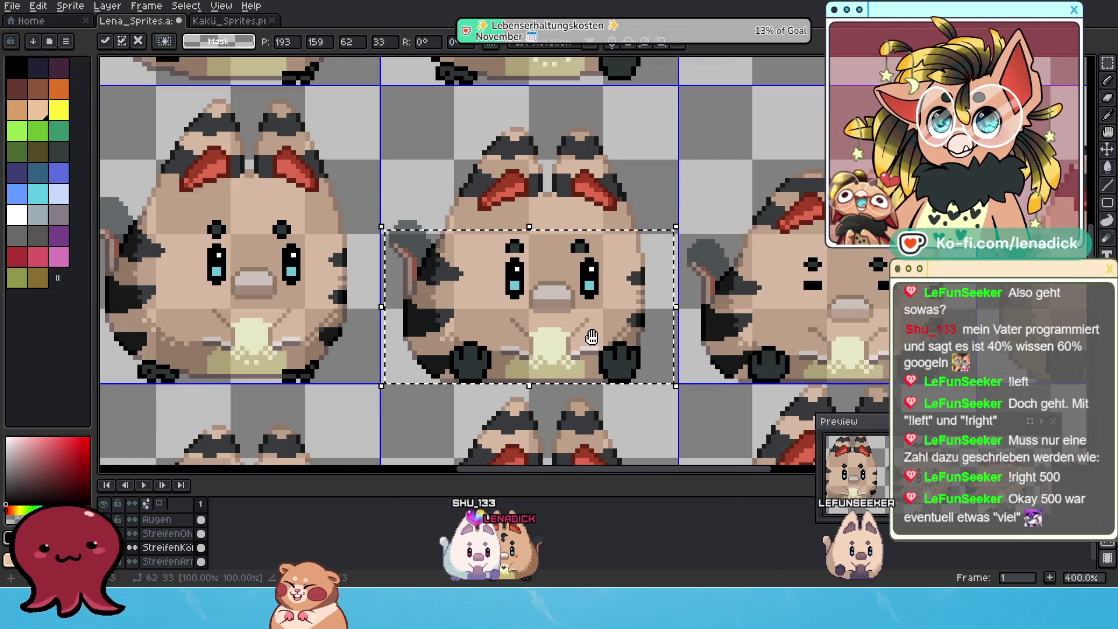
scroll(435, 393, down, 1)
drag(434, 394, 832, 339)
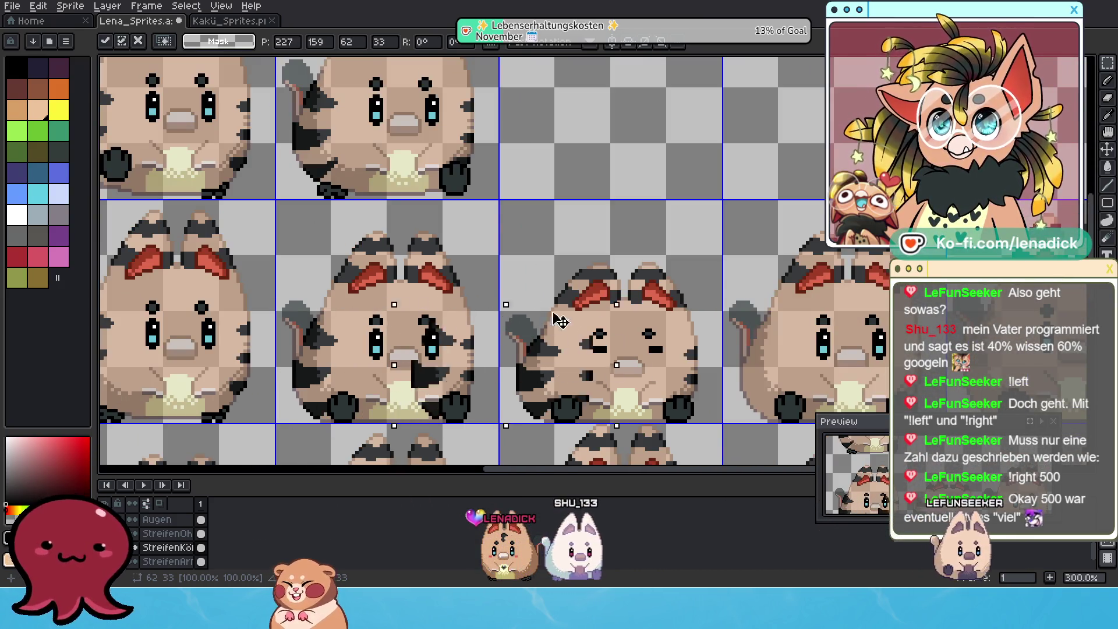
drag(831, 339, 881, 337)
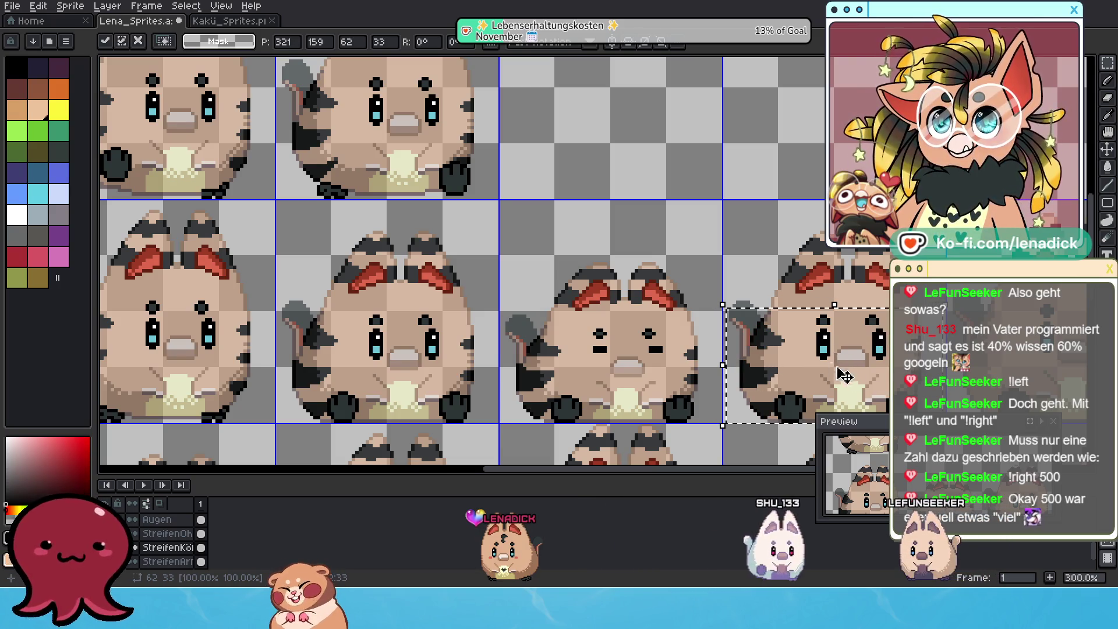
scroll(837, 371, down, 1)
scroll(699, 354, up, 1)
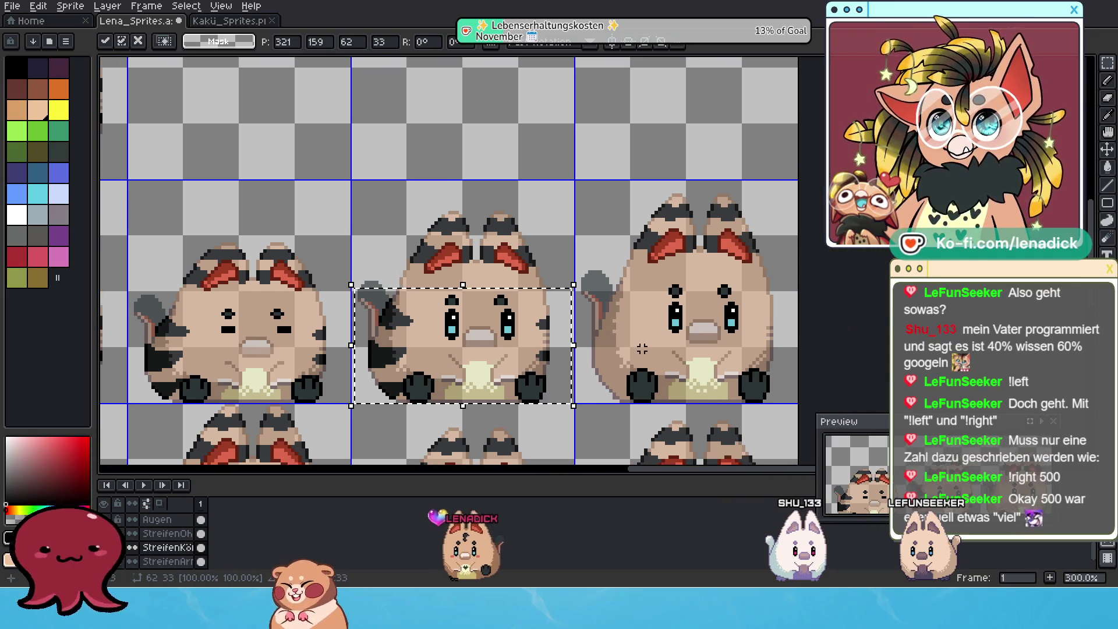
scroll(642, 349, down, 2)
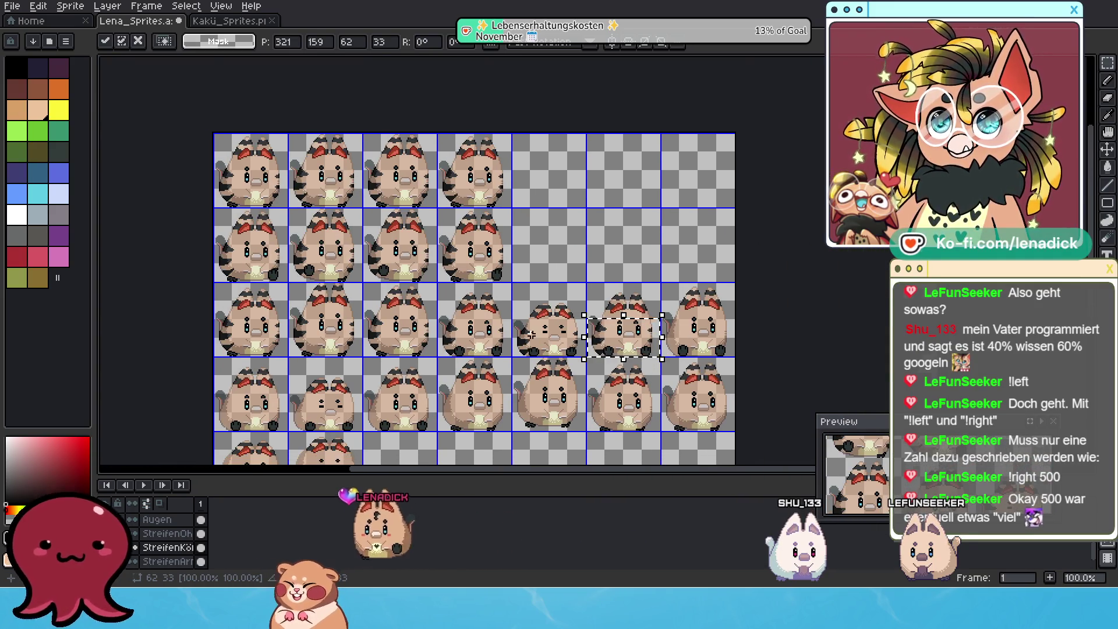
scroll(531, 334, up, 1)
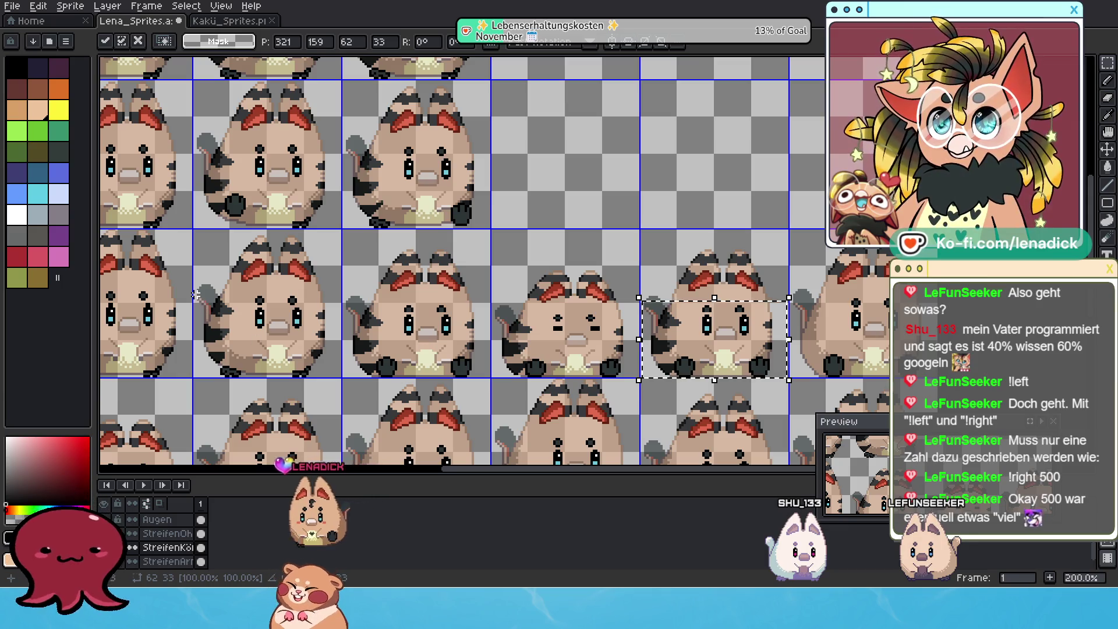
Move the next middle-row cat into the empty right cell and nudge it left and down to align
drag(196, 287, 319, 371)
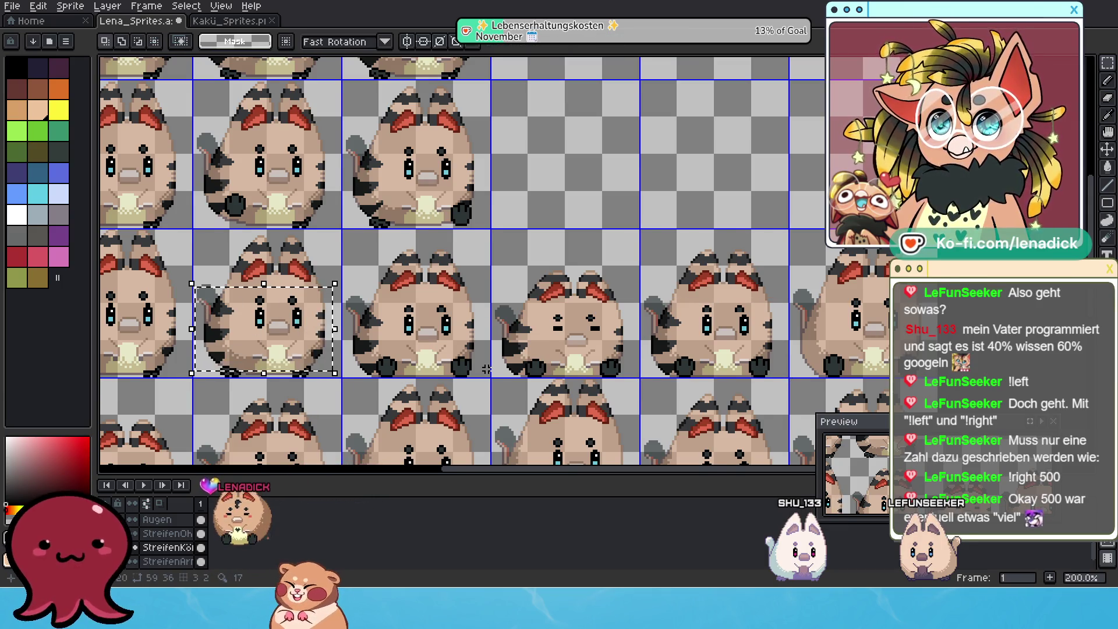
scroll(487, 370, right, 2)
click(205, 297)
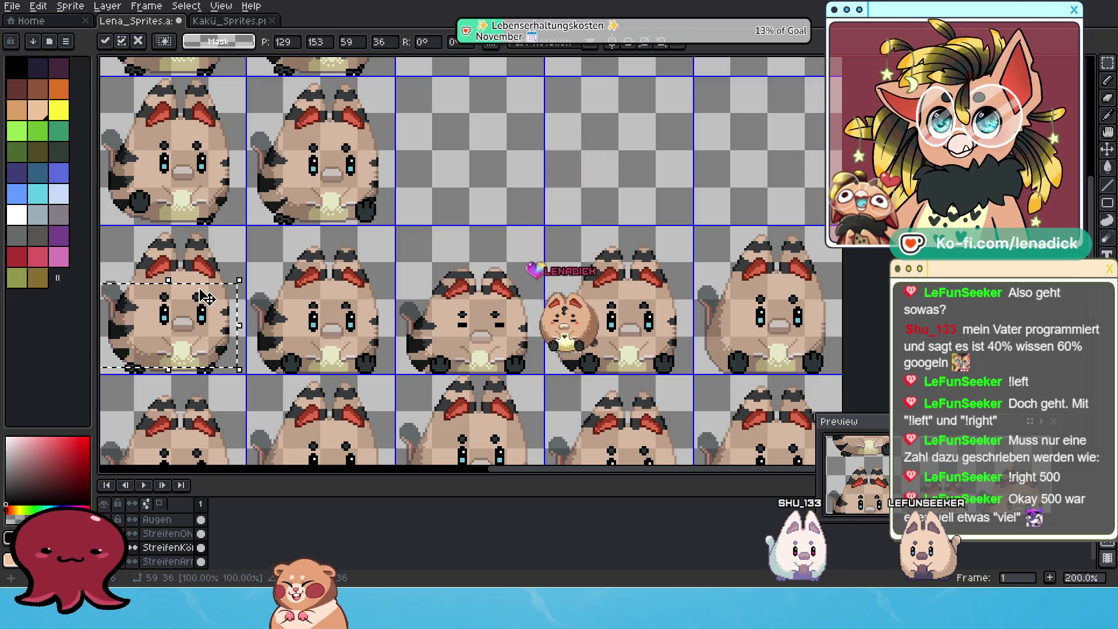
drag(206, 298, 764, 330)
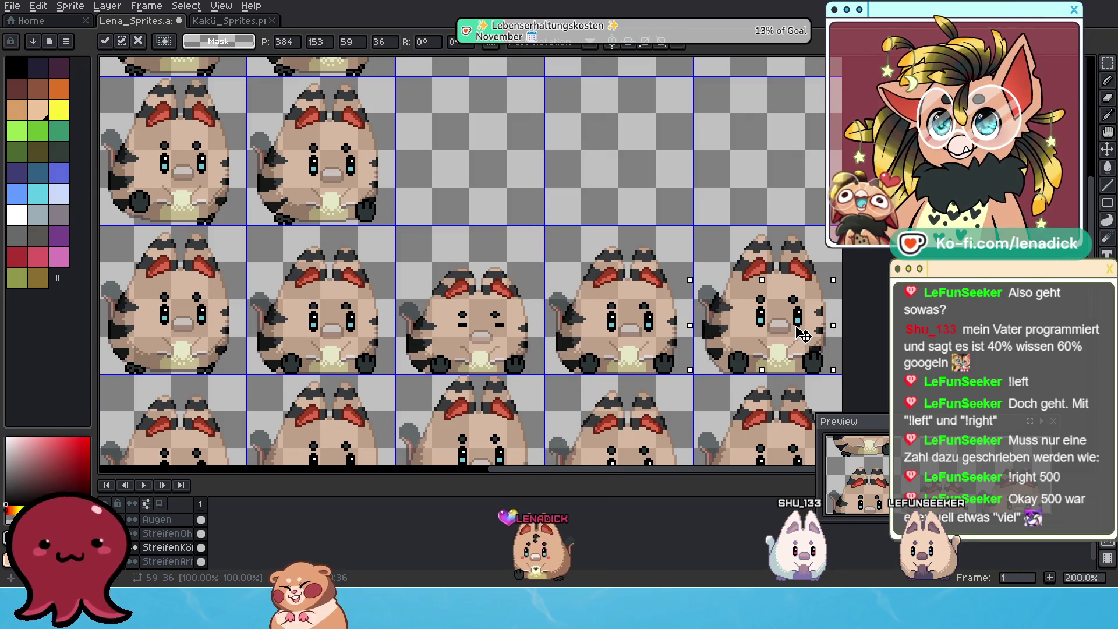
scroll(812, 336, up, 2)
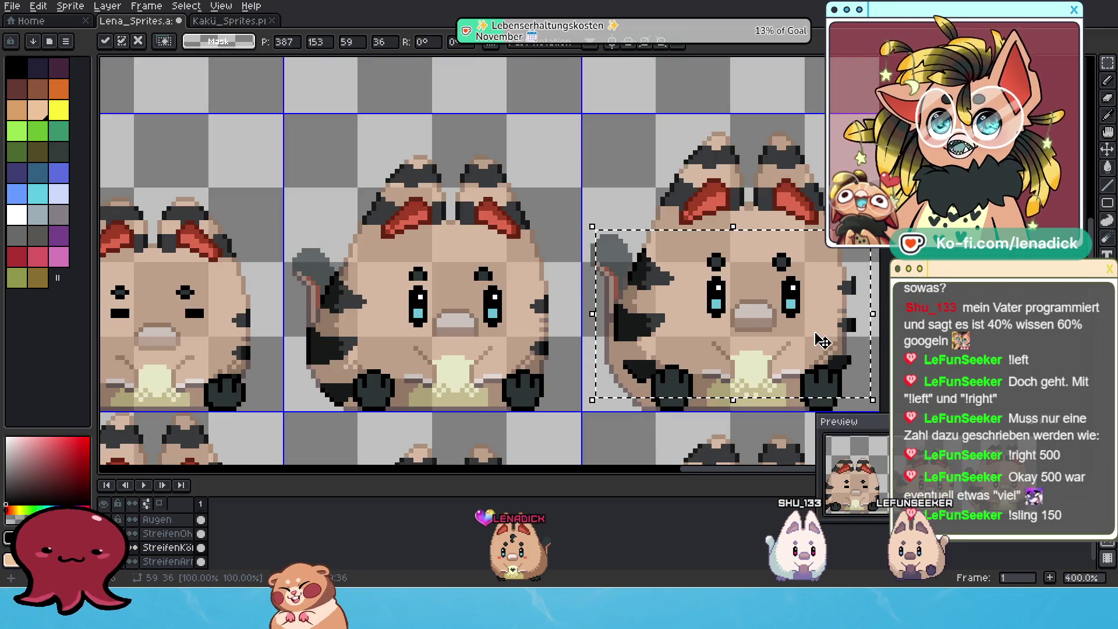
key(Left)
key(Left)
key(Down)
key(Down)
key(Down)
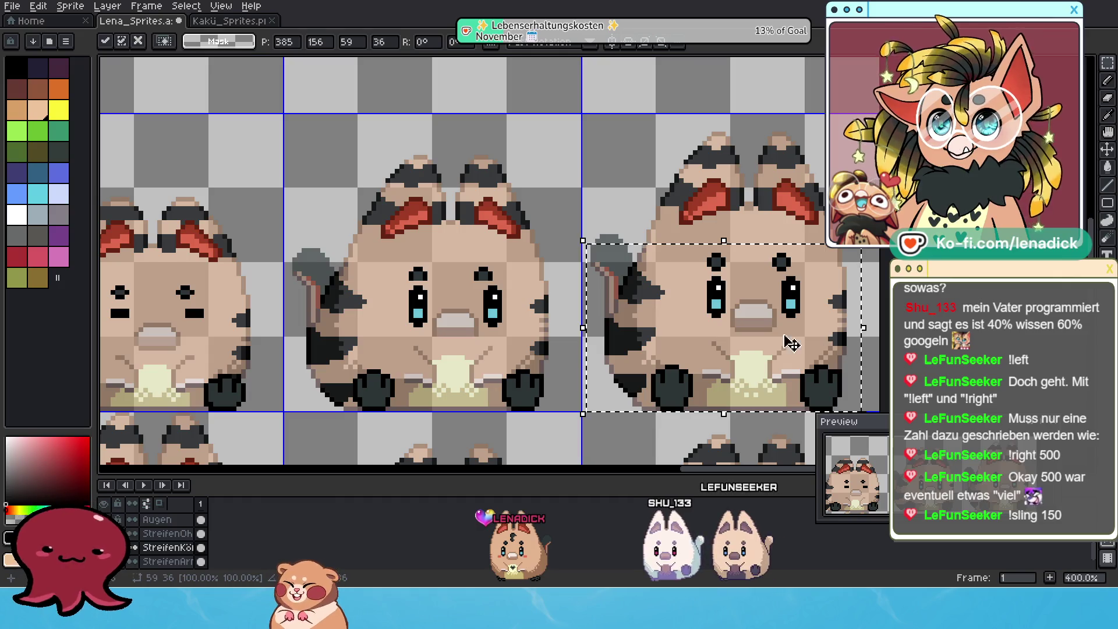
scroll(835, 336, down, 1)
scroll(839, 336, down, 2)
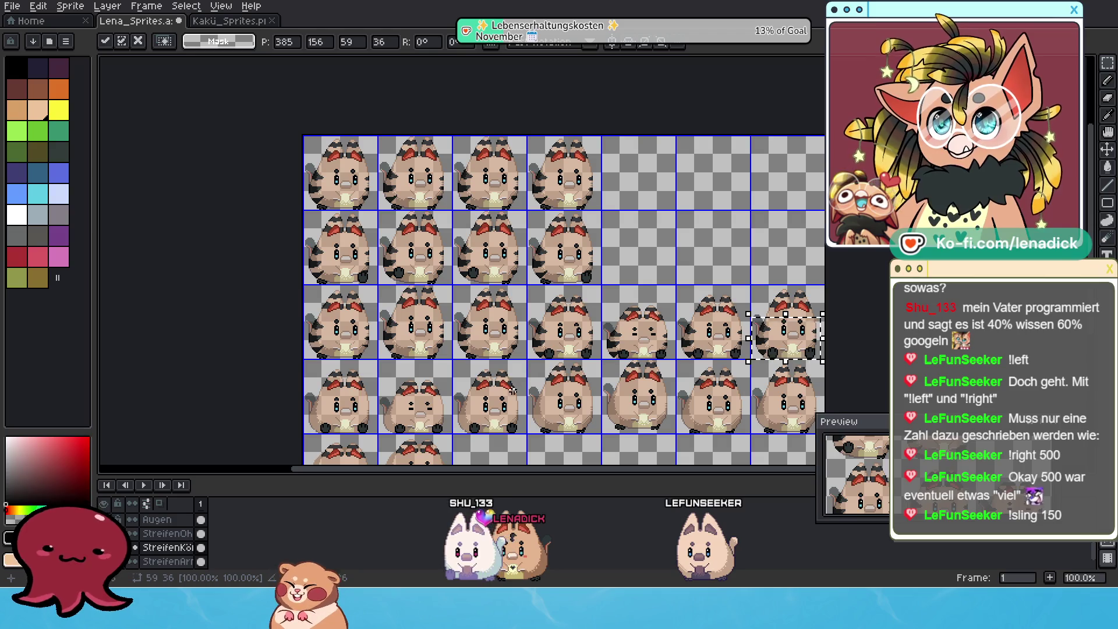
mouse_move(477, 402)
mouse_down()
mouse_move(523, 354)
mouse_move(520, 332)
mouse_up()
scroll(520, 330, up, 1)
scroll(520, 332, down, 1)
scroll(550, 336, right, 1)
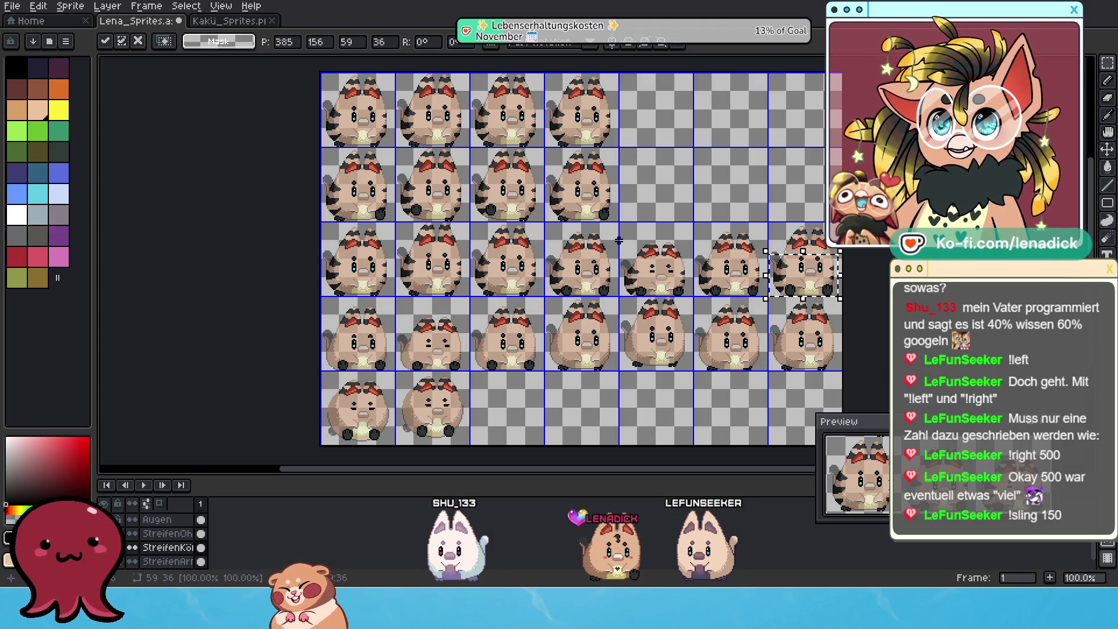
Move the cat frame at the row's end down into a lower cell and drop it in place
drag(621, 247, 657, 277)
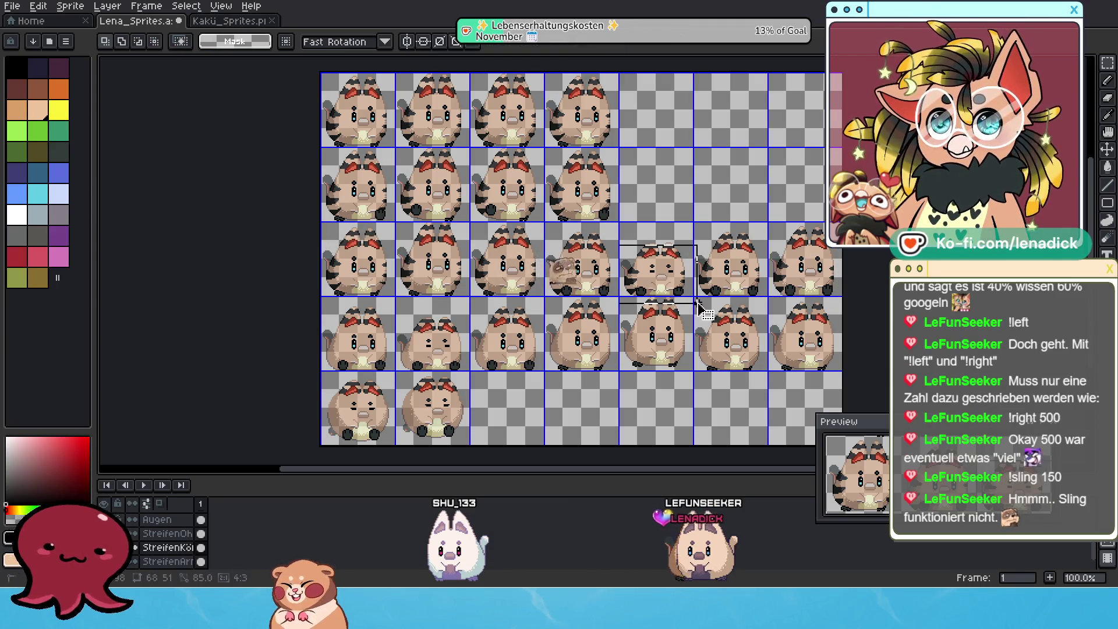
scroll(642, 291, up, 1)
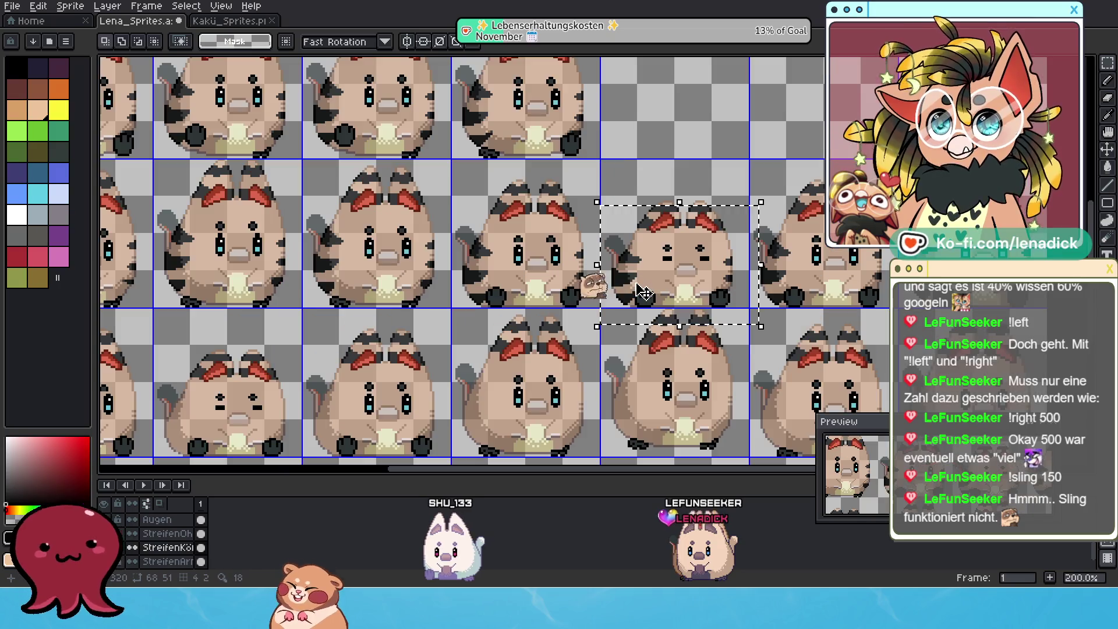
click(642, 227)
drag(737, 216, 387, 341)
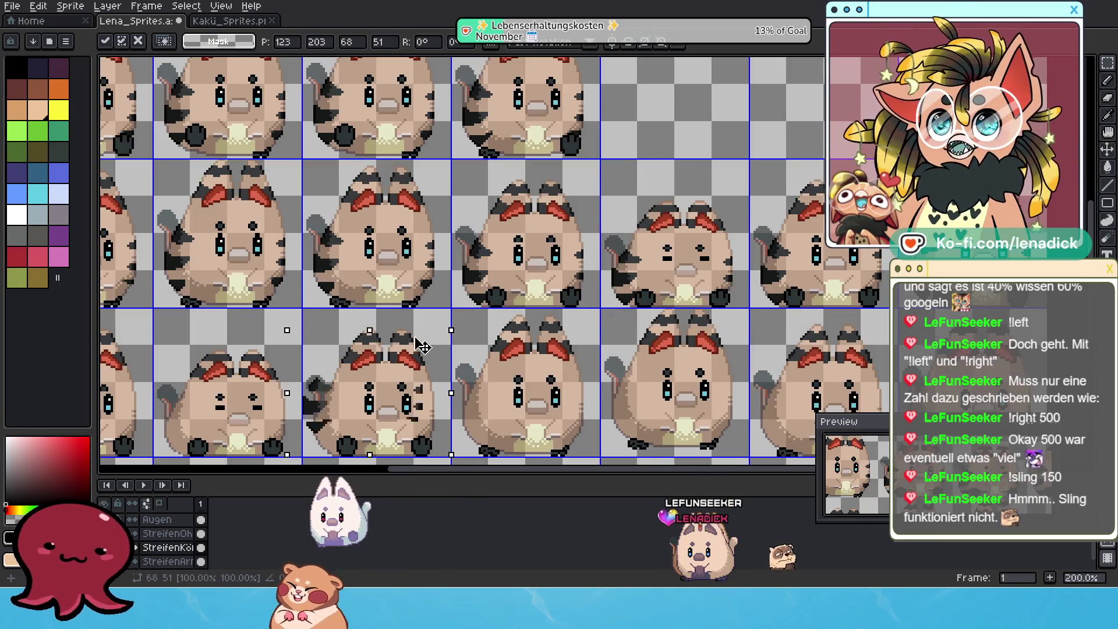
scroll(388, 342, up, 1)
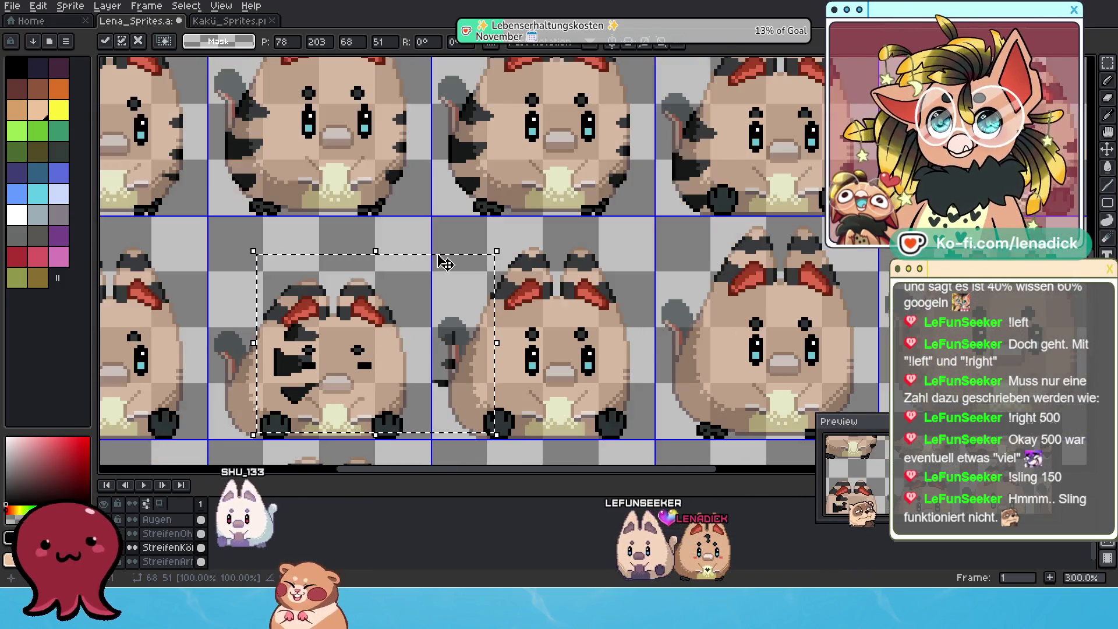
drag(387, 341, 399, 295)
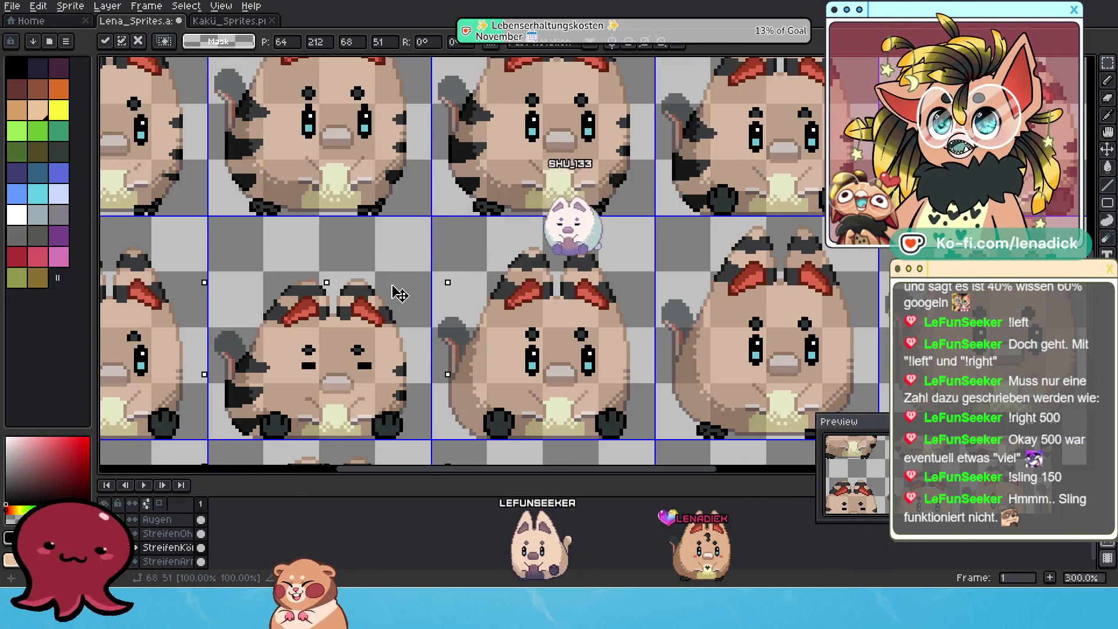
scroll(392, 291, down, 1)
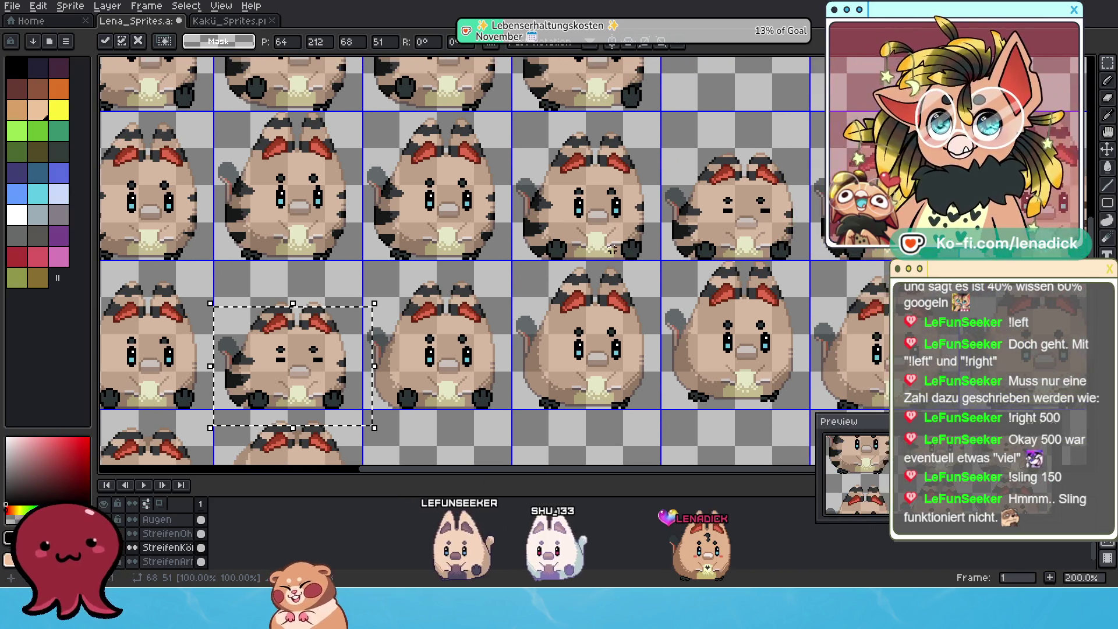
key(ctrl+d)
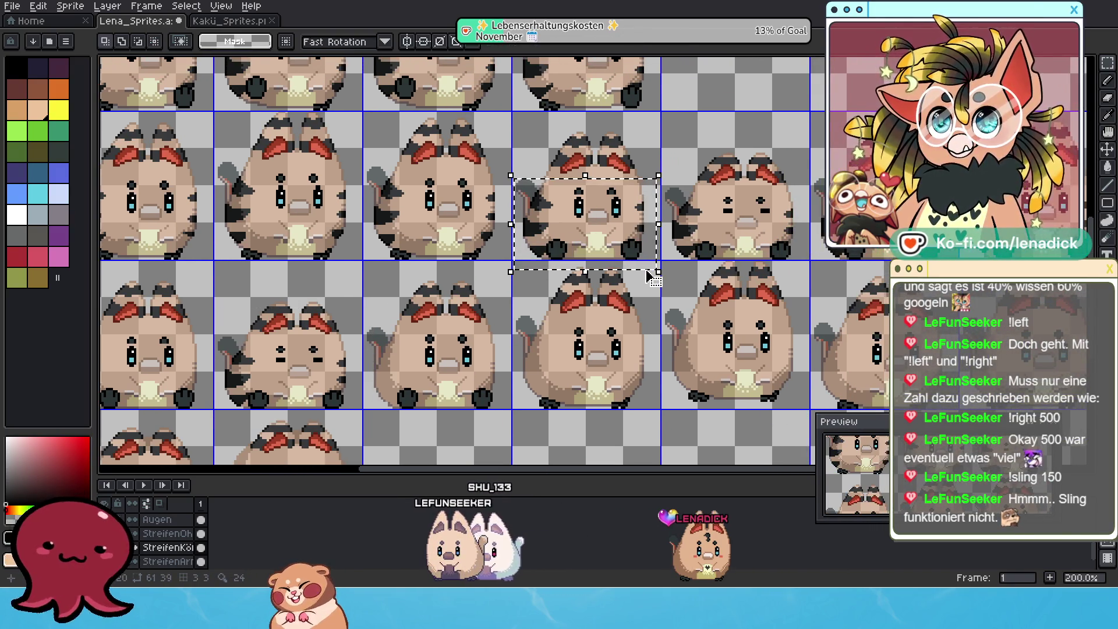
Move two more cat frames down into the next row, one into the cell diagonally below
click(631, 239)
drag(633, 190, 484, 335)
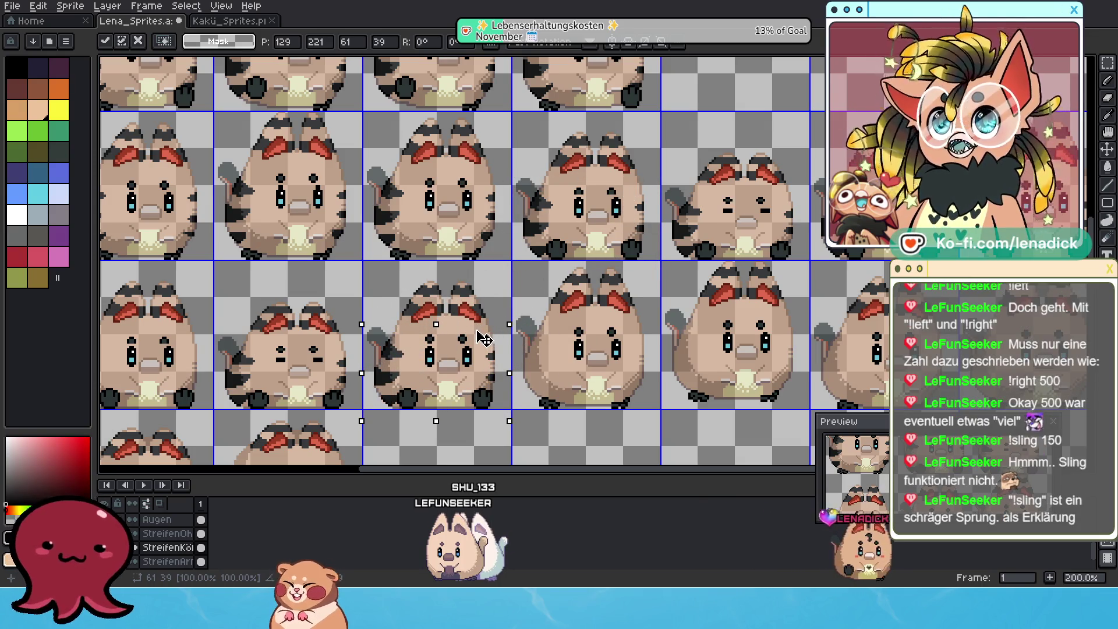
scroll(454, 204, right, 1)
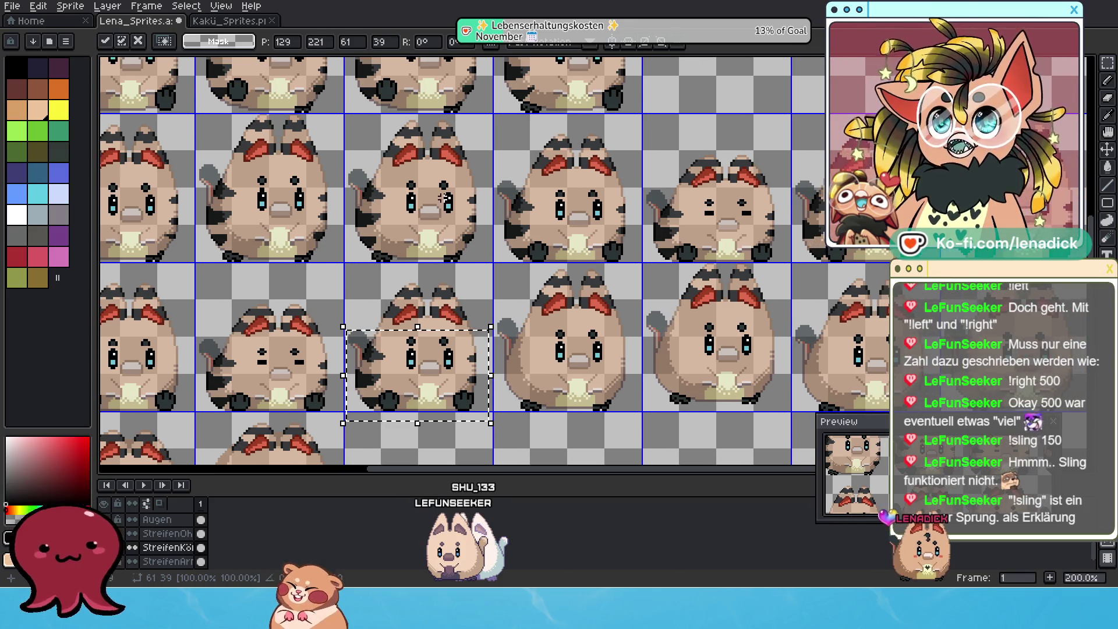
mouse_move(350, 176)
mouse_down()
mouse_move(449, 262)
mouse_move(486, 270)
mouse_up()
key(ctrl+t)
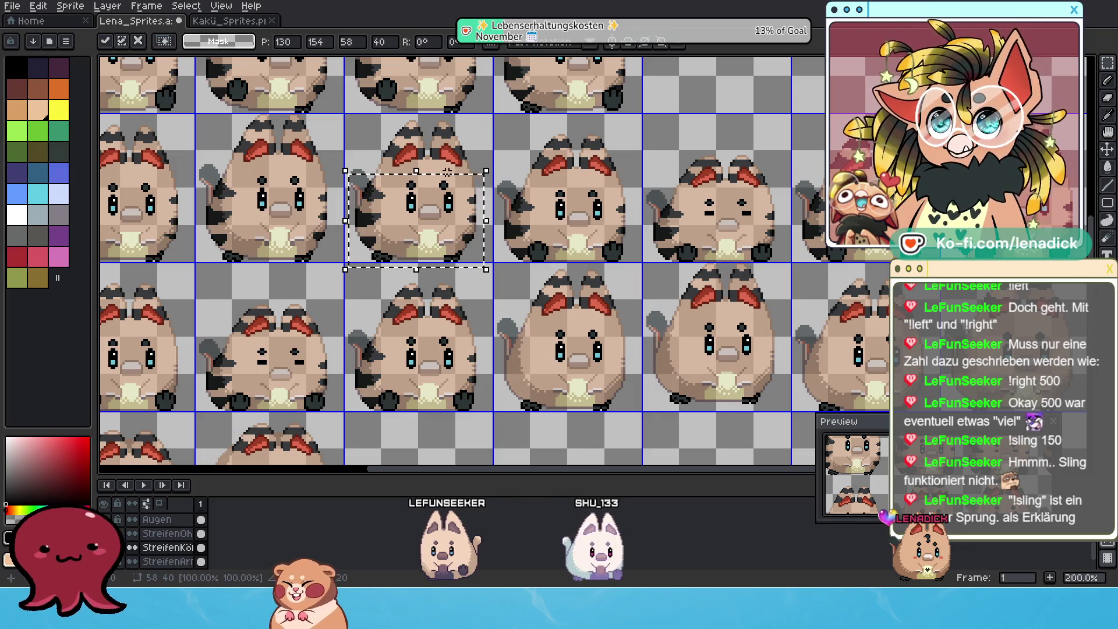
drag(461, 190, 604, 334)
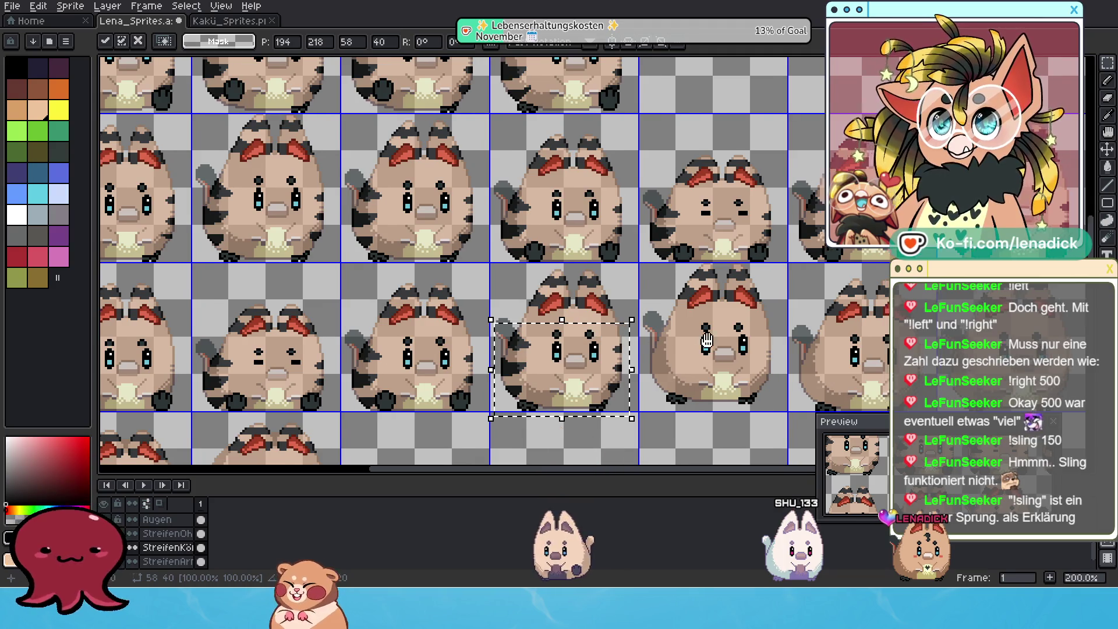
scroll(568, 332, right, 2)
Shift a lower-row cat one cell right, then move the second-column cat into the fourth column
drag(405, 322, 551, 427)
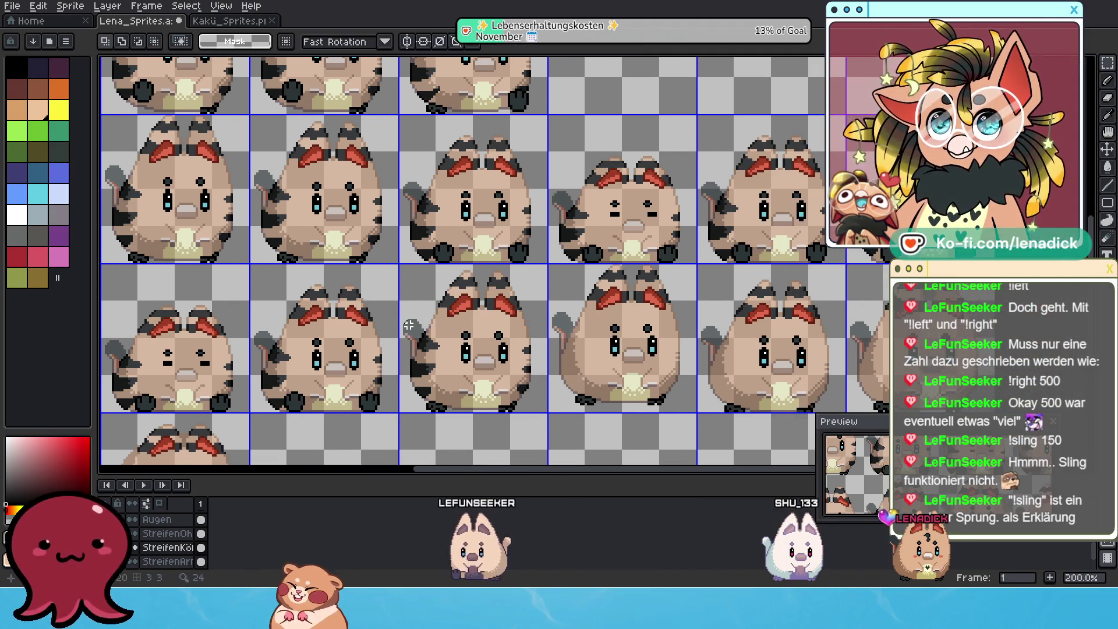
click(553, 425)
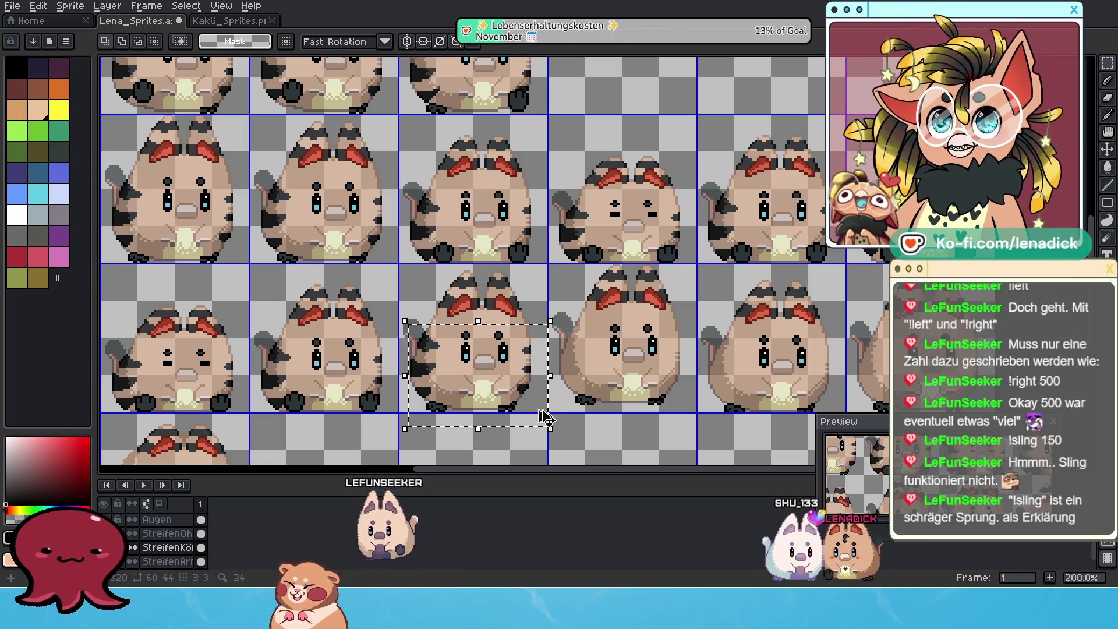
drag(516, 333, 664, 325)
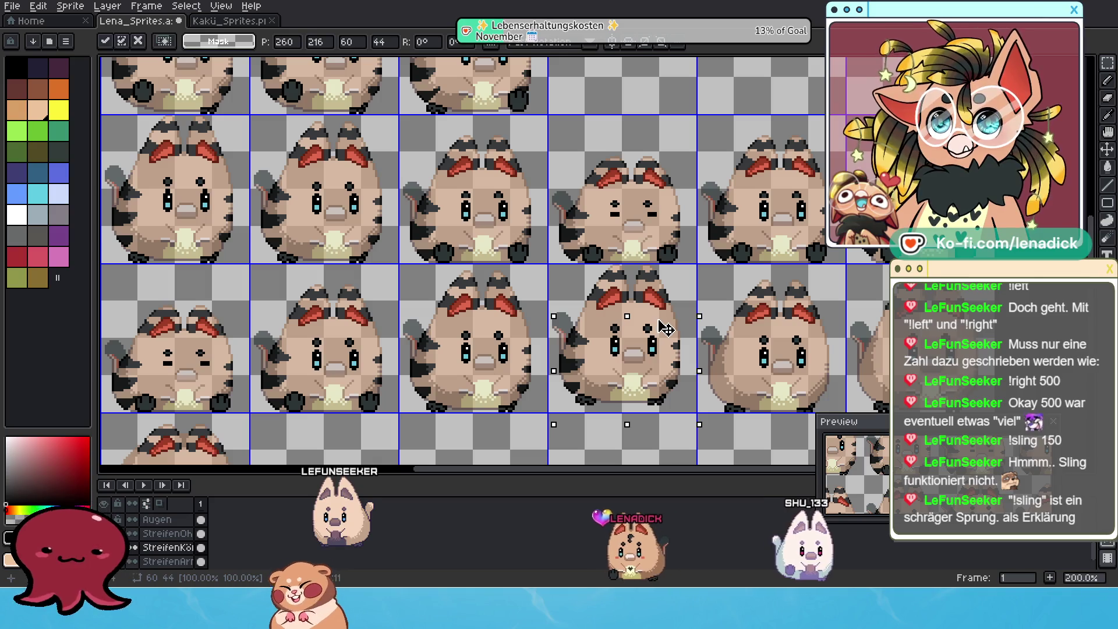
drag(664, 325, 664, 327)
scroll(760, 348, right, 2)
scroll(699, 340, right, 1)
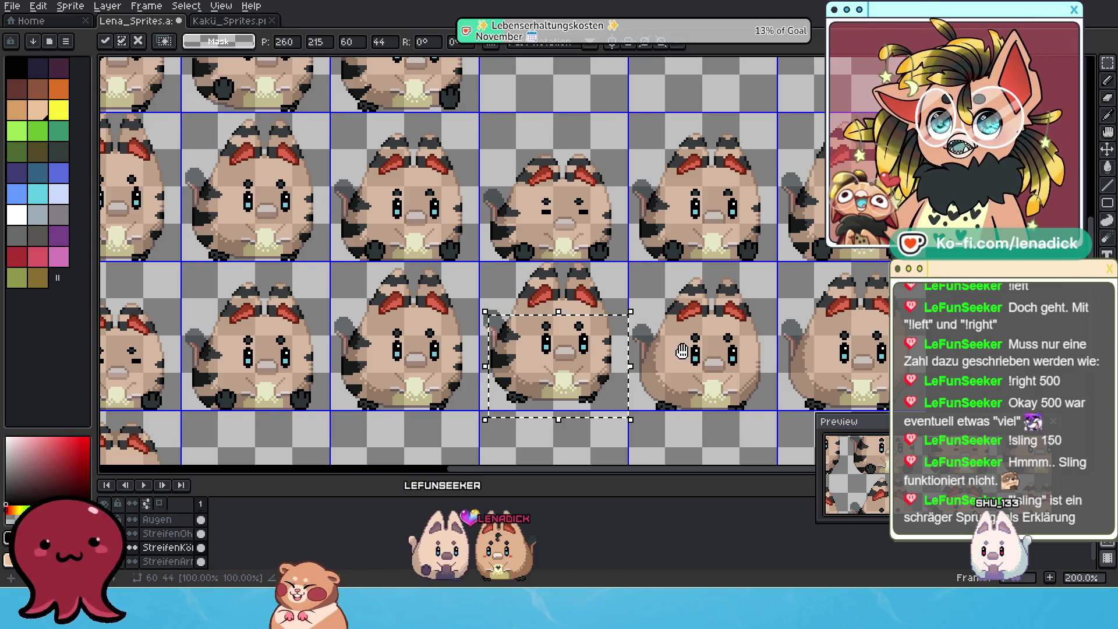
scroll(560, 325, right, 2)
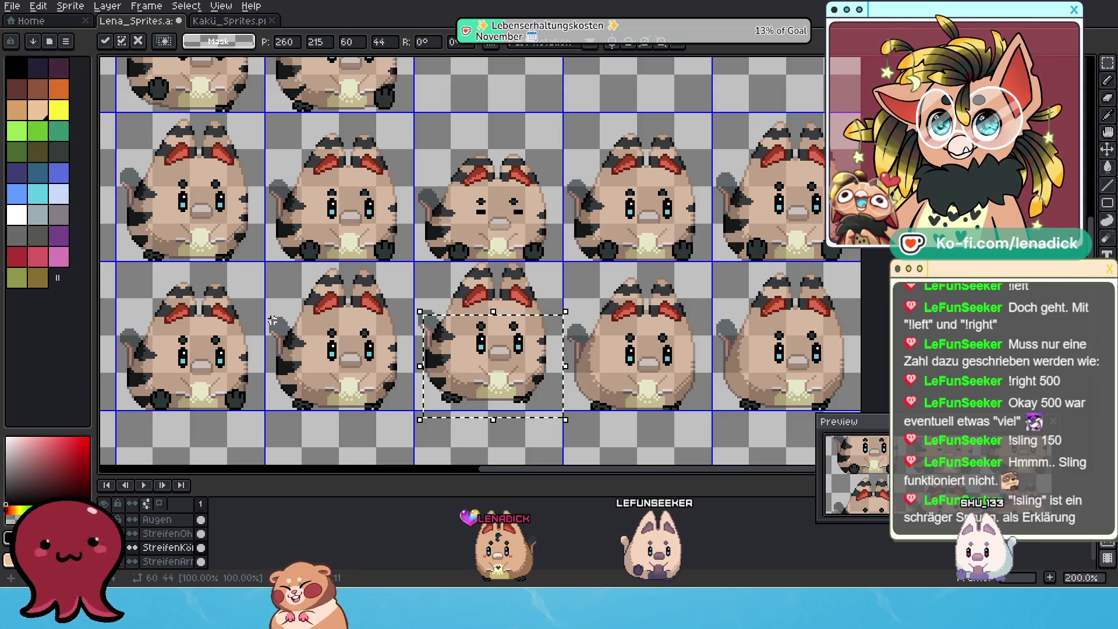
drag(269, 316, 411, 428)
click(370, 378)
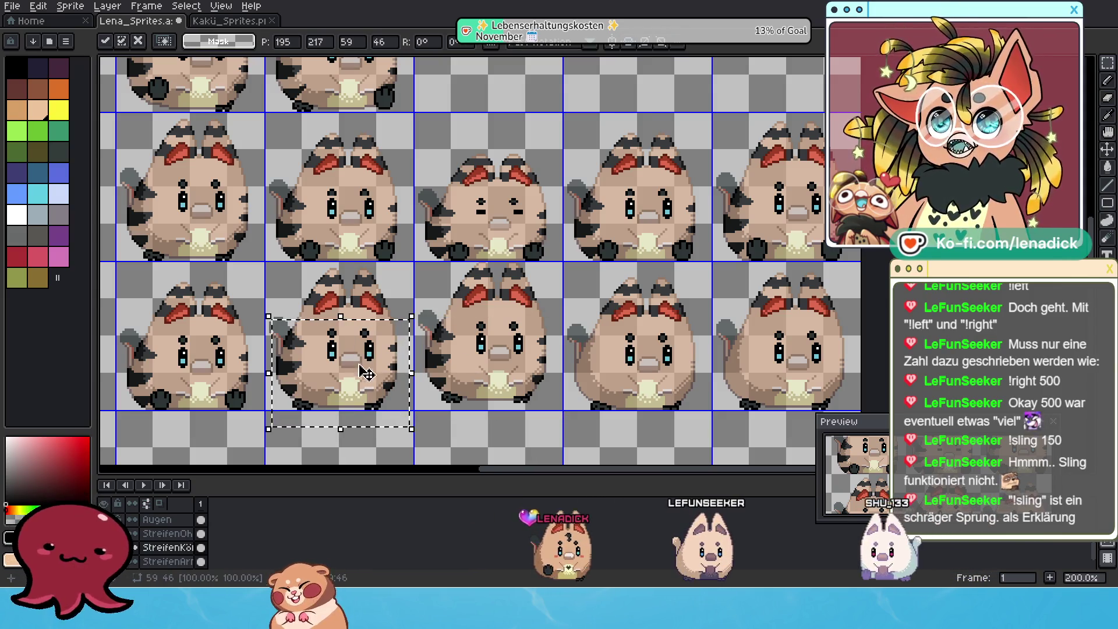
drag(368, 330, 664, 352)
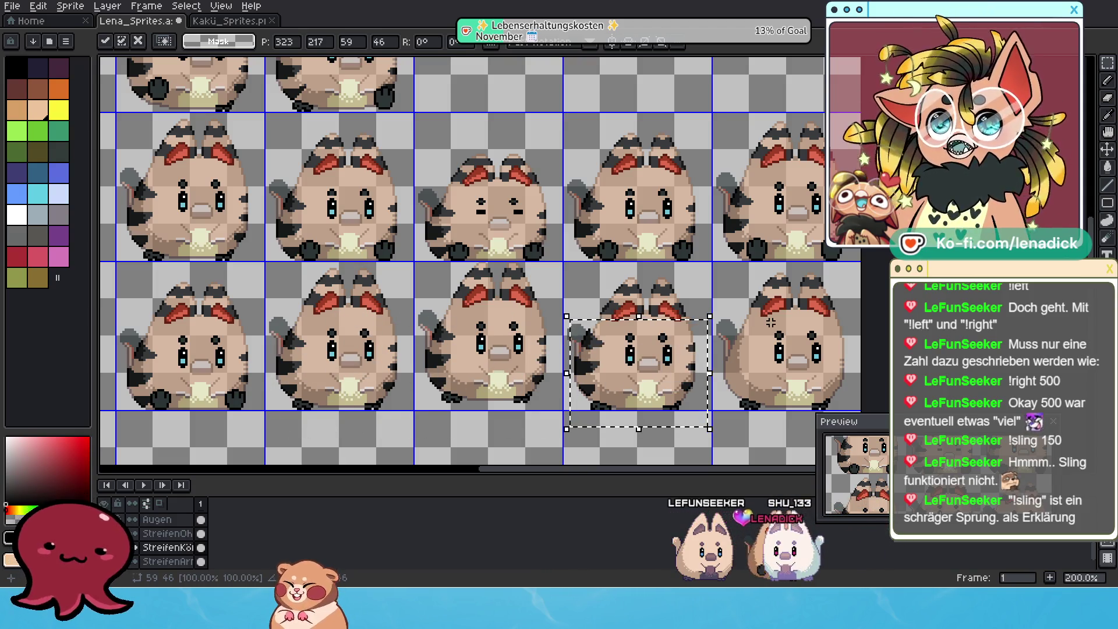
scroll(641, 359, up, 2)
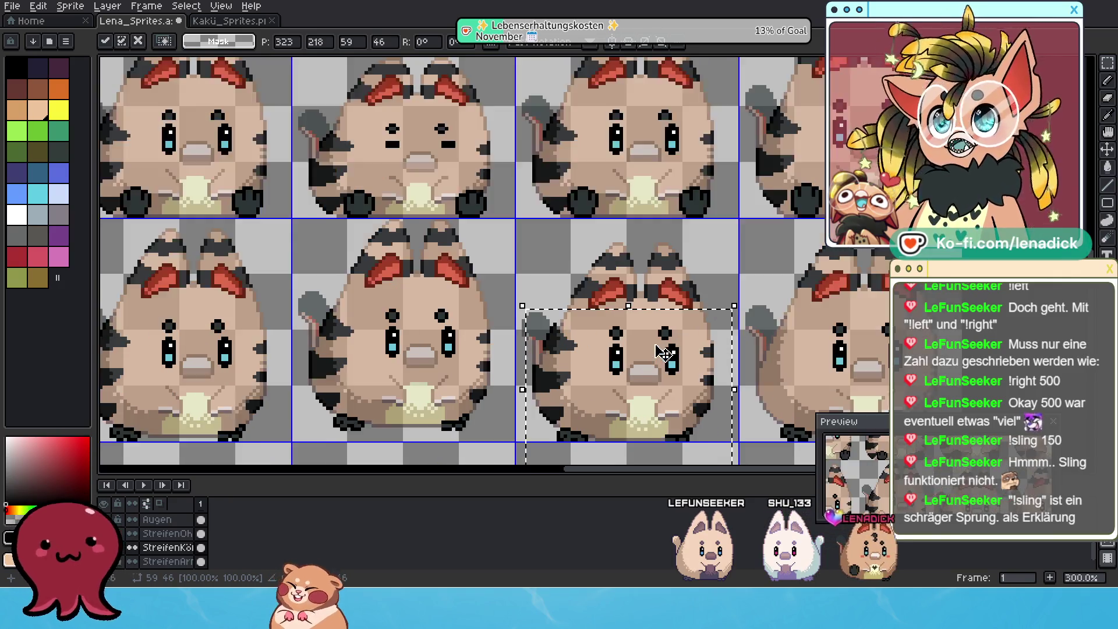
scroll(642, 359, down, 2)
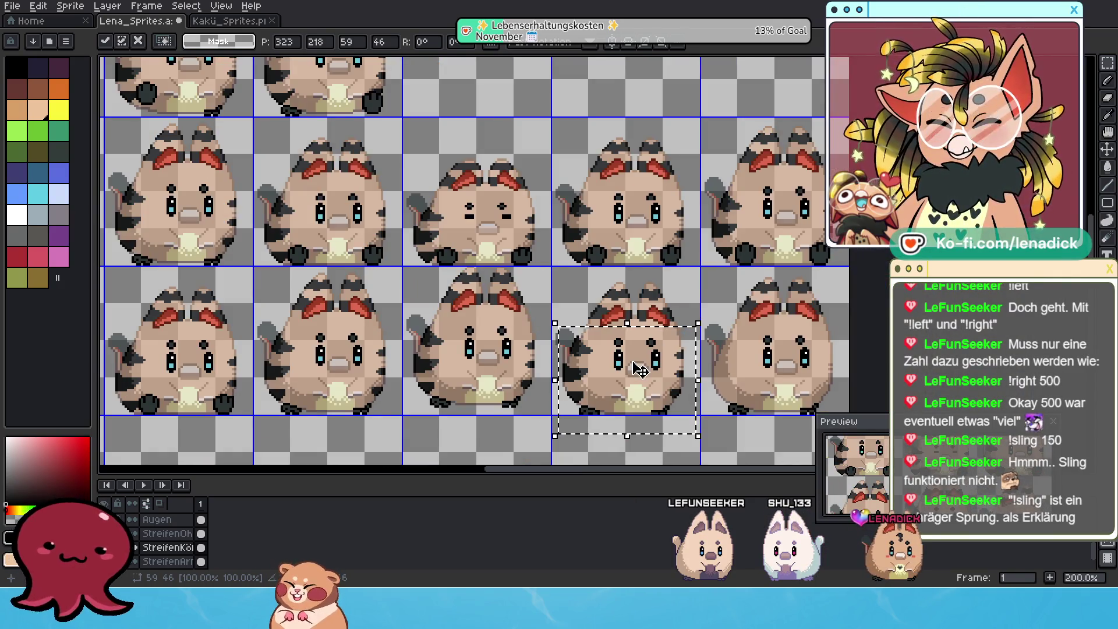
scroll(639, 368, down, 1)
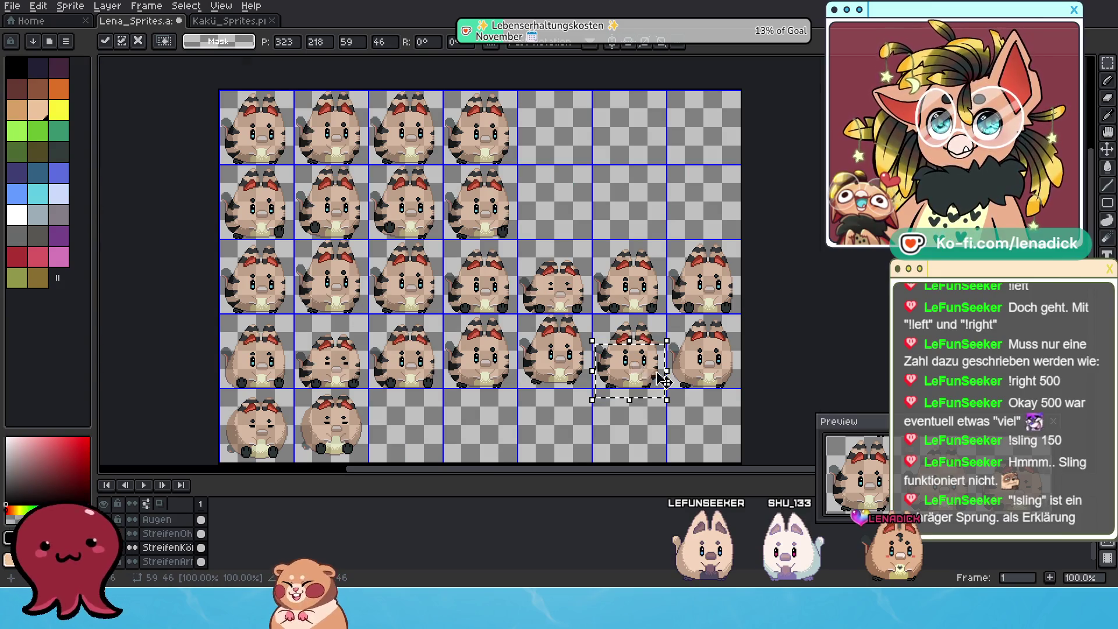
scroll(648, 374, up, 1)
scroll(647, 383, down, 1)
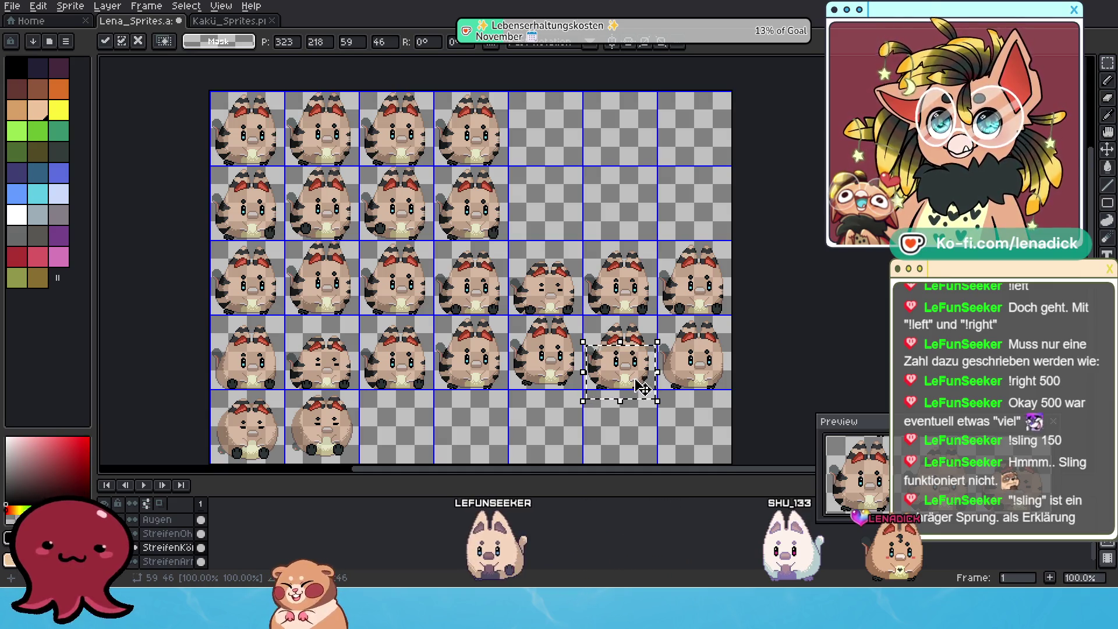
scroll(647, 382, up, 1)
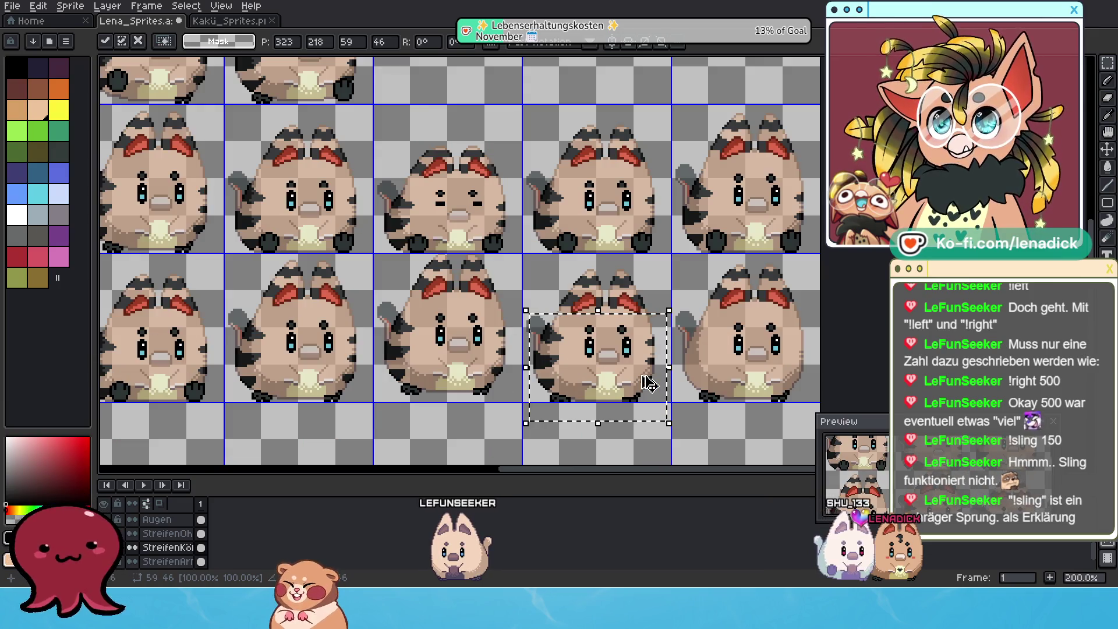
Paste the copied cat frame and move it toward its target cell
key(ctrl+v)
scroll(620, 363, down, 1)
scroll(620, 363, up, 1)
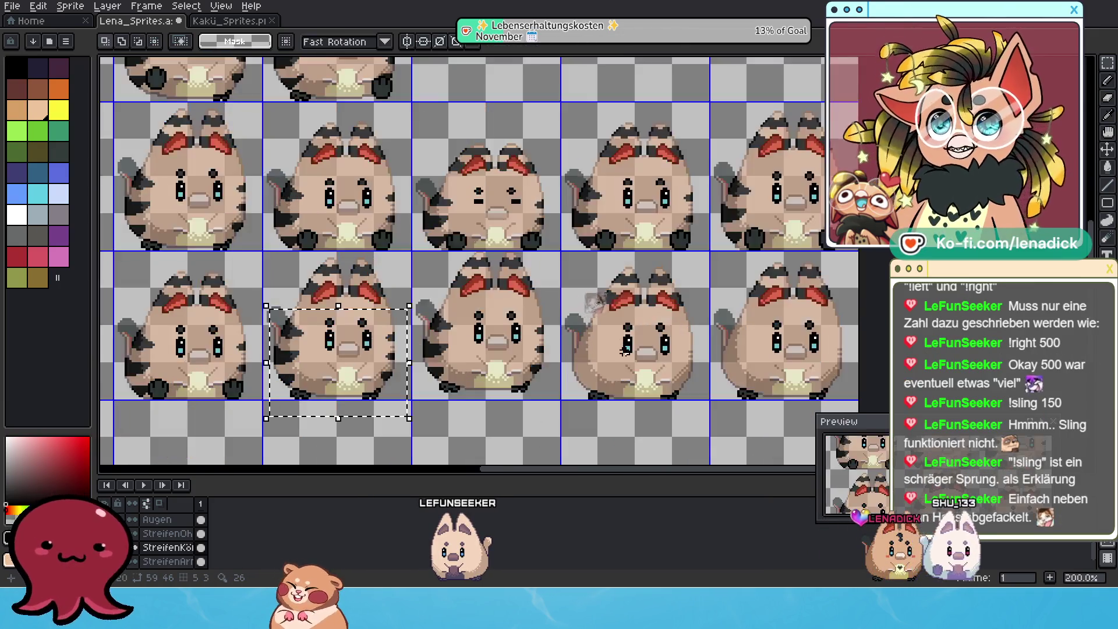
drag(603, 358, 808, 350)
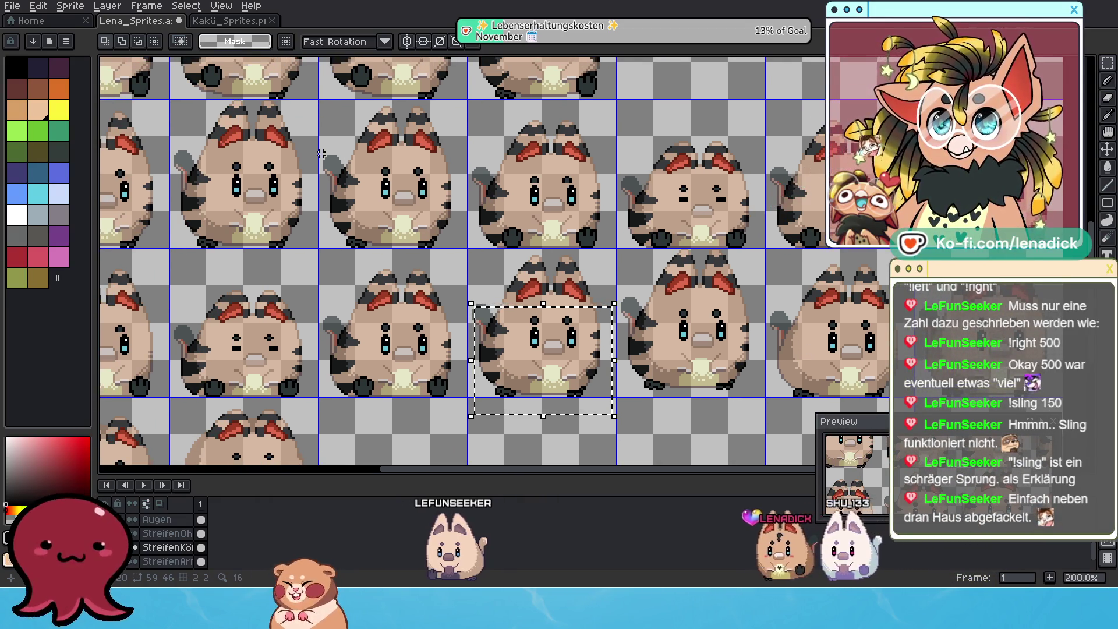
drag(356, 174, 529, 162)
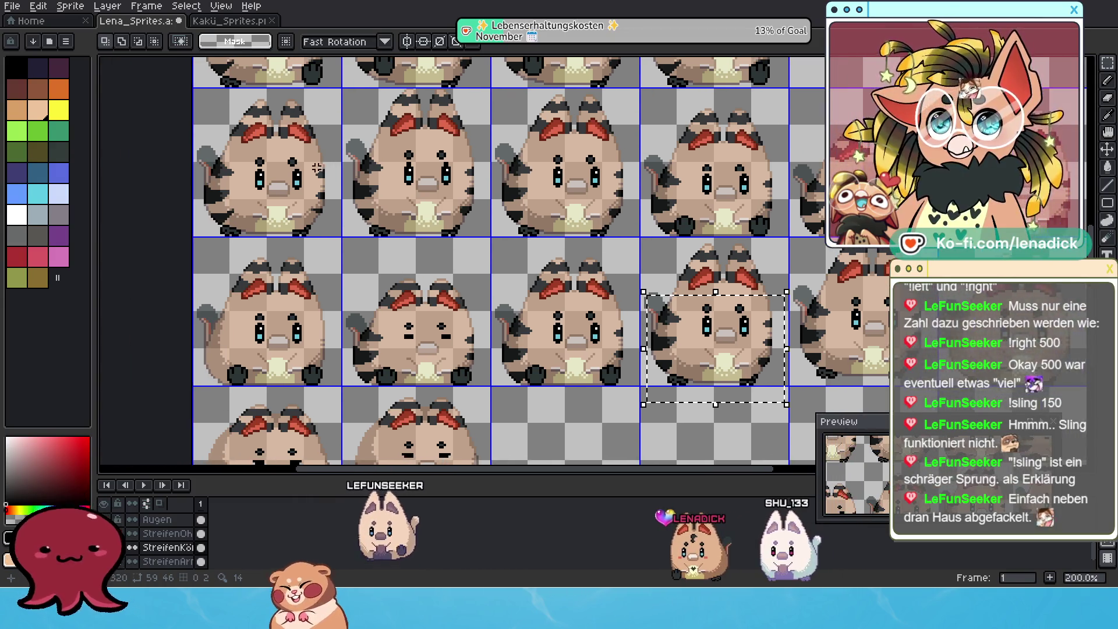
Move a selected cat frame into the fourth row's sixth cell and nudge it left and up two pixels
drag(194, 159, 348, 242)
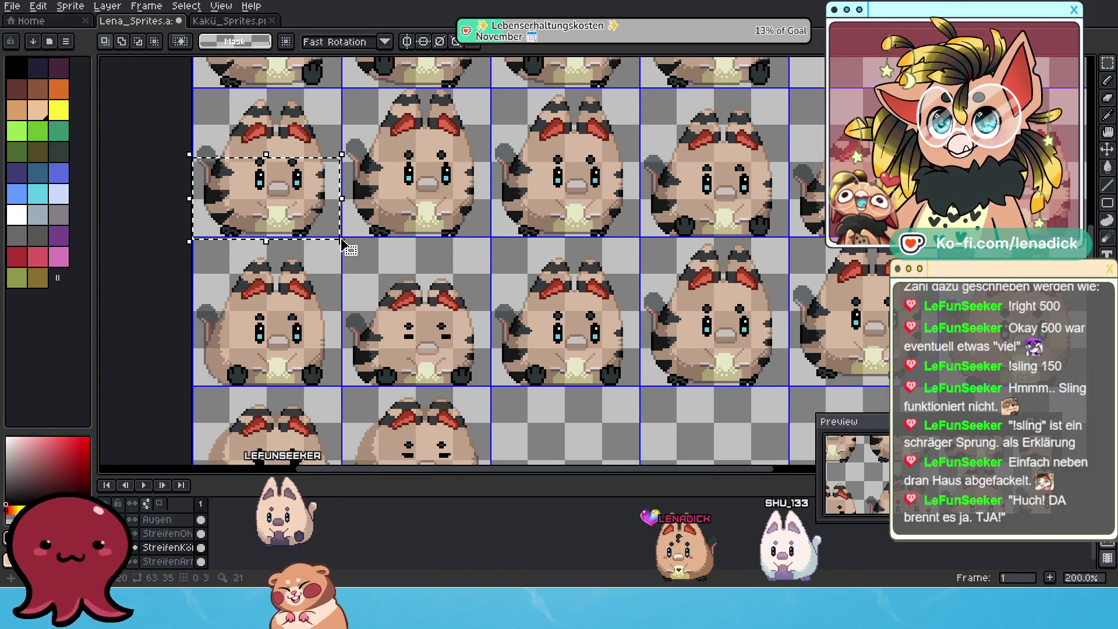
drag(669, 262, 554, 264)
key(ctrl+t)
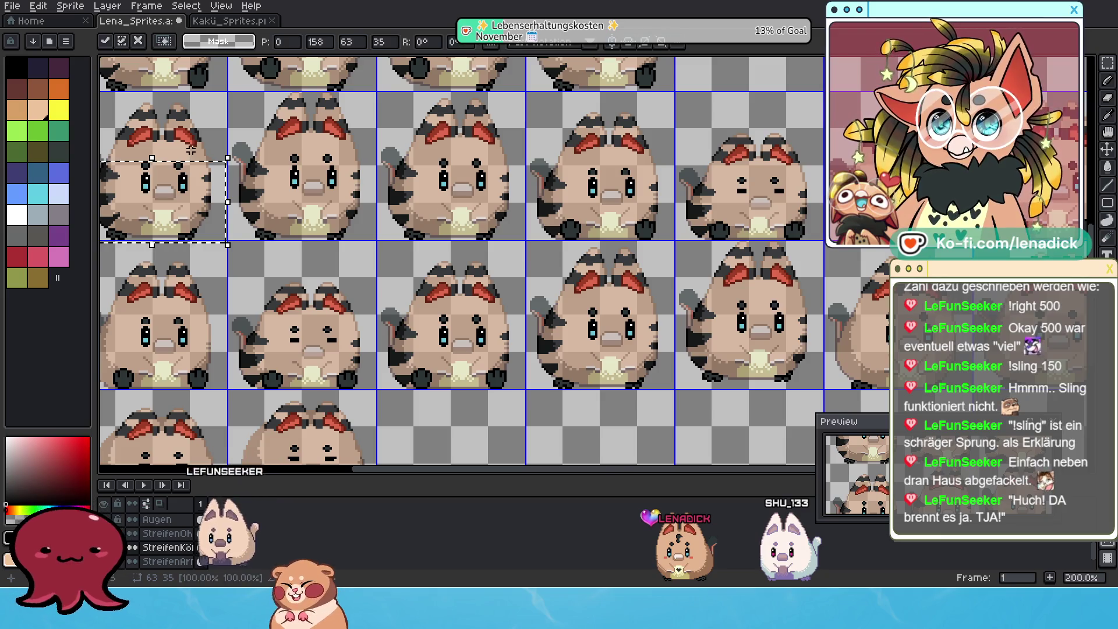
drag(208, 172, 877, 328)
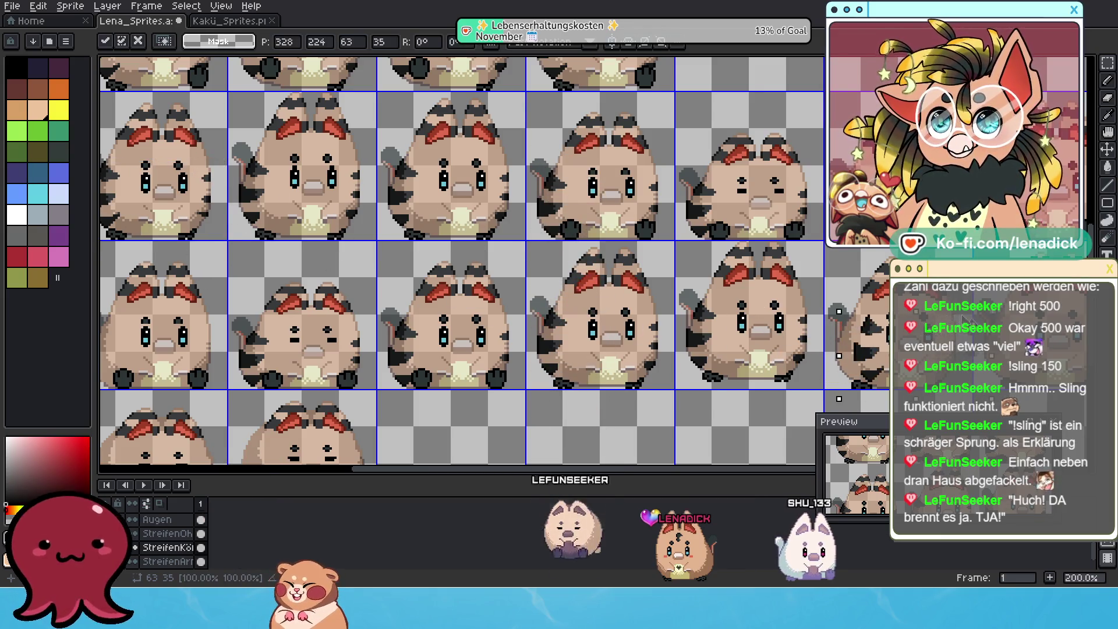
key(Left)
key(Up)
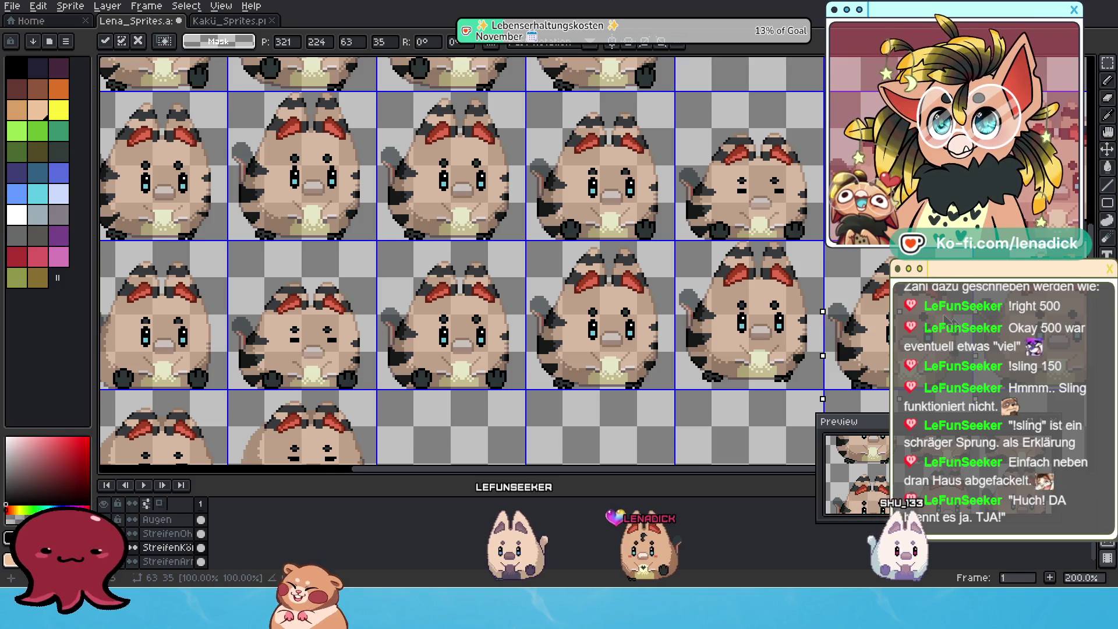
key(Up)
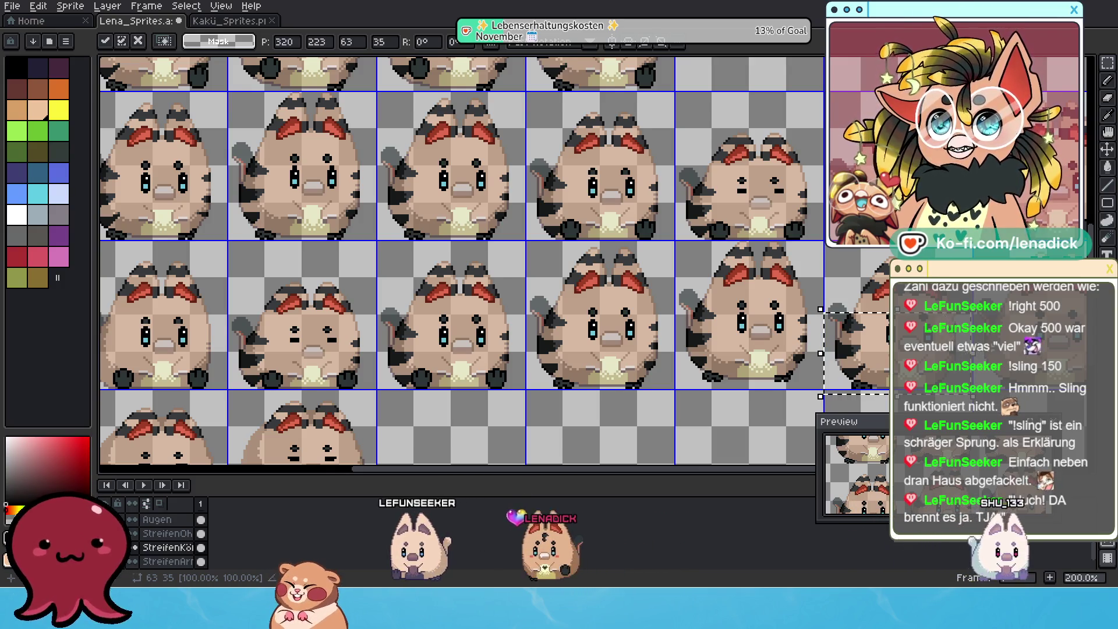
drag(1007, 339, 691, 335)
scroll(549, 315, down, 1)
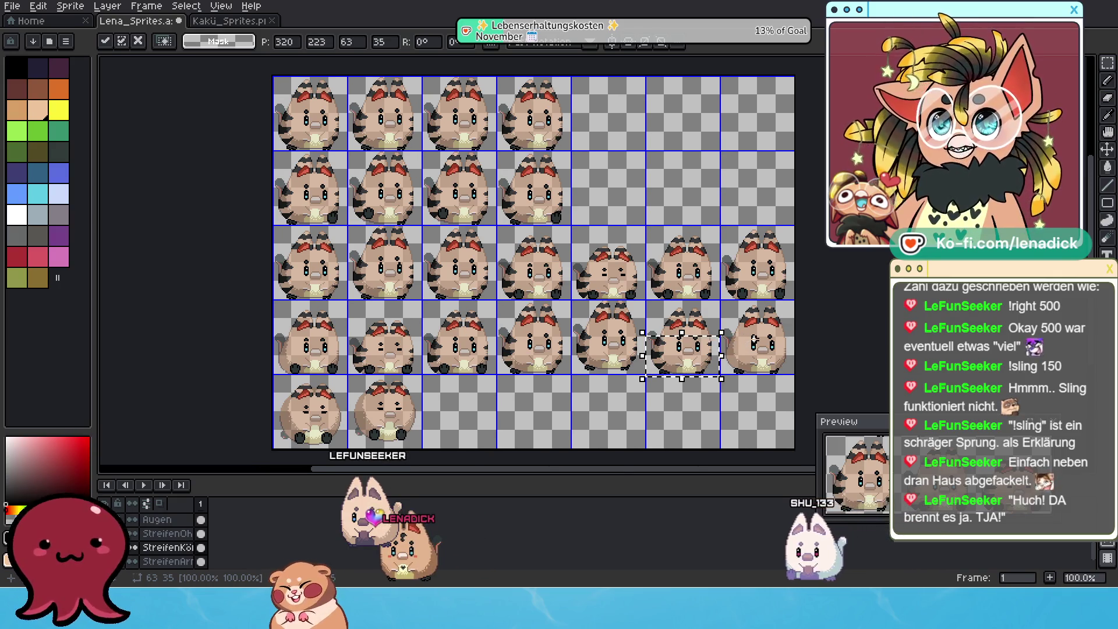
Move a cat frame into the fourth row's last cell, fine-tune it, then paste a copy of another frame
drag(260, 104, 347, 153)
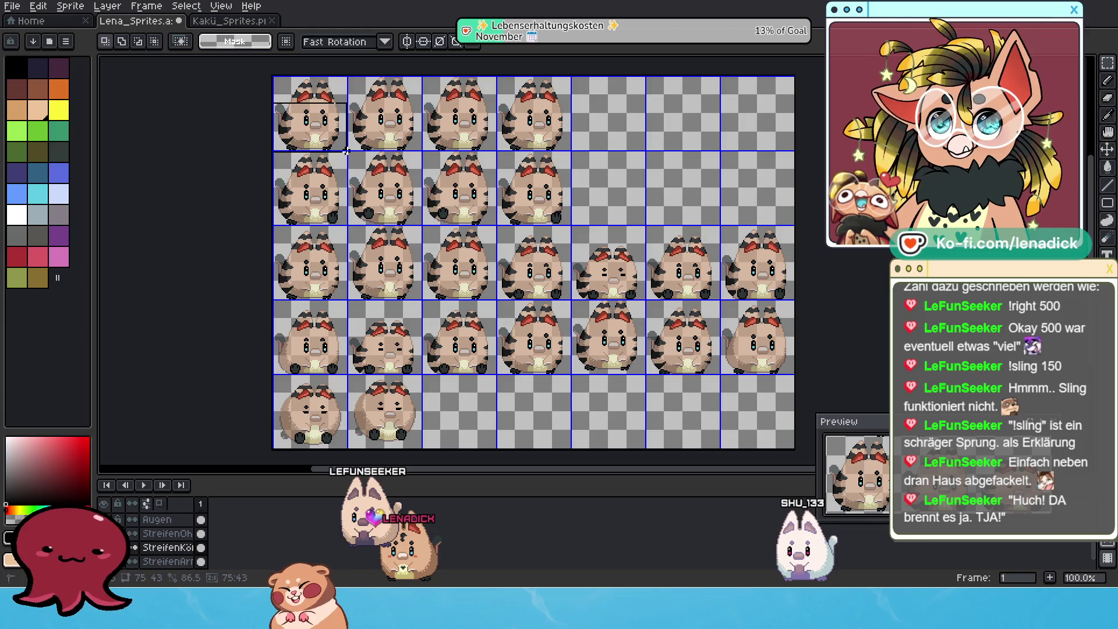
click(330, 99)
mouse_move(334, 115)
mouse_down()
mouse_move(806, 315)
mouse_move(779, 338)
mouse_up()
scroll(743, 282, up, 3)
drag(743, 282, 755, 284)
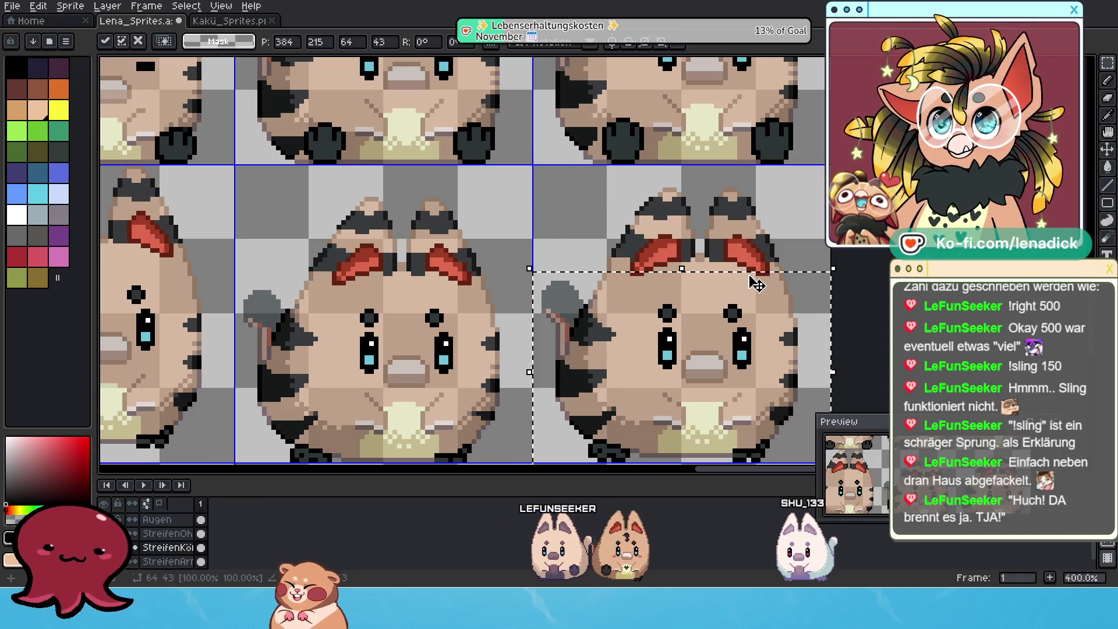
scroll(757, 285, down, 3)
scroll(754, 288, down, 2)
scroll(627, 298, up, 1)
scroll(627, 298, up, 1)
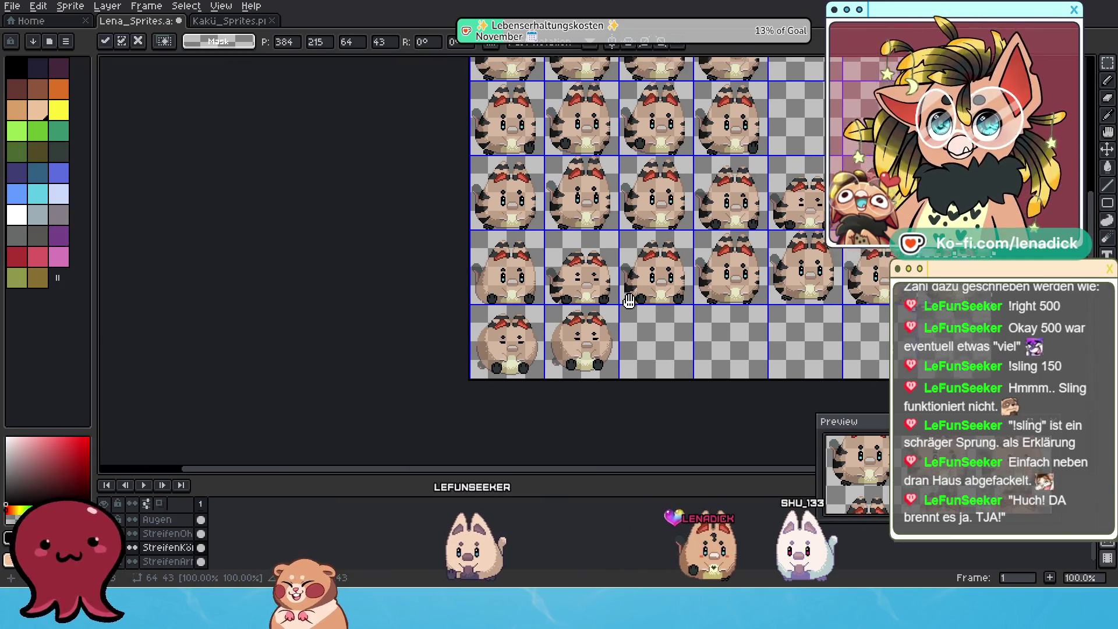
scroll(698, 221, up, 1)
scroll(518, 322, down, 1)
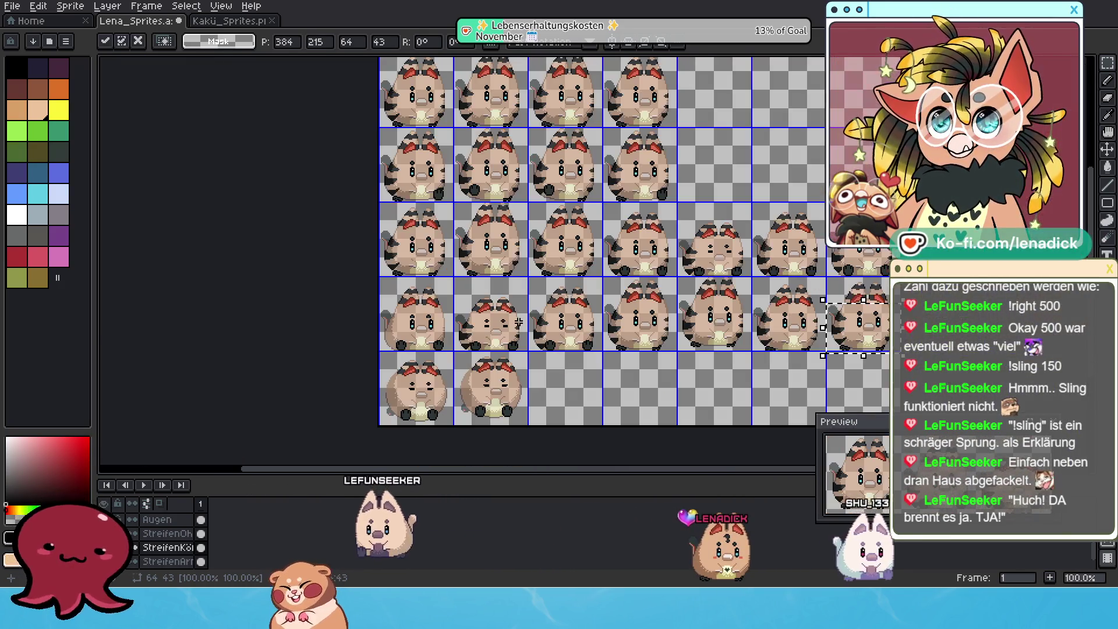
scroll(818, 269, up, 1)
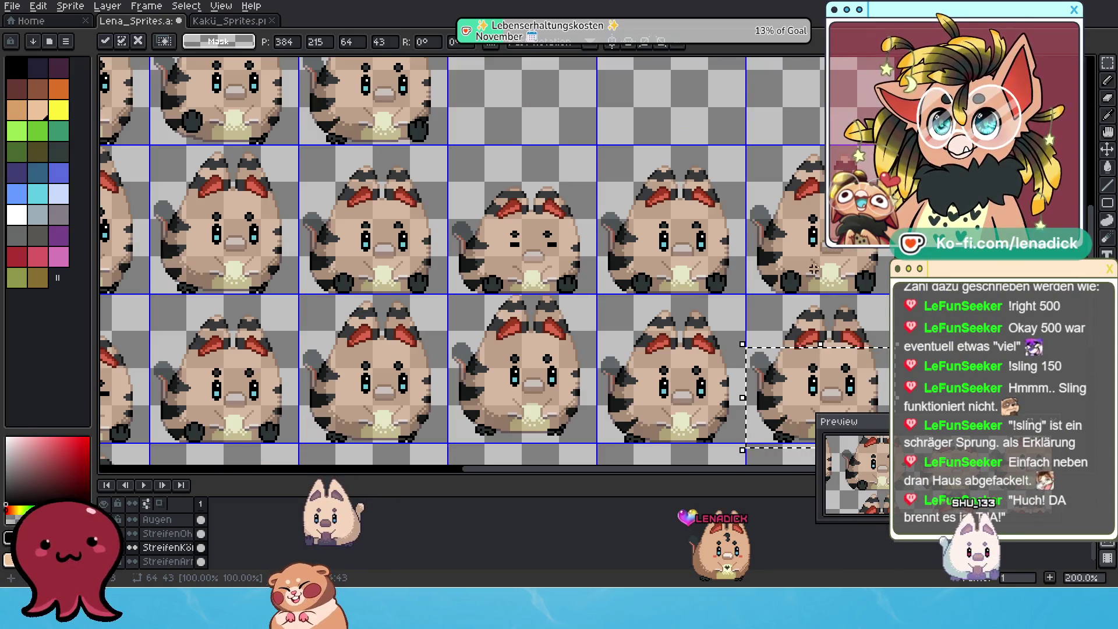
scroll(819, 269, left, 3)
scroll(809, 236, down, 1)
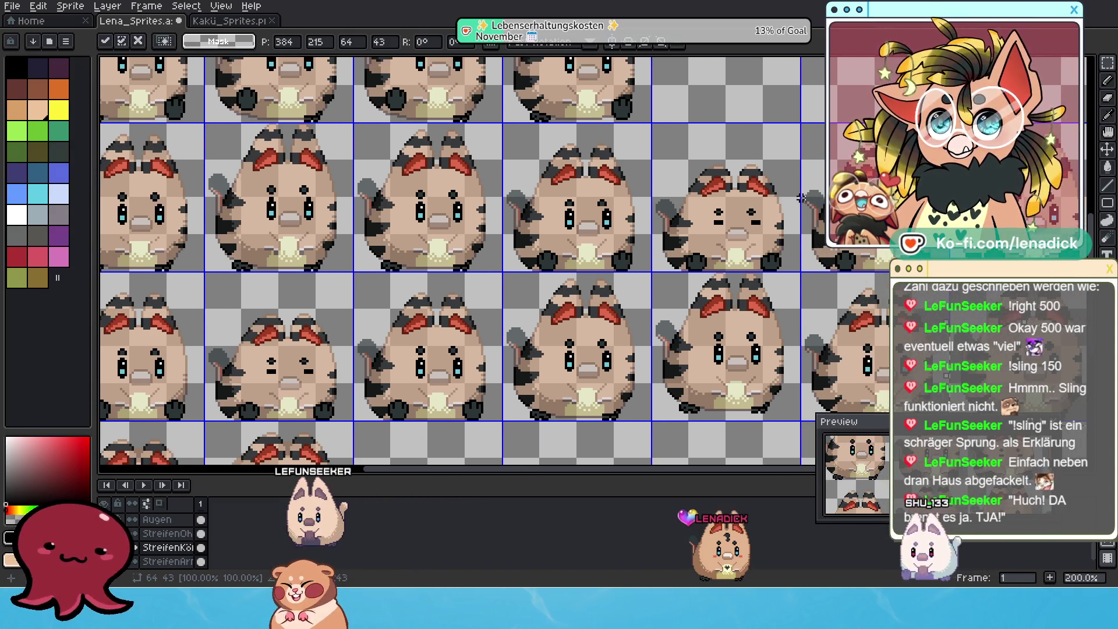
drag(814, 193, 881, 260)
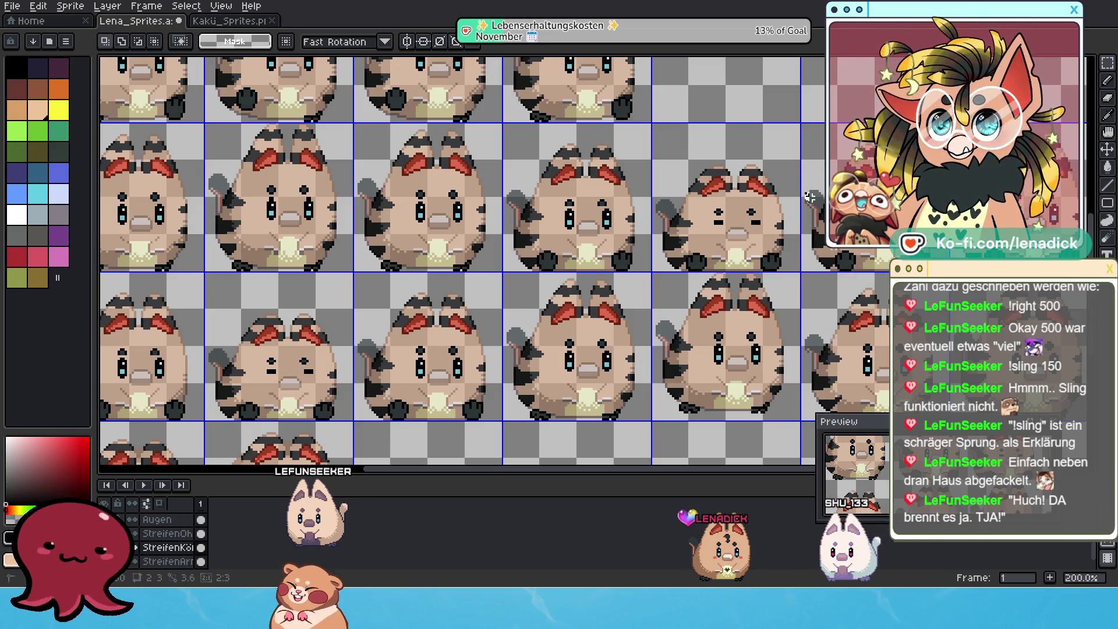
key(ctrl+v)
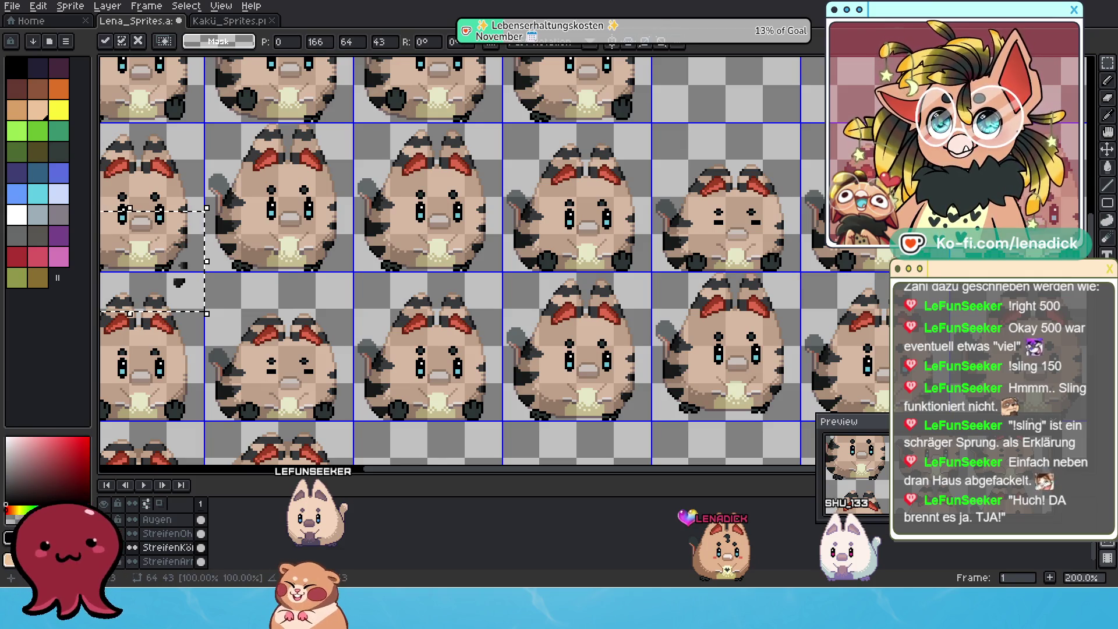
Cancel the stray paste, paste again, nudge the frame up one pixel and commit it
key(Escape)
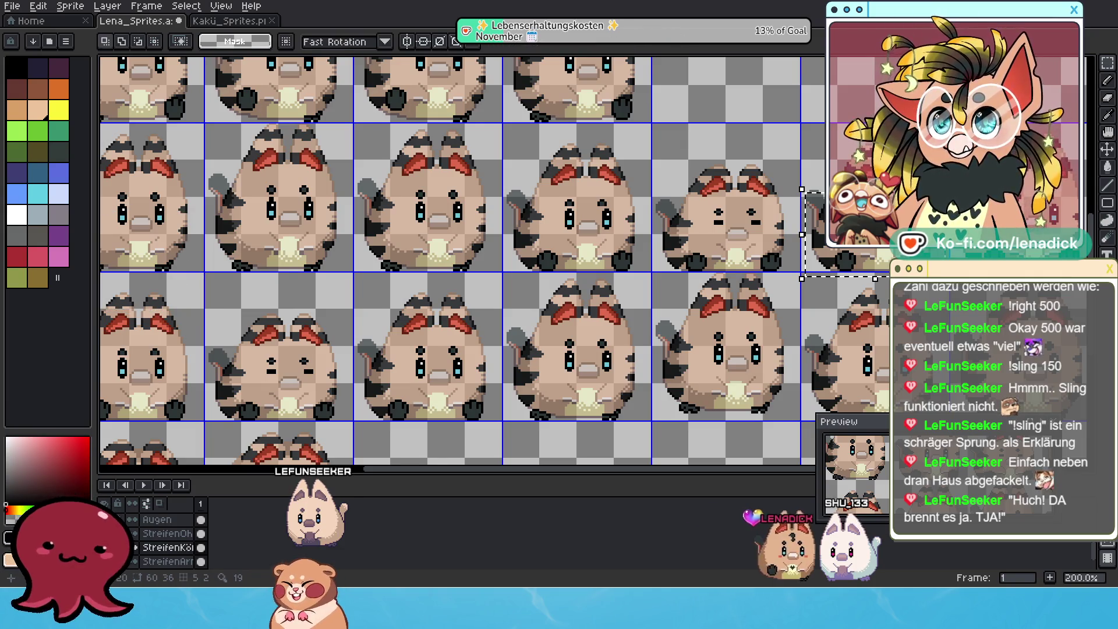
key(ctrl+t)
drag(838, 234, 276, 354)
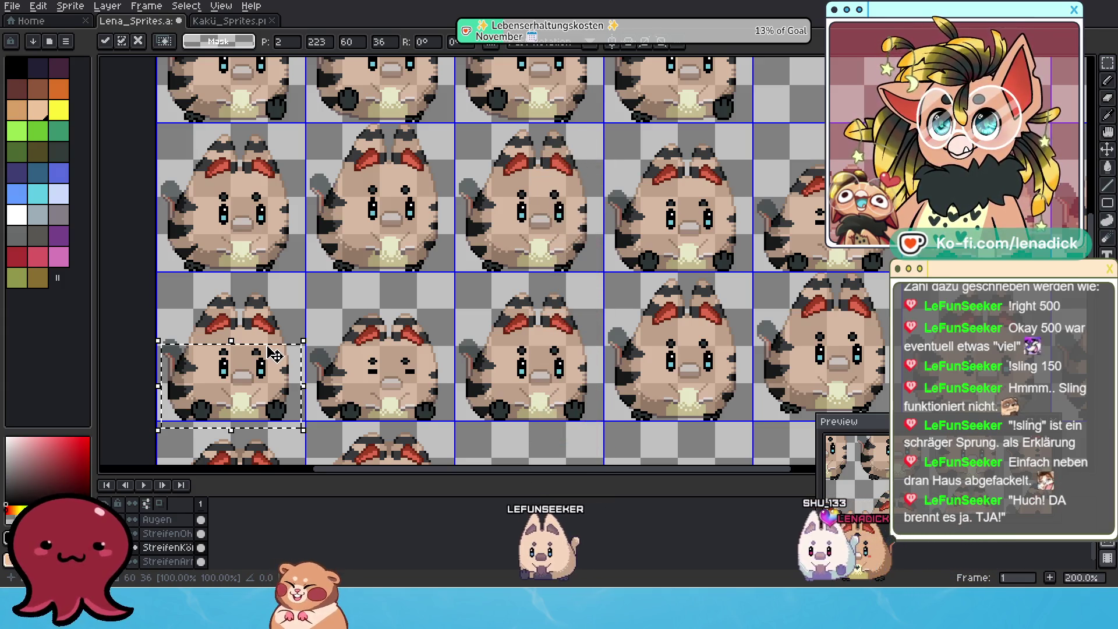
key(Up)
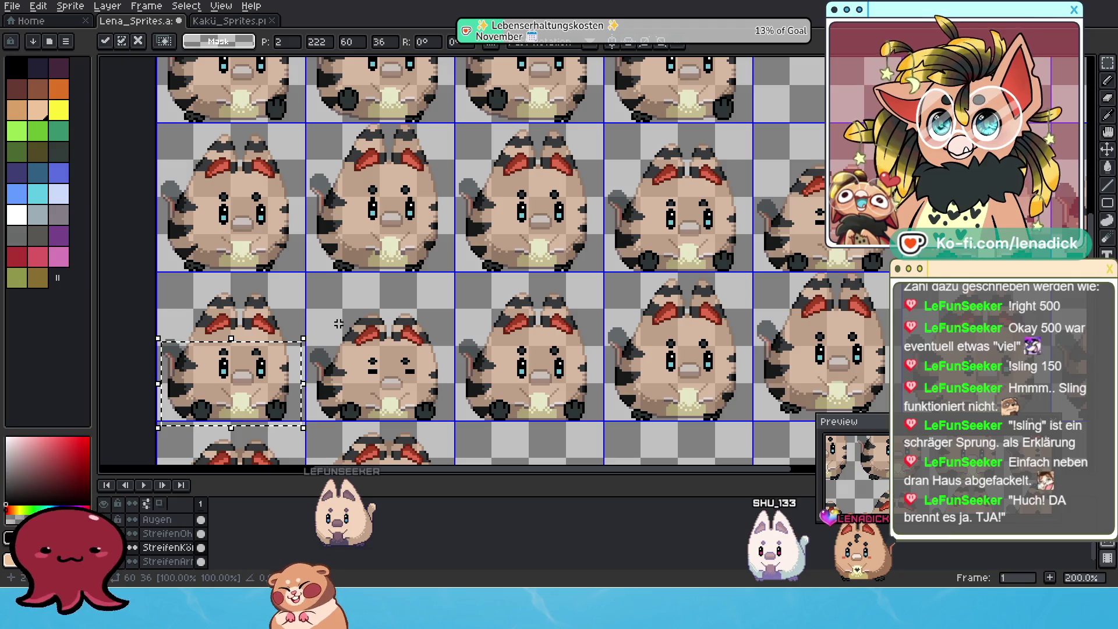
key(Return)
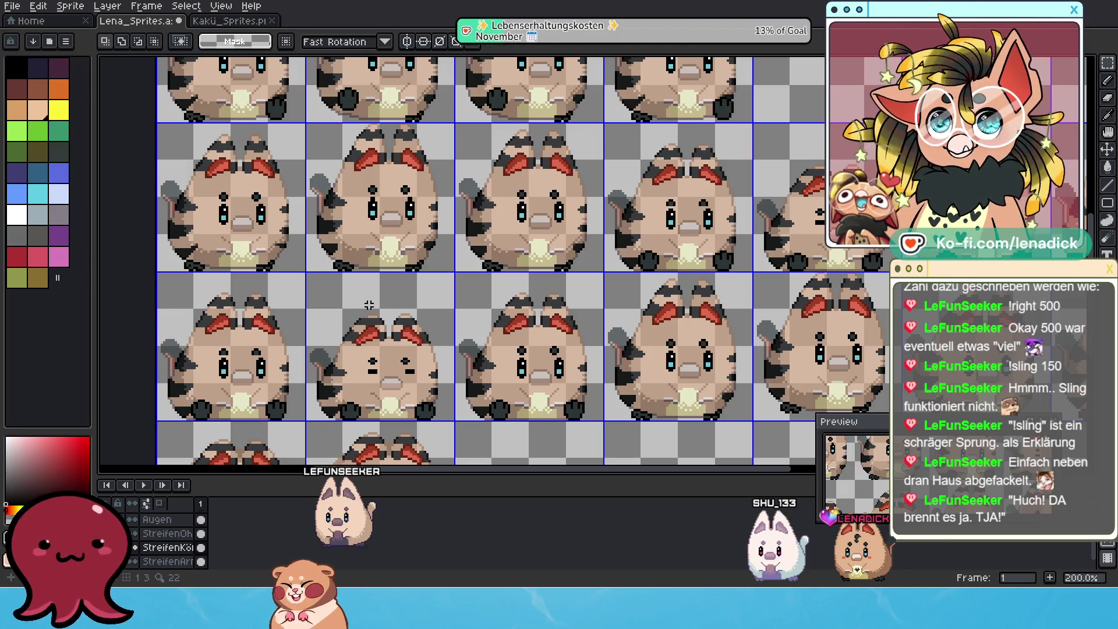
scroll(369, 304, down, 3)
scroll(437, 262, up, 2)
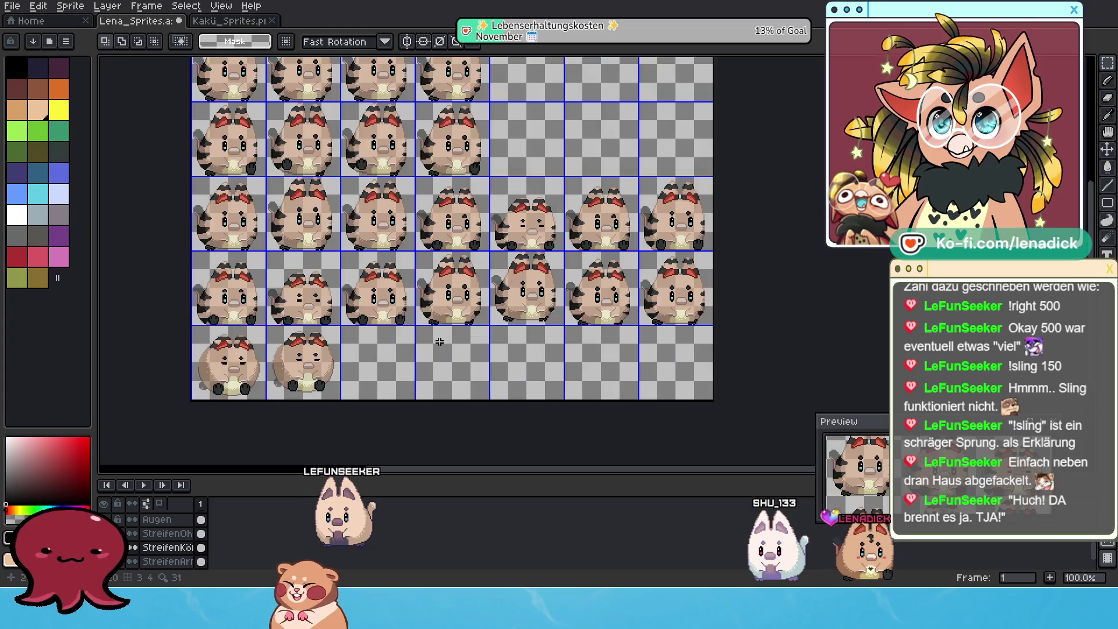
scroll(584, 458, down, 1)
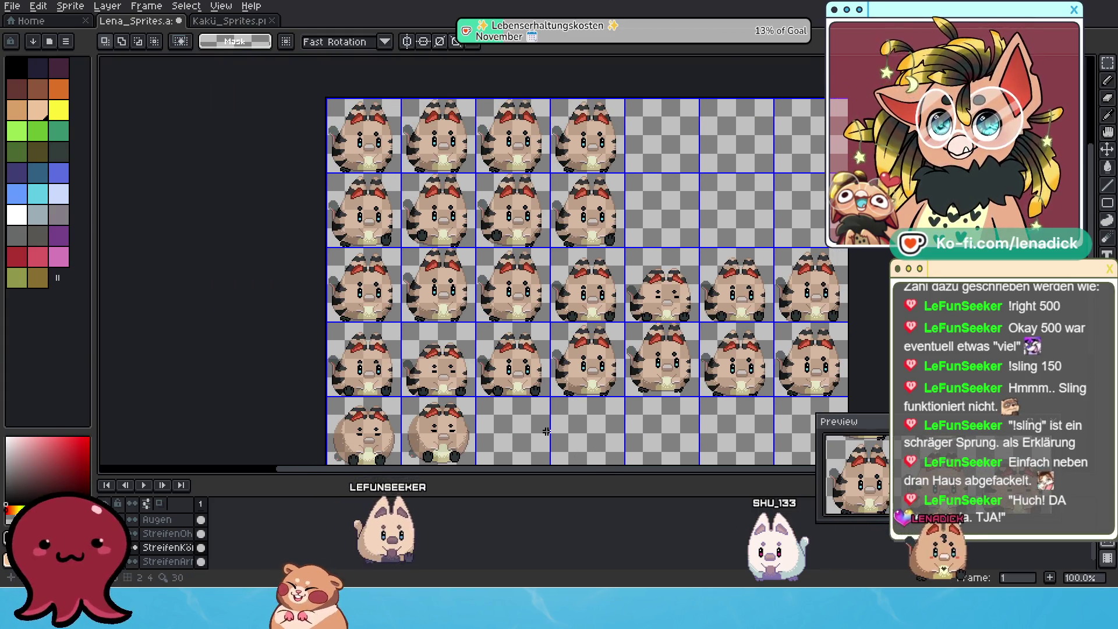
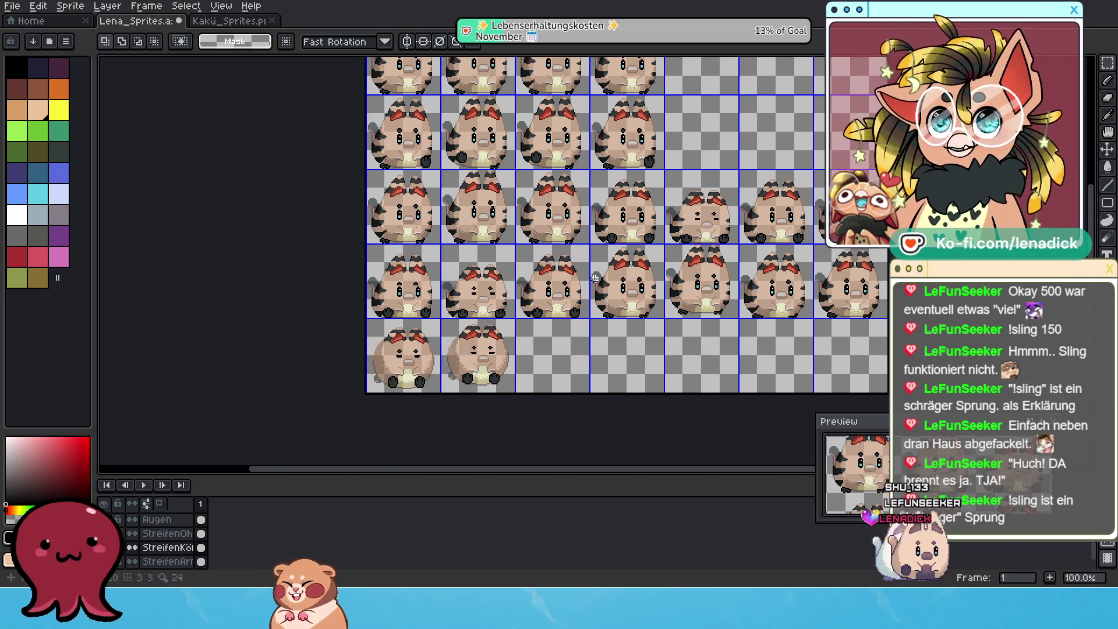
scroll(400, 371, up, 2)
scroll(407, 368, down, 2)
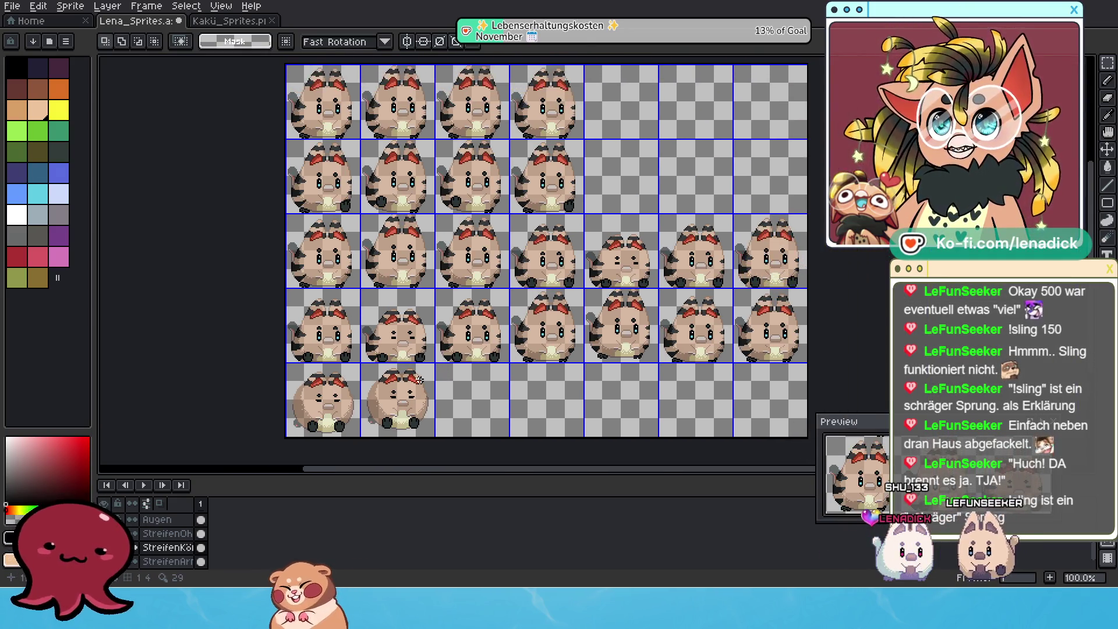
scroll(518, 317, up, 2)
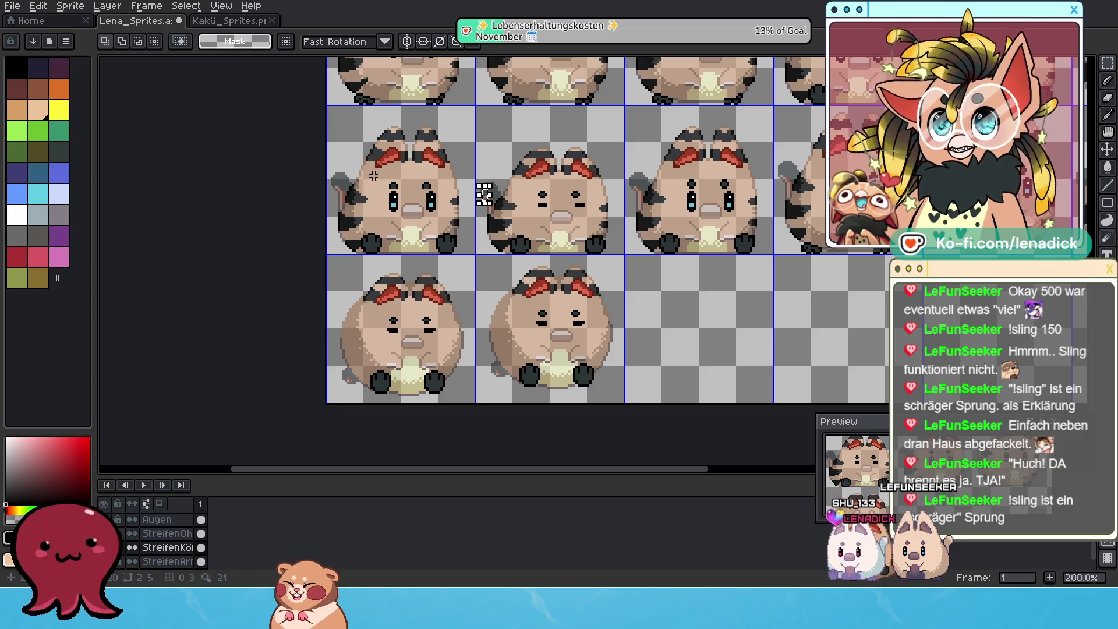
Marquee-select the first tanuki frame in the fourth row of the sheet
drag(331, 182, 483, 261)
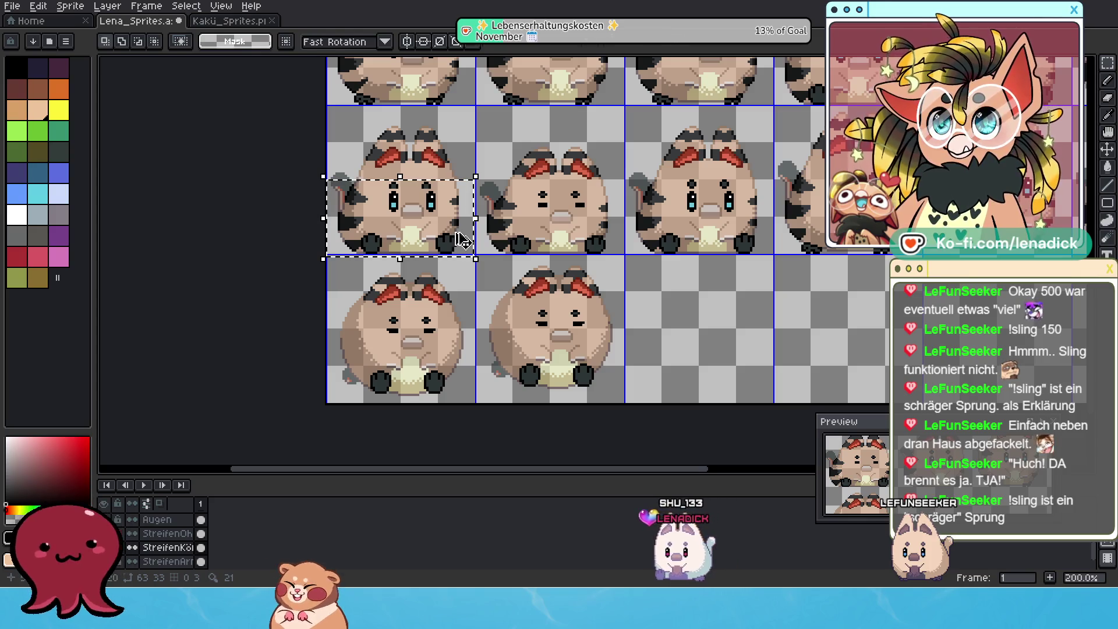
Shift the pasted stripes into place and fit the right-side stripe chunk to the rounder body
click(466, 246)
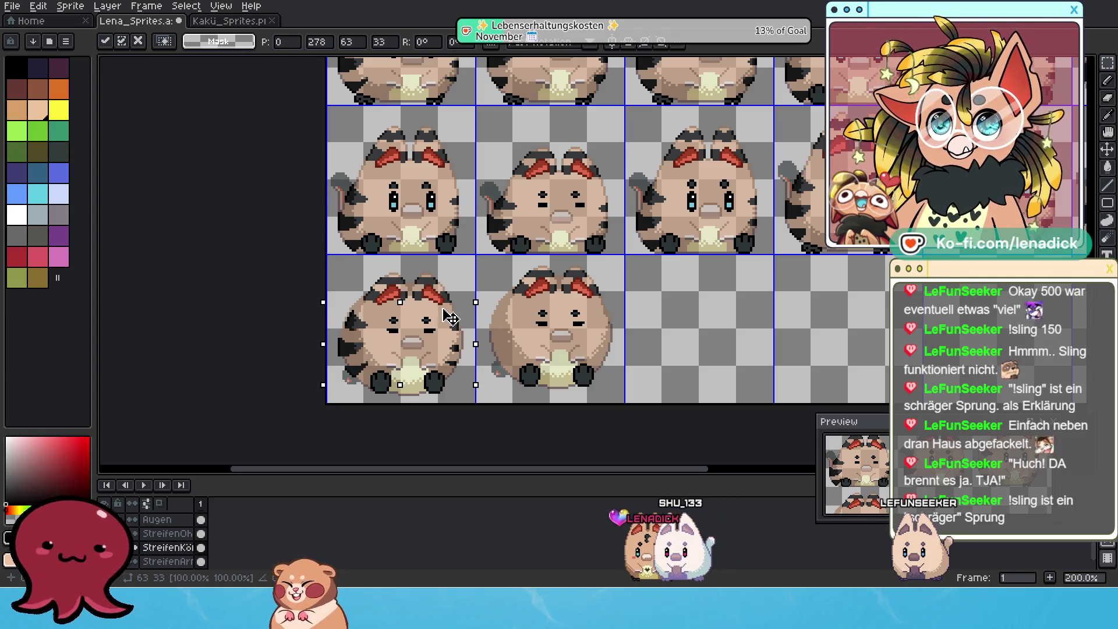
scroll(445, 327, up, 1)
scroll(437, 314, up, 1)
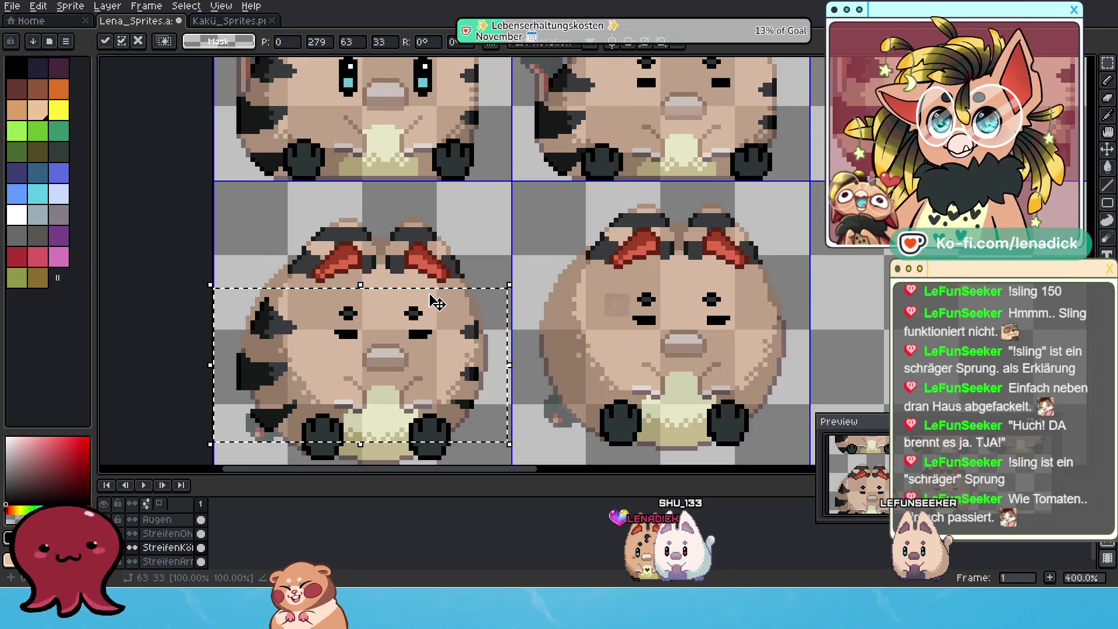
scroll(454, 288, up, 1)
drag(473, 272, 481, 269)
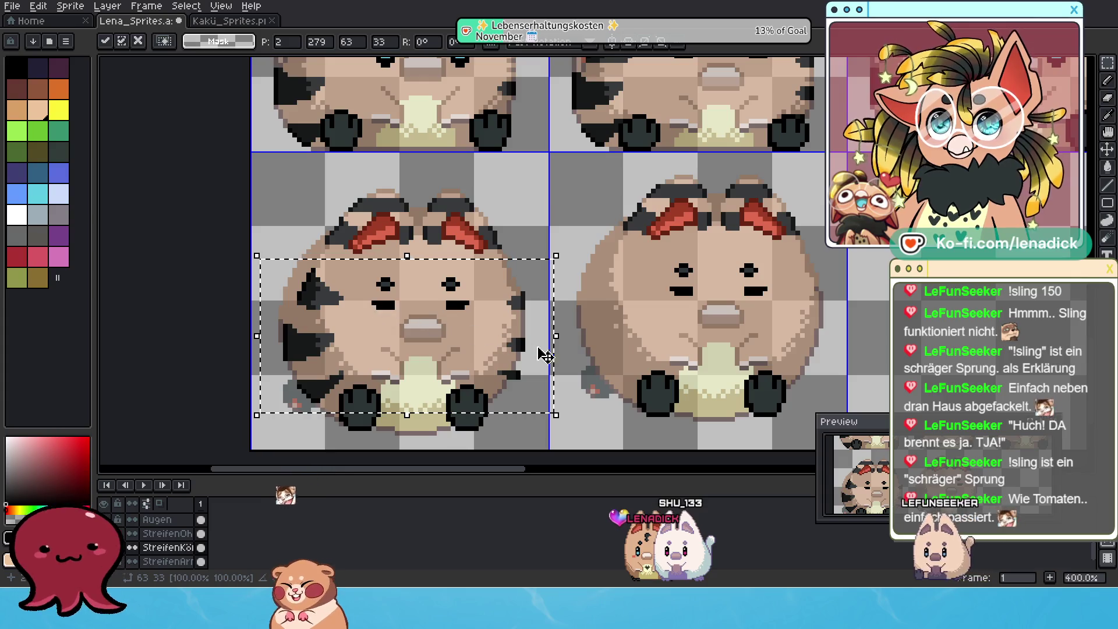
drag(476, 285, 567, 409)
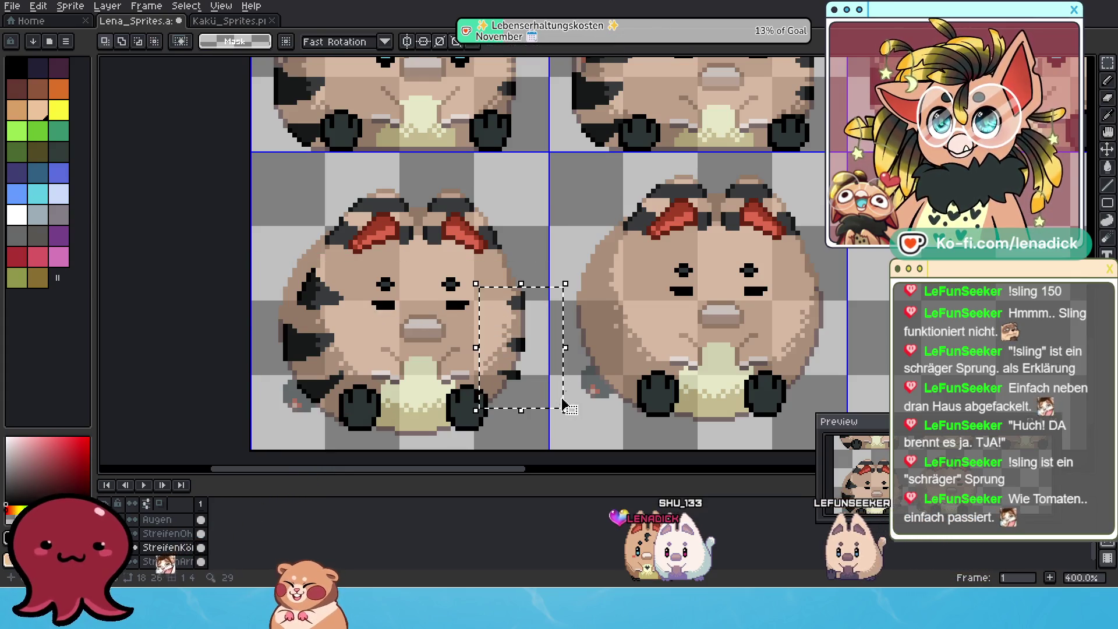
key(Left)
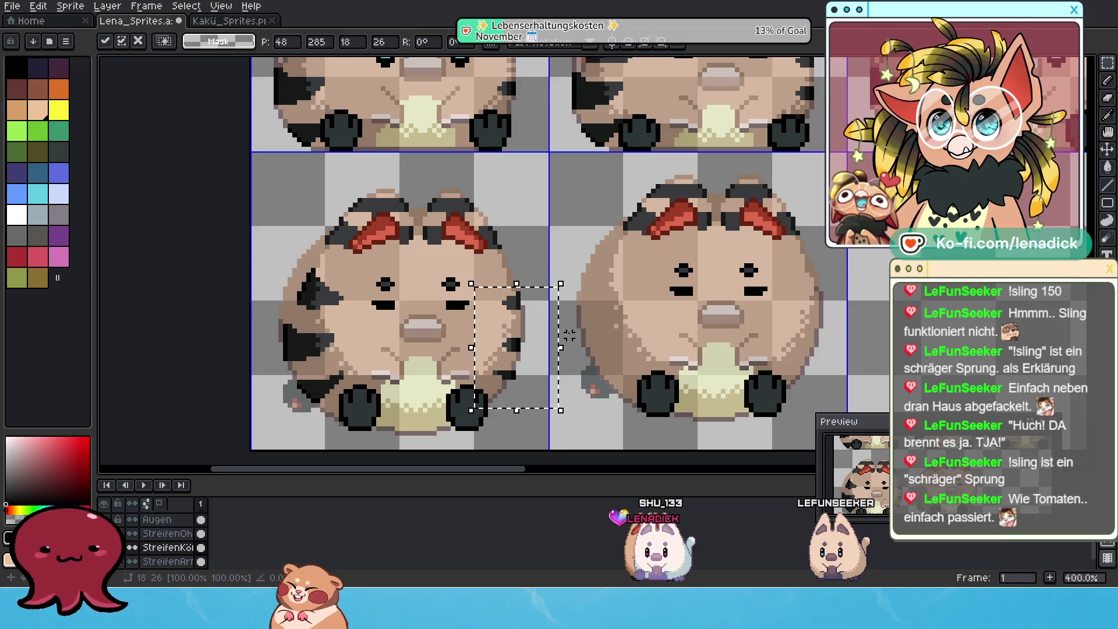
key(Right)
key(Return)
Nudge the small bottom stripe piece one pixel left and commit it
drag(480, 361, 527, 391)
key(Left)
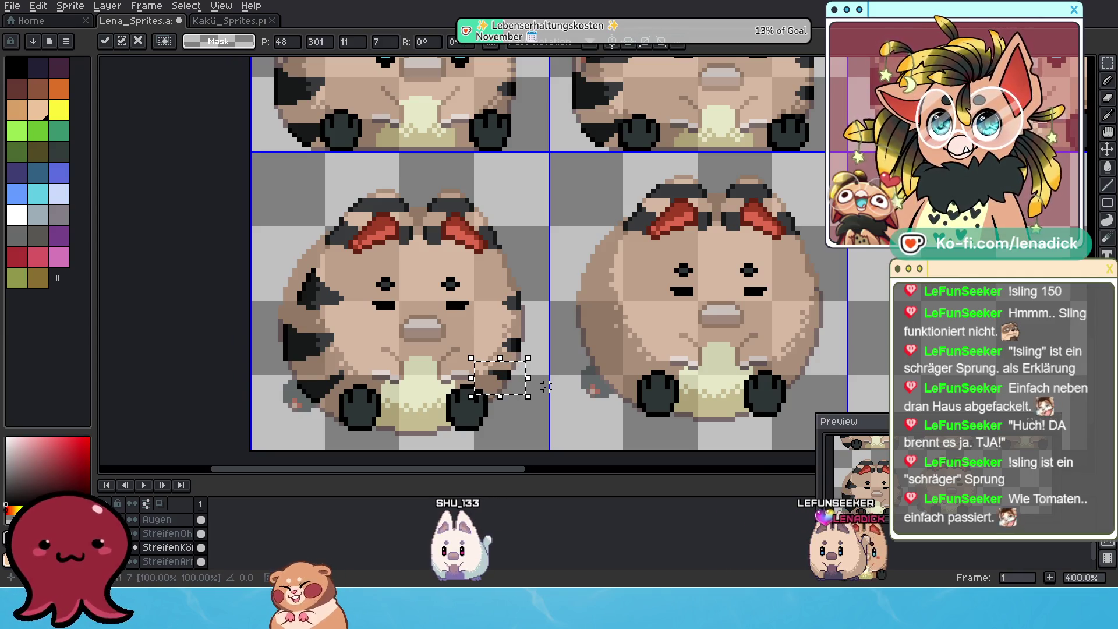
key(ctrl+d)
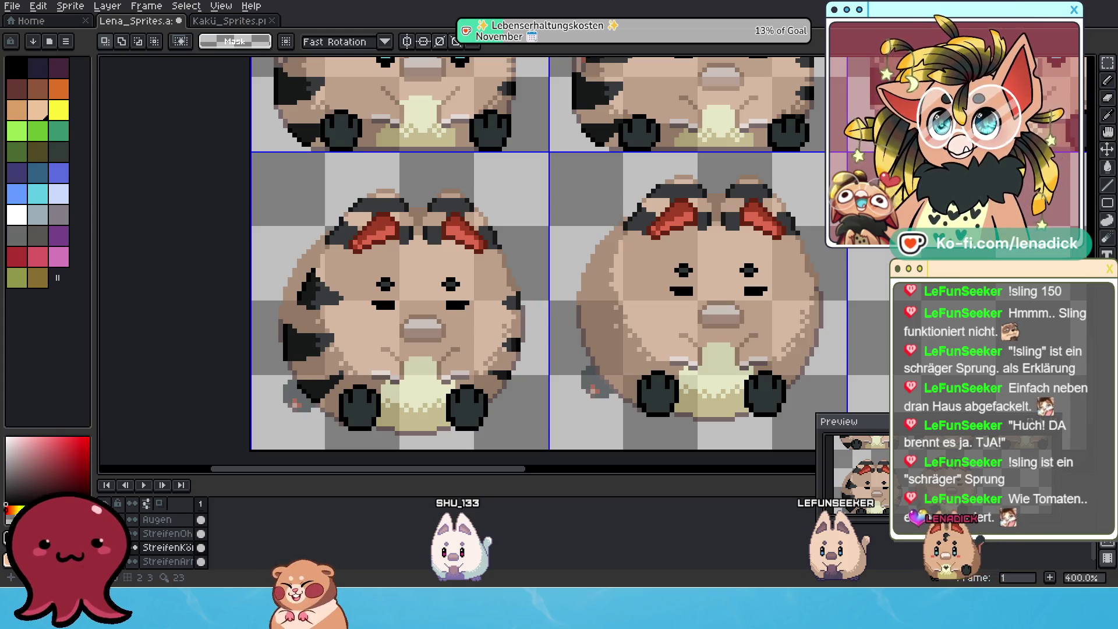
click(1113, 91)
scroll(525, 312, up, 1)
scroll(524, 311, up, 1)
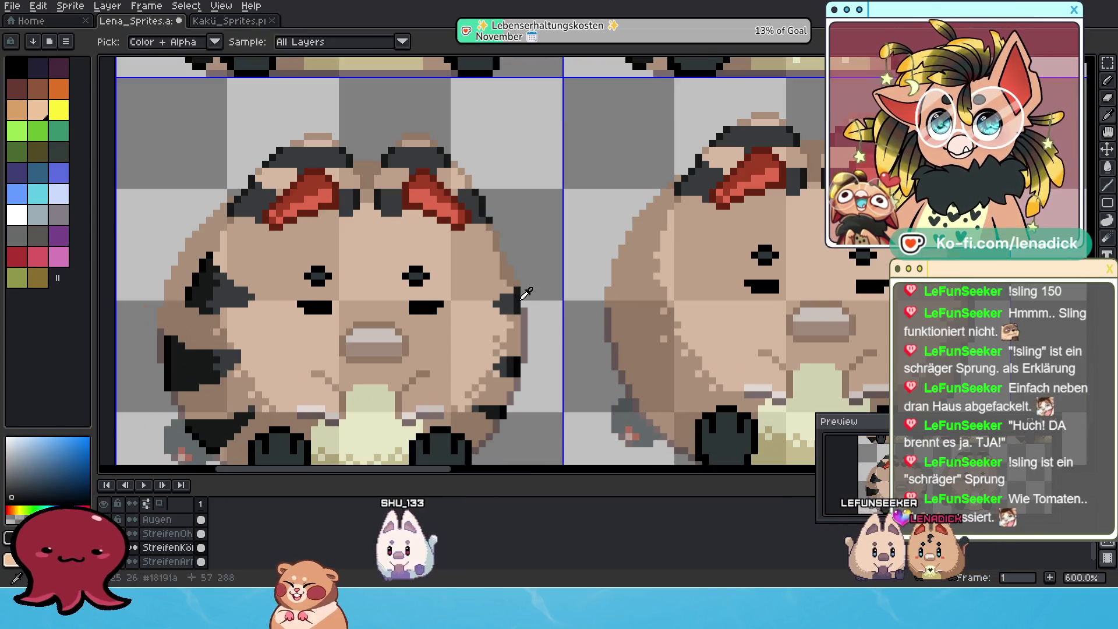
Sample the stripe colour and touch up the right-edge stripe pixels of the bottom-left tanuki
alt+click(524, 311)
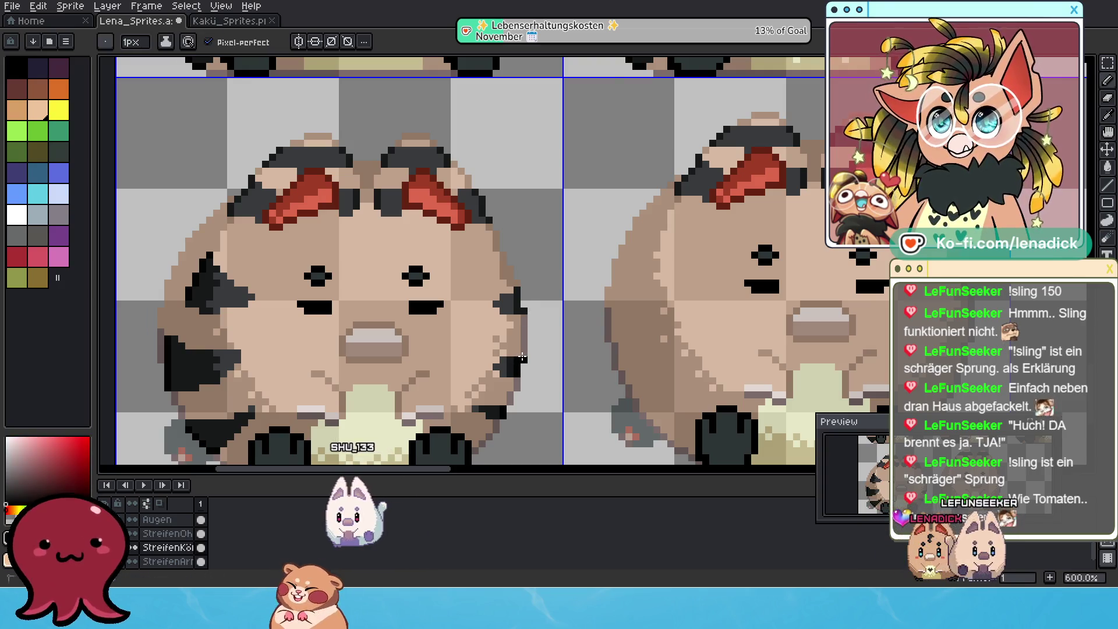
scroll(587, 358, down, 1)
drag(587, 358, 619, 346)
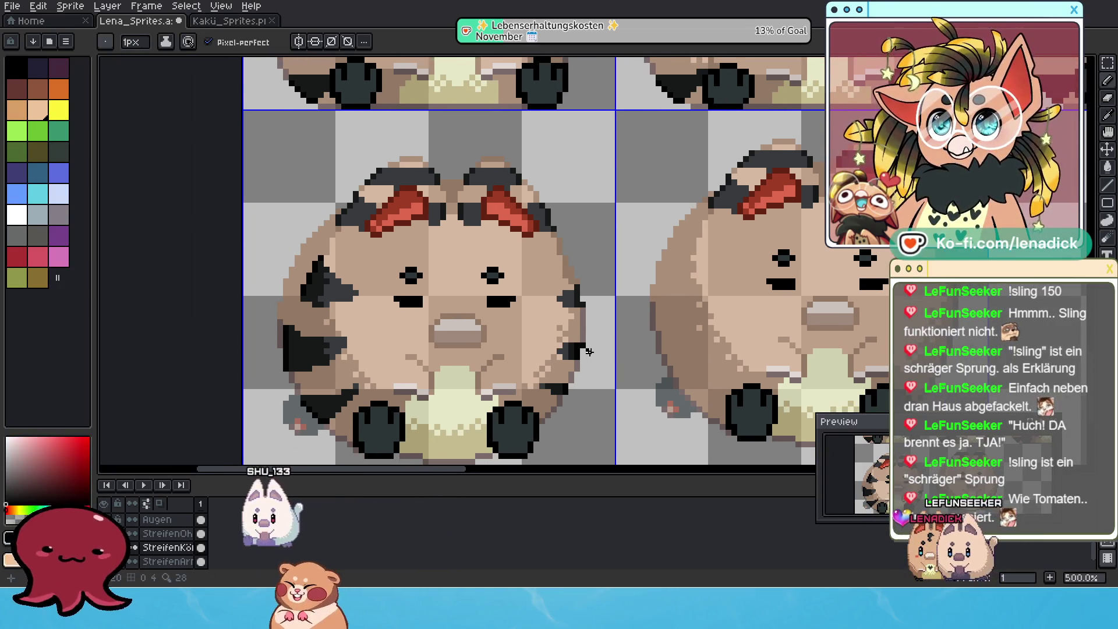
scroll(589, 351, up, 2)
scroll(588, 351, up, 2)
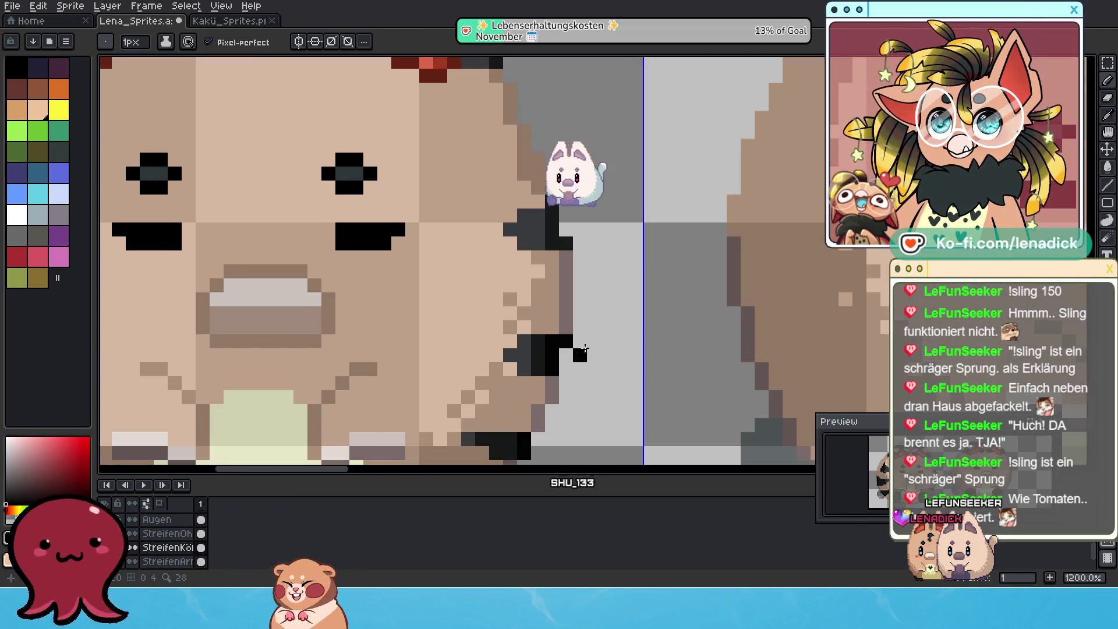
scroll(580, 349, down, 4)
scroll(663, 270, down, 1)
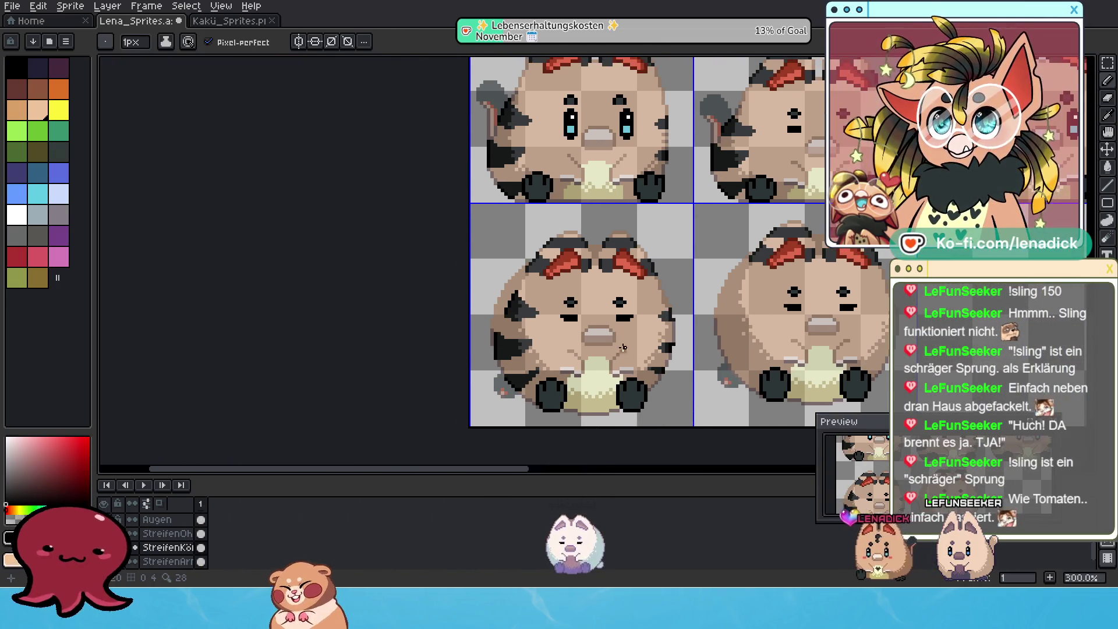
scroll(738, 260, up, 1)
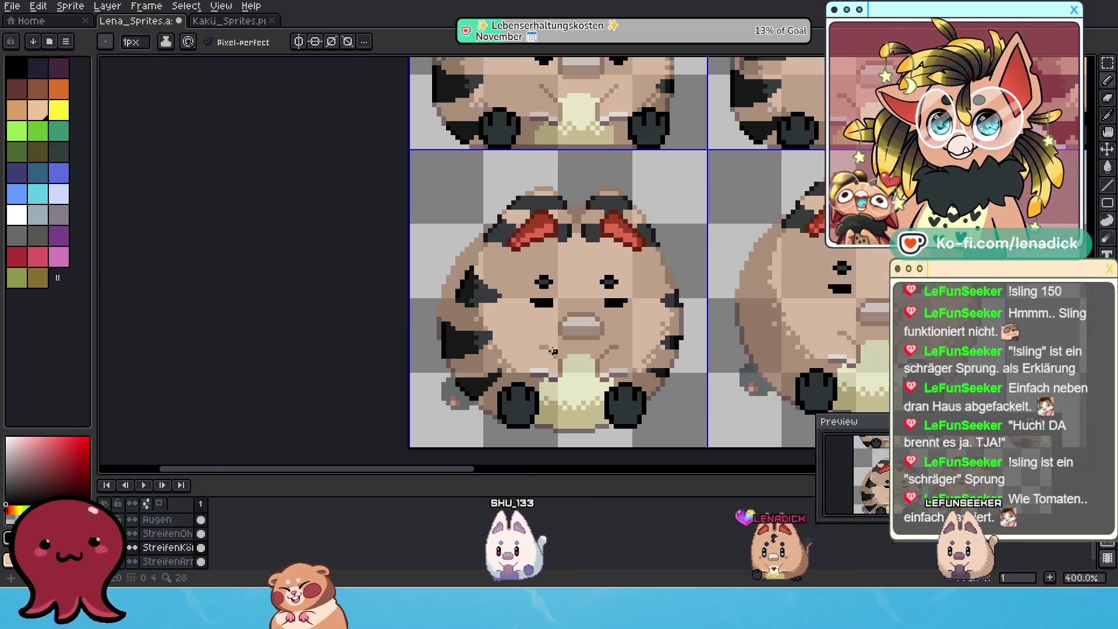
key(m)
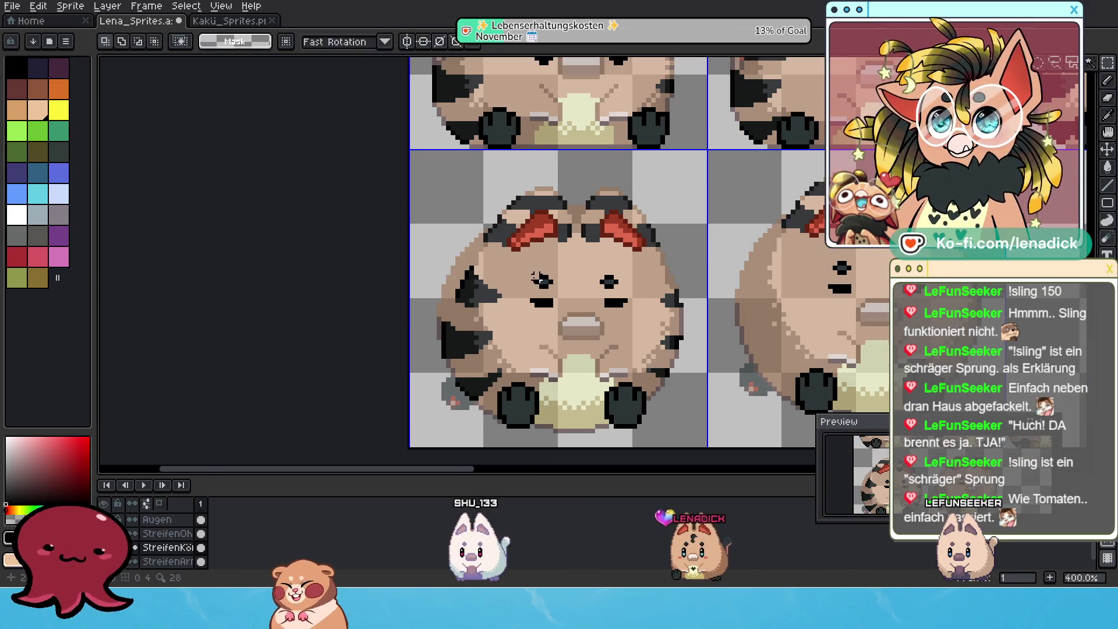
Try selections on the upper left-side stripe and drop them again
drag(527, 314, 525, 313)
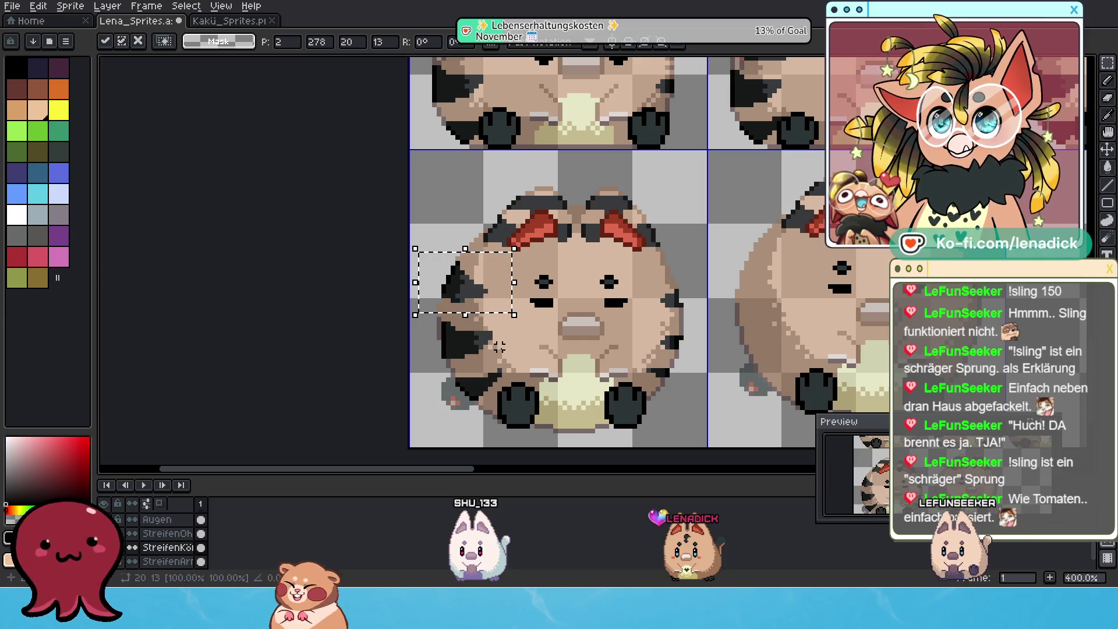
click(443, 320)
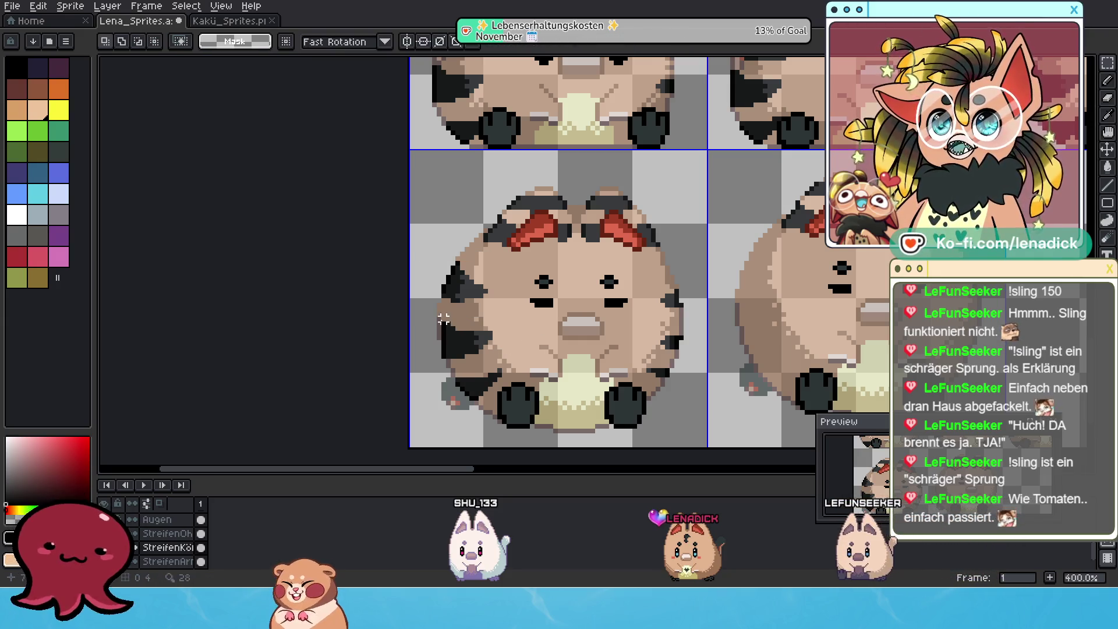
drag(503, 364, 505, 368)
click(537, 352)
Move the lower left-side stripe two pixels right and commit it
drag(429, 314, 511, 365)
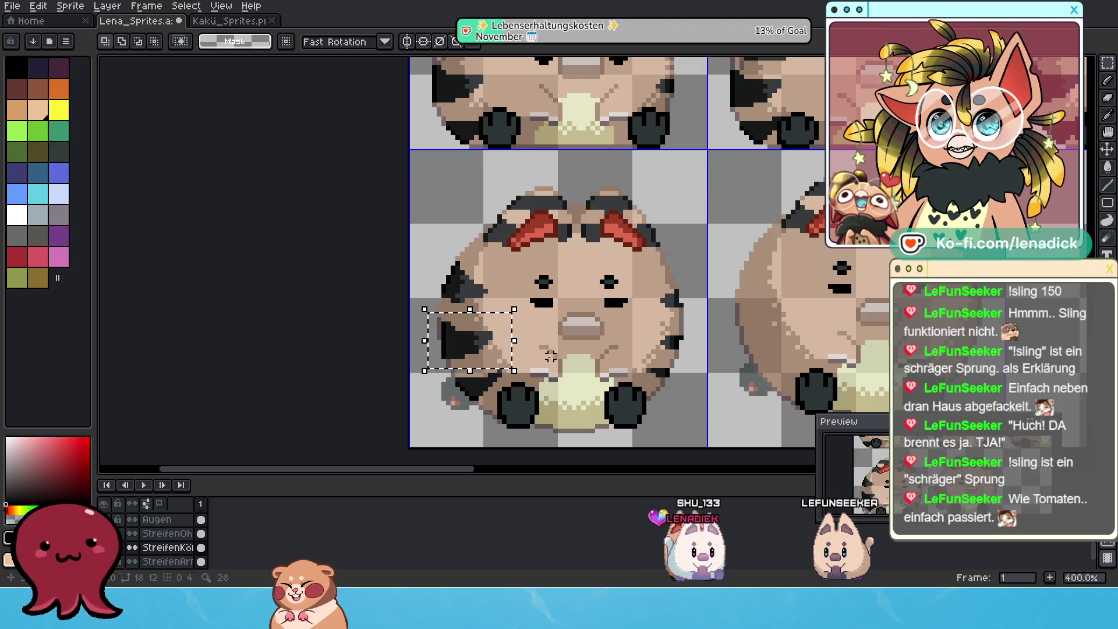
scroll(551, 355, up, 1)
key(ctrl+t)
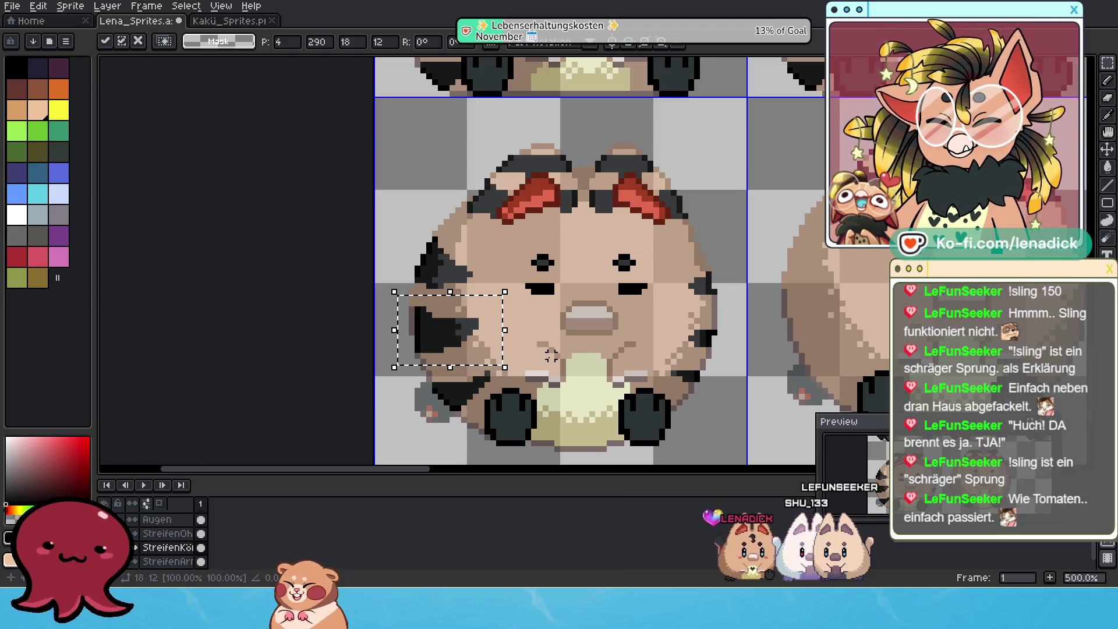
key(Right)
key(Right)
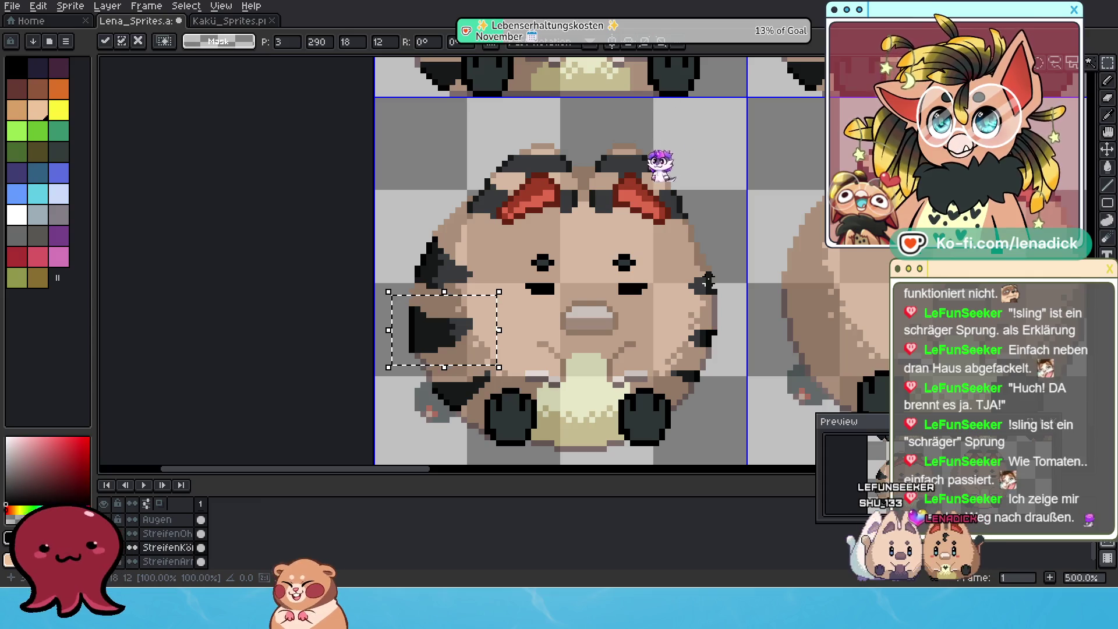
scroll(668, 299, up, 1)
scroll(541, 332, left, 3)
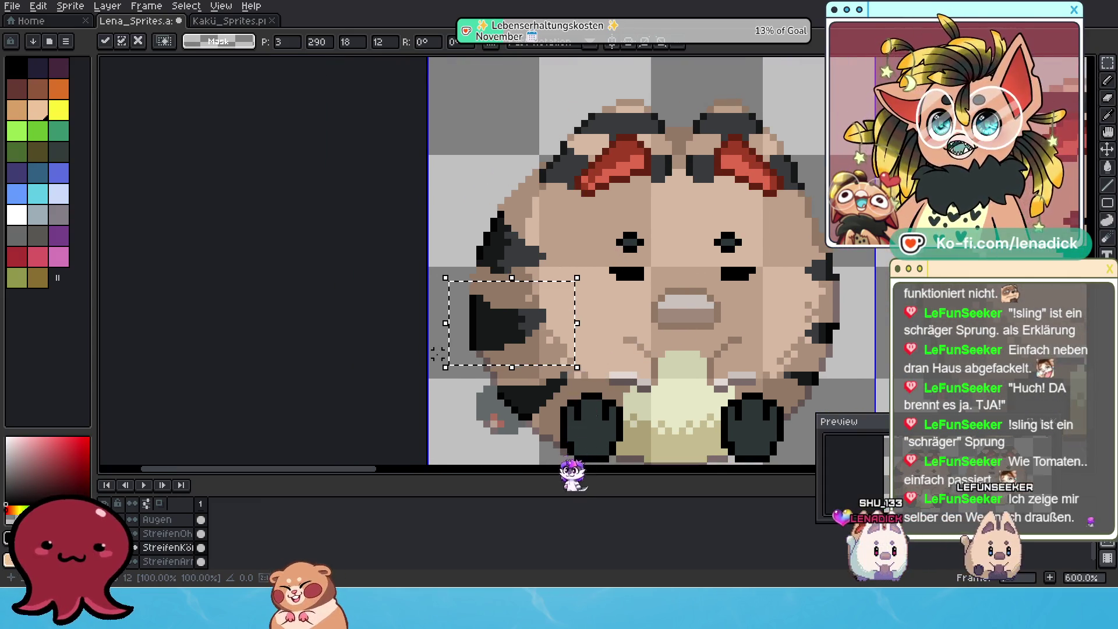
click(469, 395)
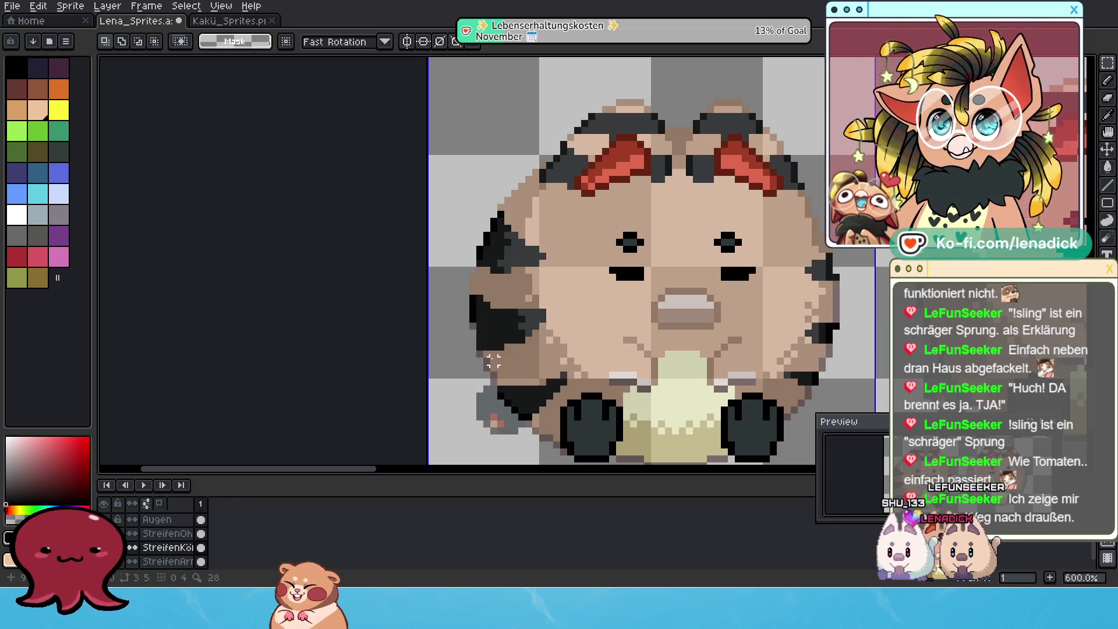
key(b)
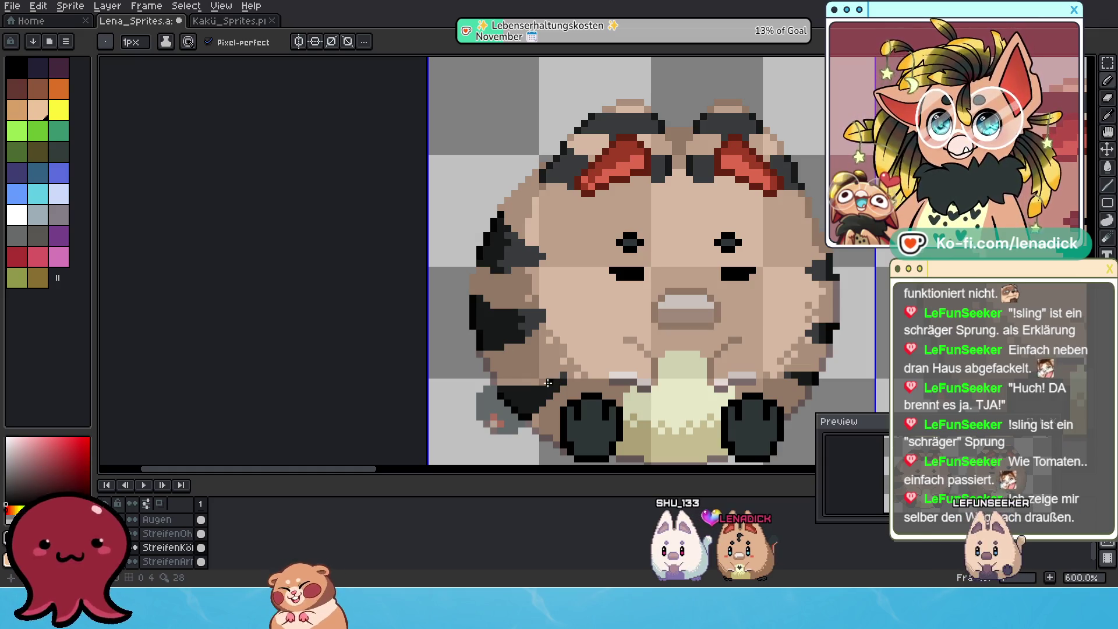
scroll(550, 382, right, 2)
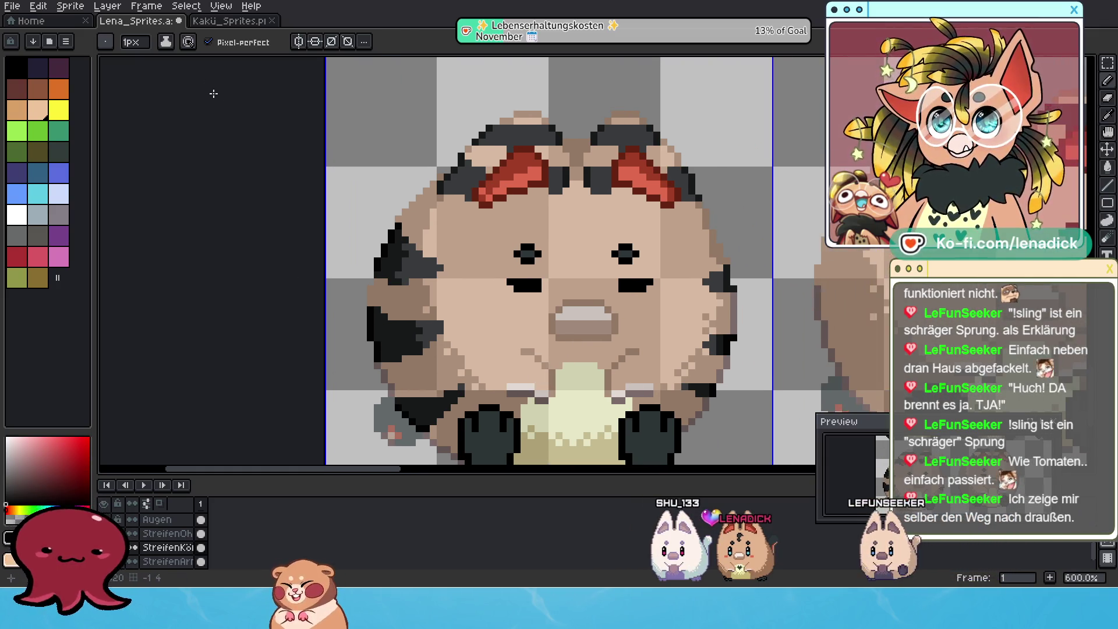
Switch to the Pencil and bring the tanuki's right face edge into view for pixel work
key(m)
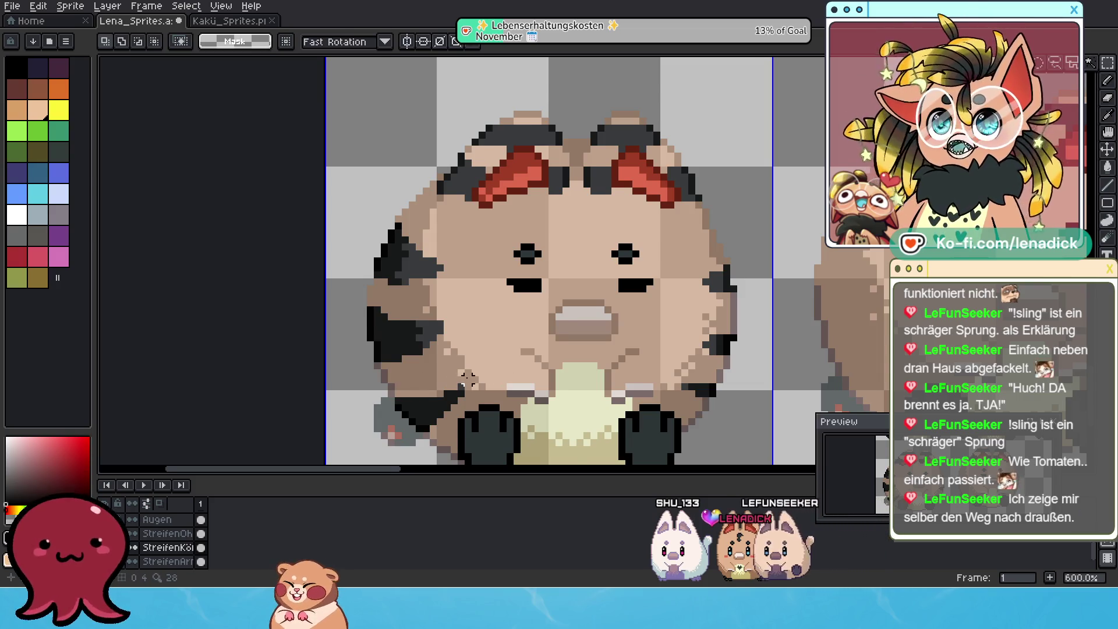
scroll(468, 378, right, 1)
scroll(455, 373, right, 1)
scroll(429, 367, right, 1)
scroll(371, 382, right, 1)
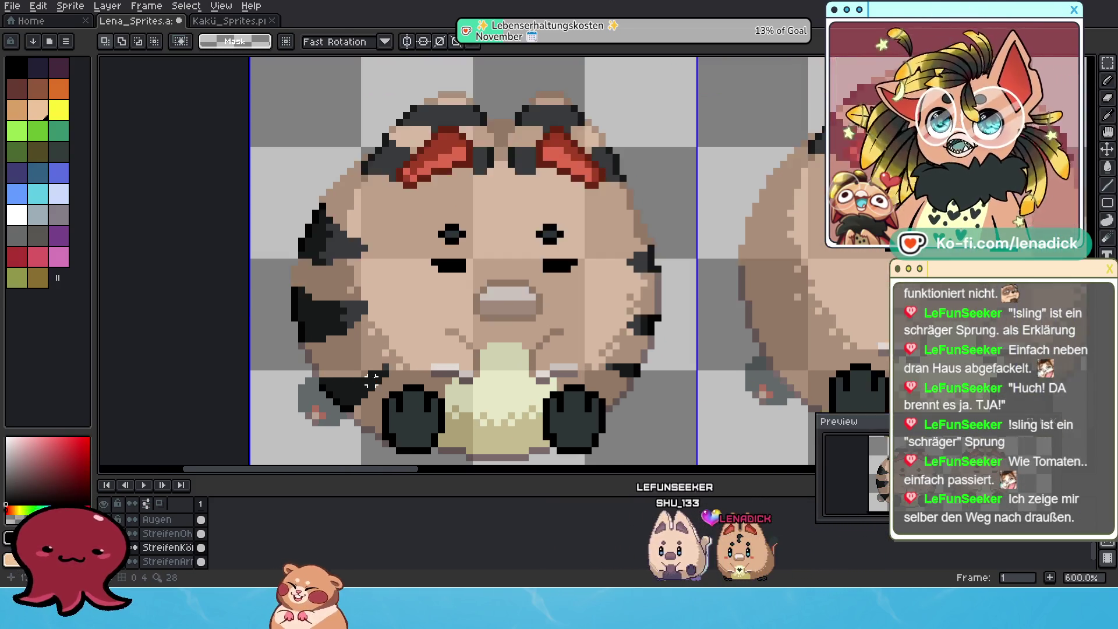
scroll(372, 381, up, 3)
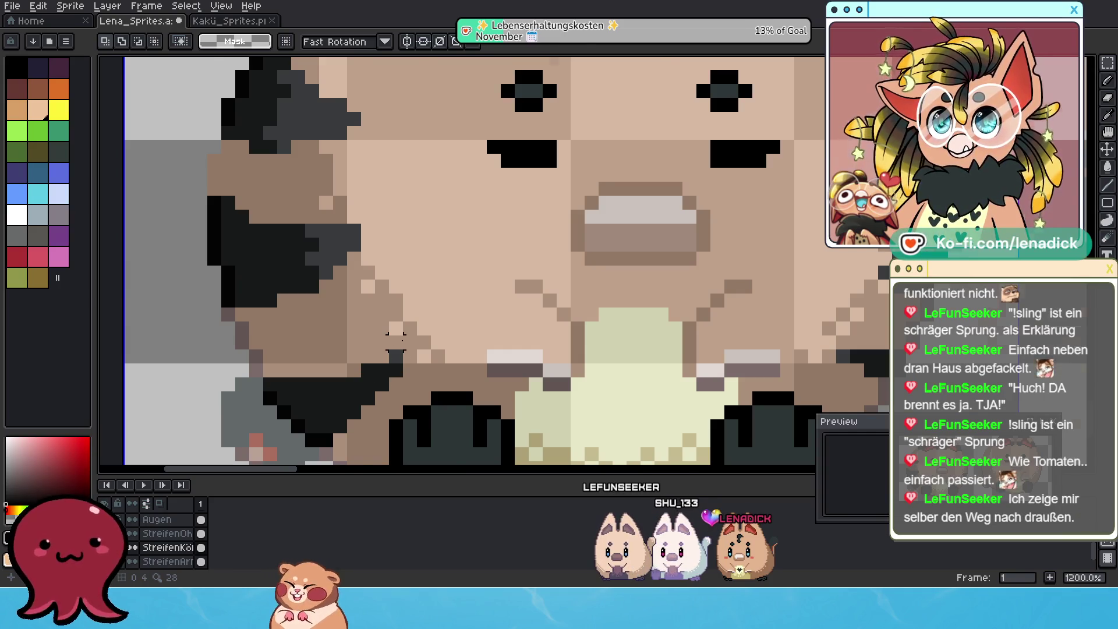
scroll(396, 339, down, 1)
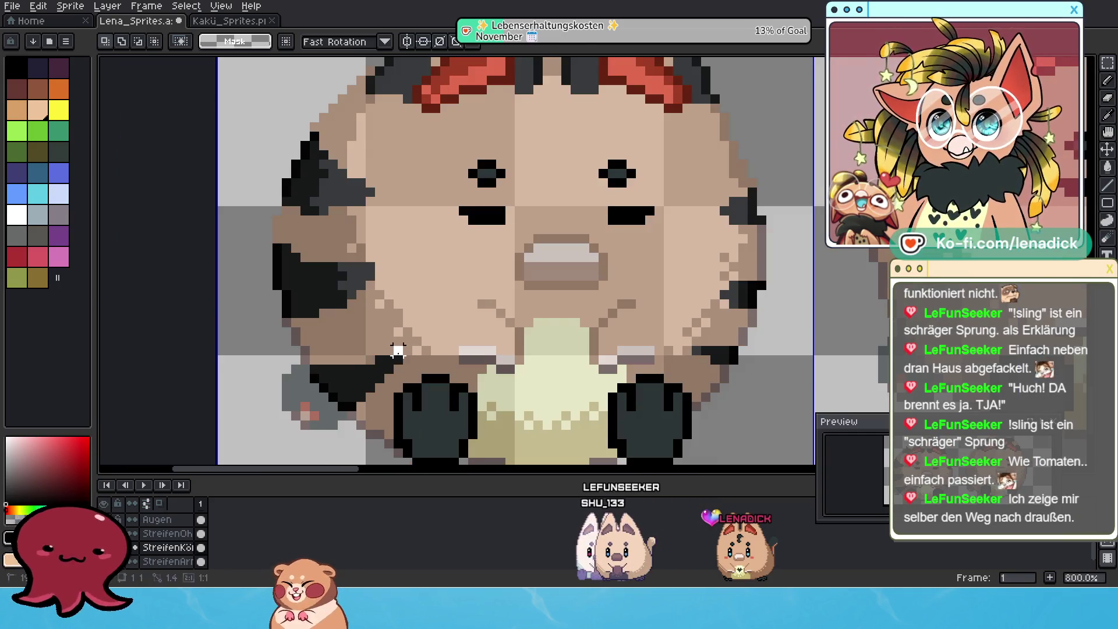
scroll(371, 375, up, 3)
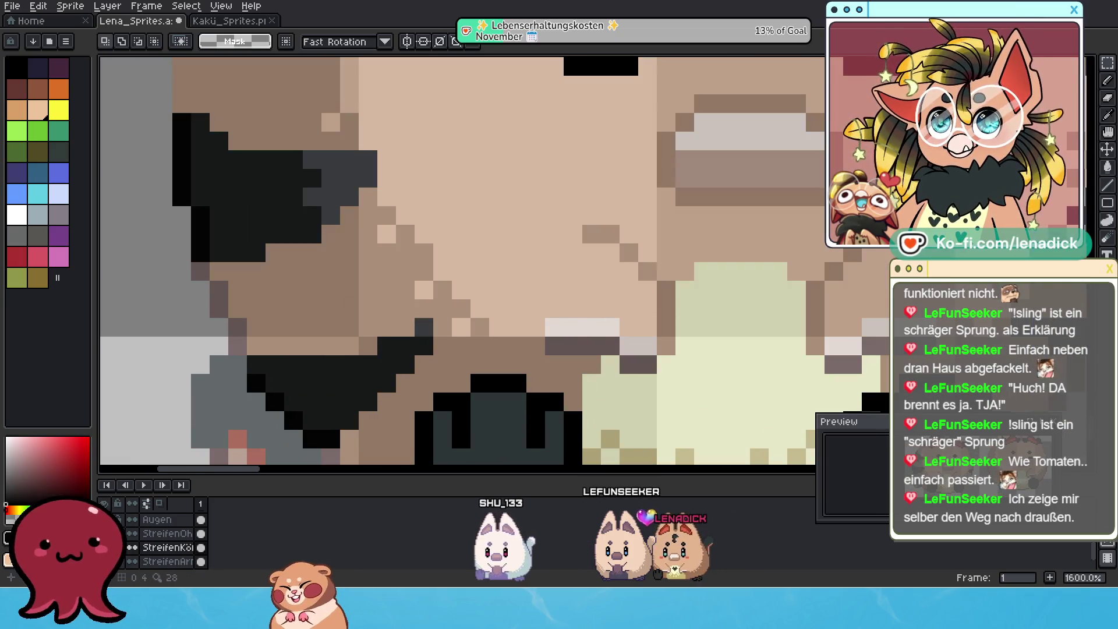
key(b)
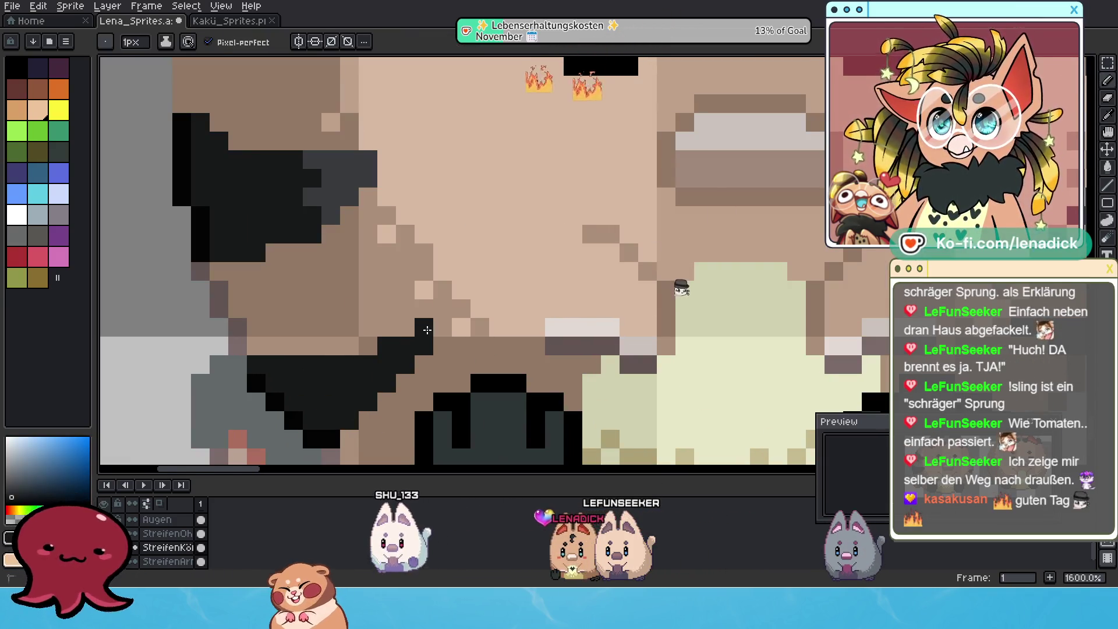
scroll(620, 391, down, 4)
scroll(619, 391, up, 1)
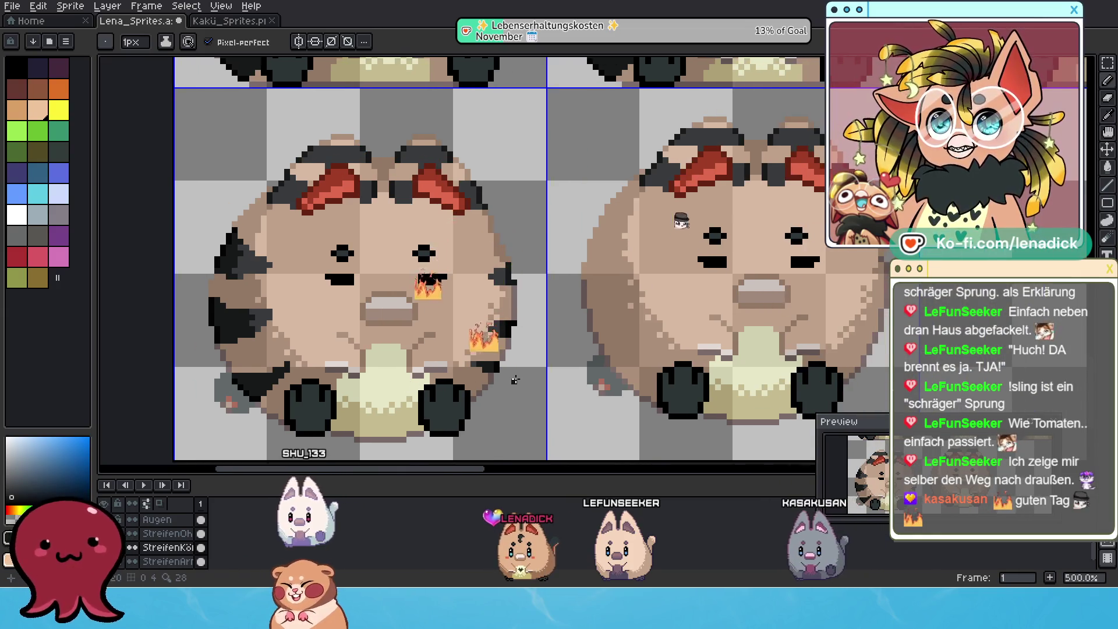
scroll(491, 381, down, 2)
scroll(491, 381, up, 5)
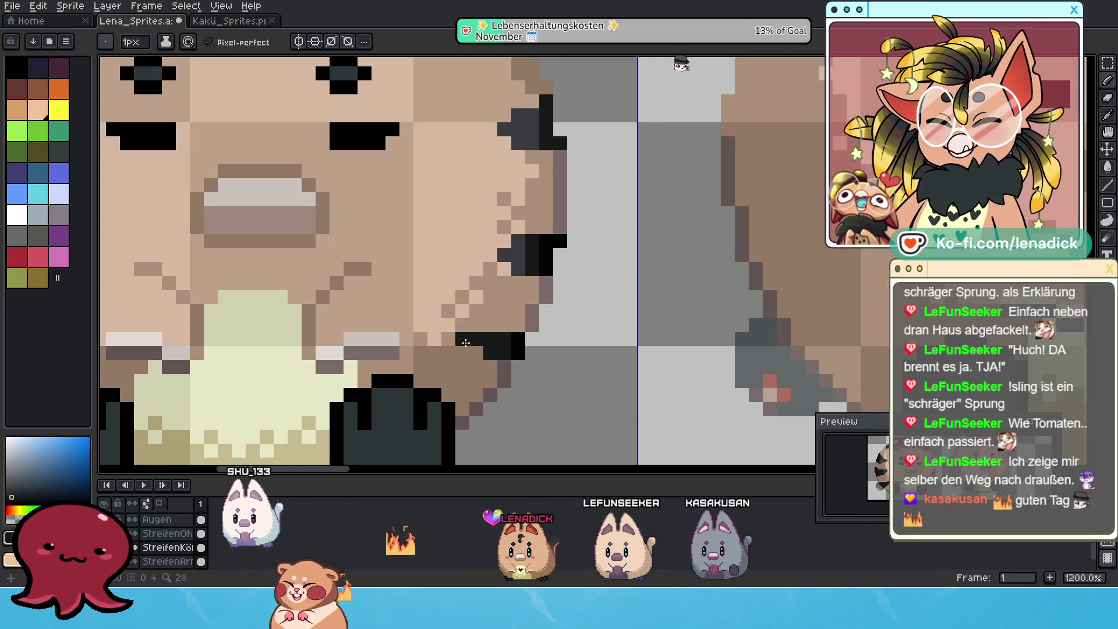
drag(587, 296, 611, 399)
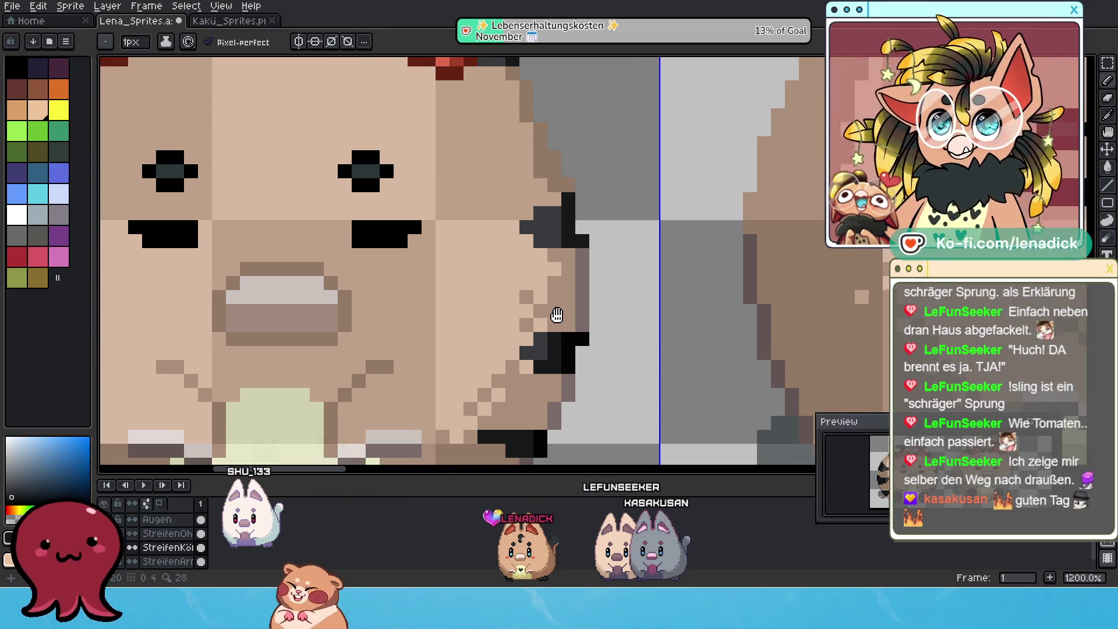
Pick the dark grey stripe colour and paint a pixel on the tanuki's right face edge
alt+click(569, 243)
alt+click(570, 244)
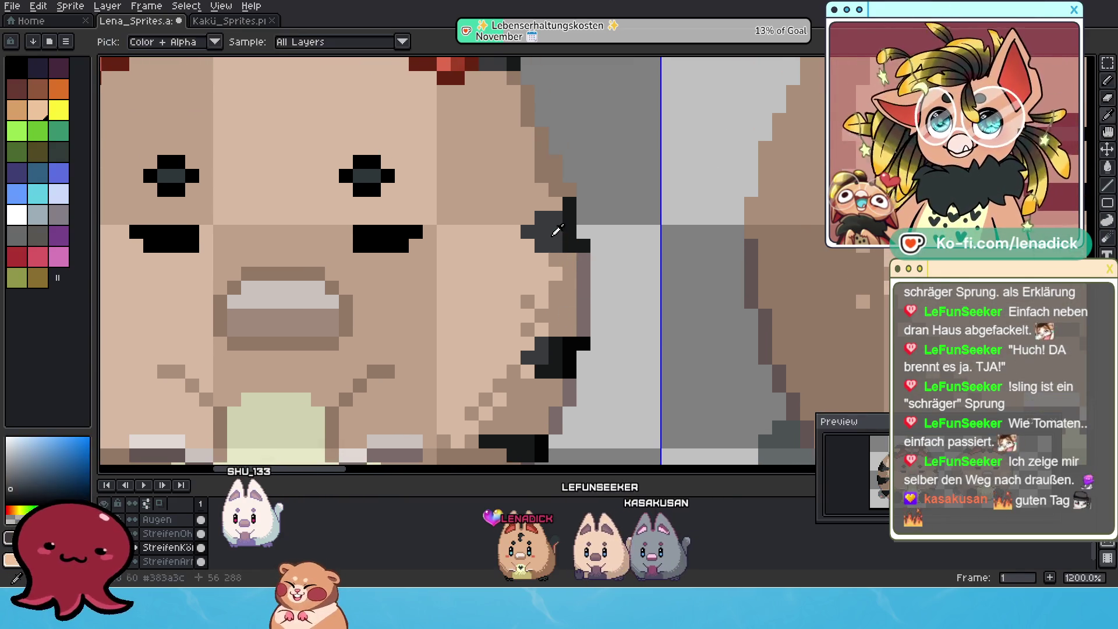
click(566, 273)
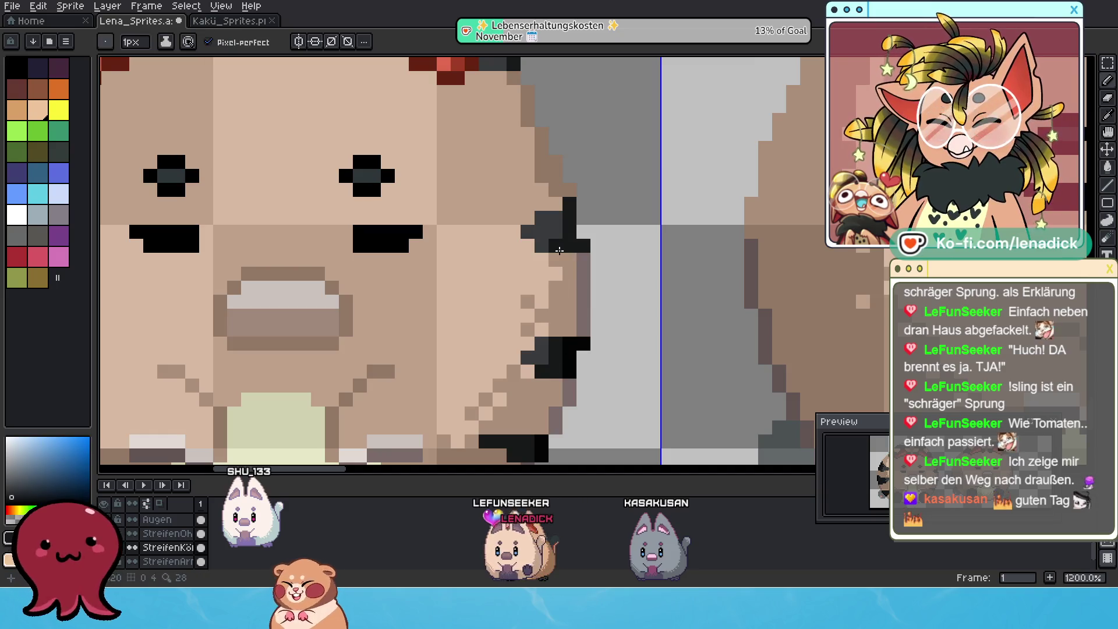
scroll(637, 232, down, 5)
scroll(682, 289, up, 1)
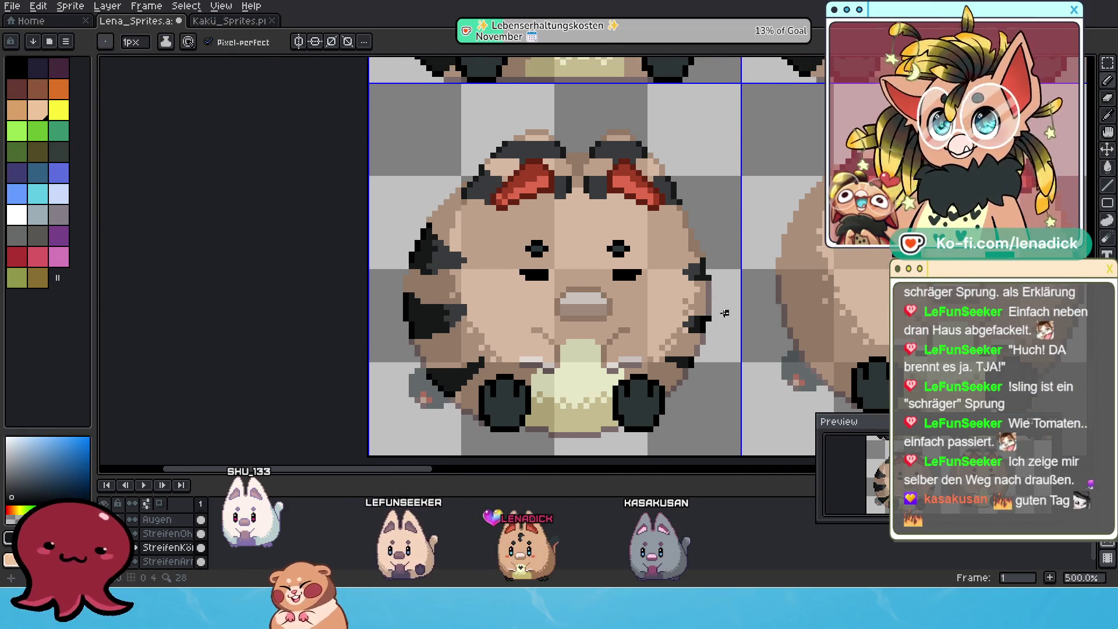
scroll(726, 338, down, 1)
scroll(681, 339, down, 1)
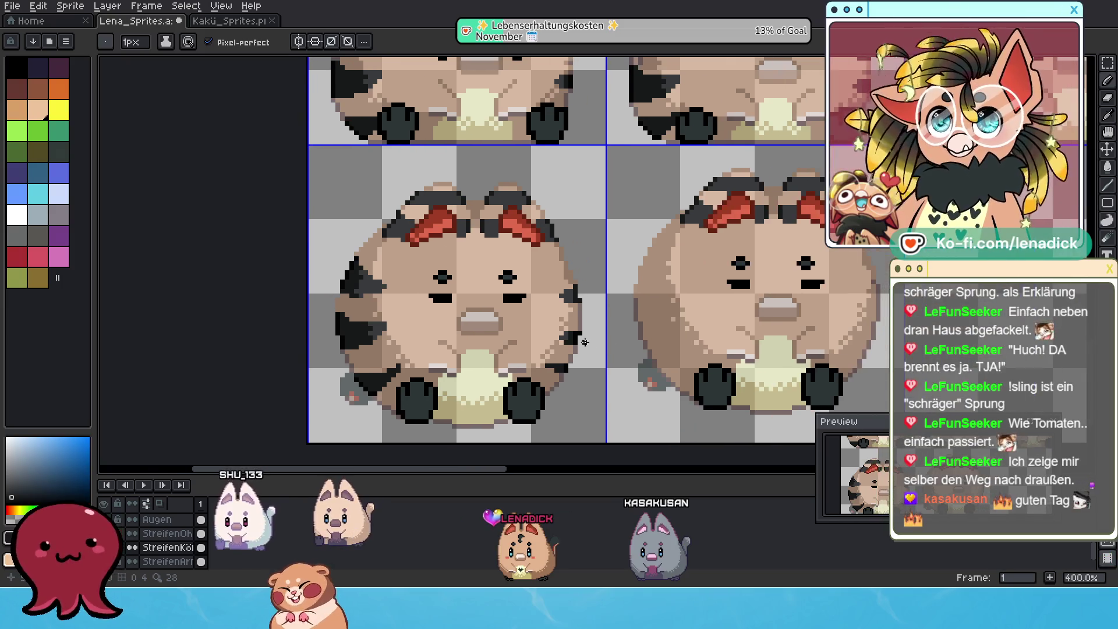
scroll(629, 339, down, 1)
scroll(582, 341, up, 1)
scroll(542, 312, up, 1)
scroll(489, 276, up, 2)
scroll(421, 230, up, 1)
scroll(422, 230, down, 1)
scroll(504, 313, down, 1)
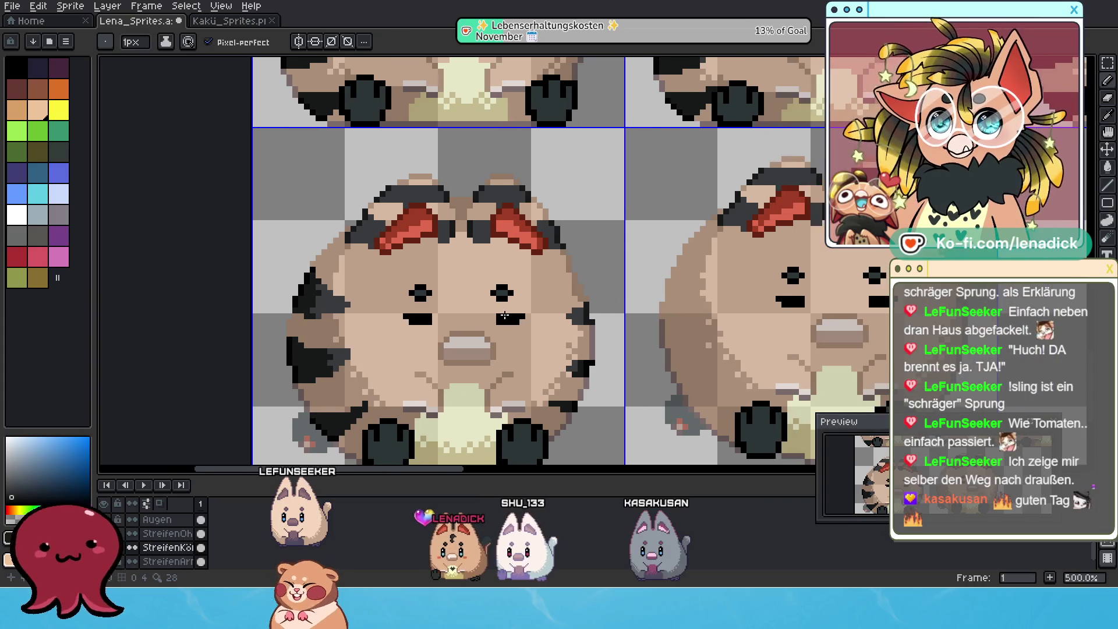
scroll(503, 314, down, 1)
scroll(490, 324, down, 1)
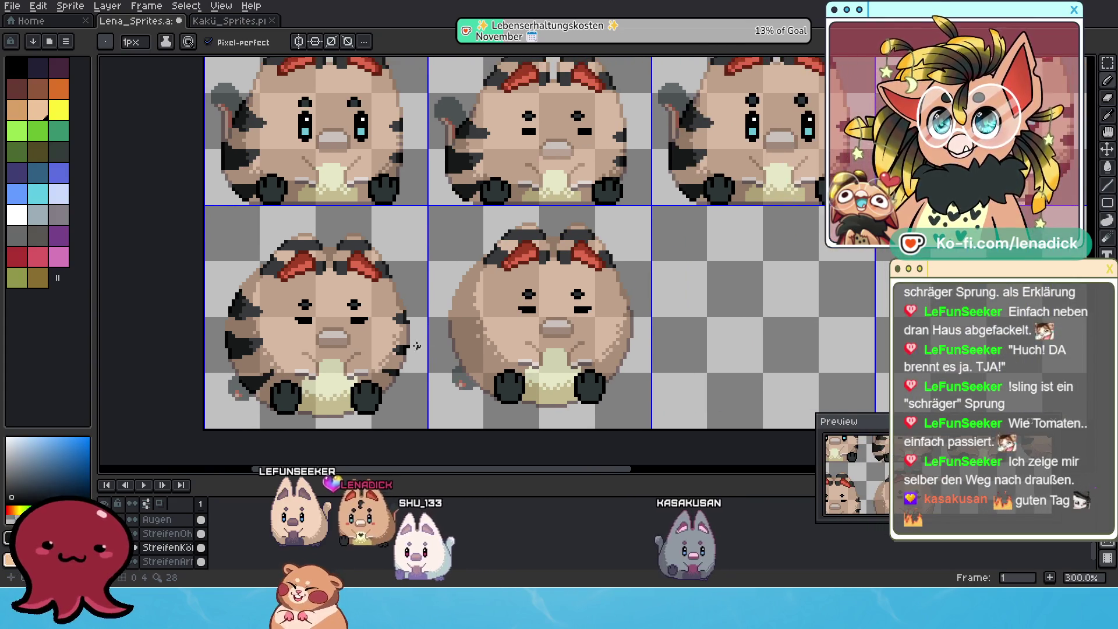
drag(437, 393, 432, 343)
key(shift+m)
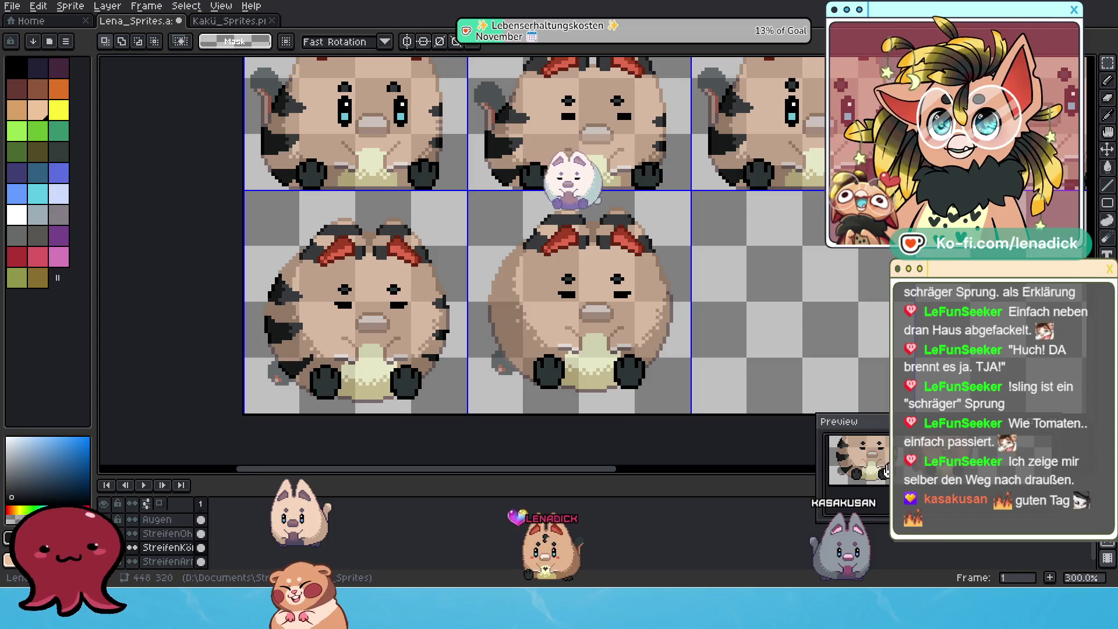
Select the lower-left tanuki and drag its stripes onto the tanuki in the next bottom-row cell
key(b)
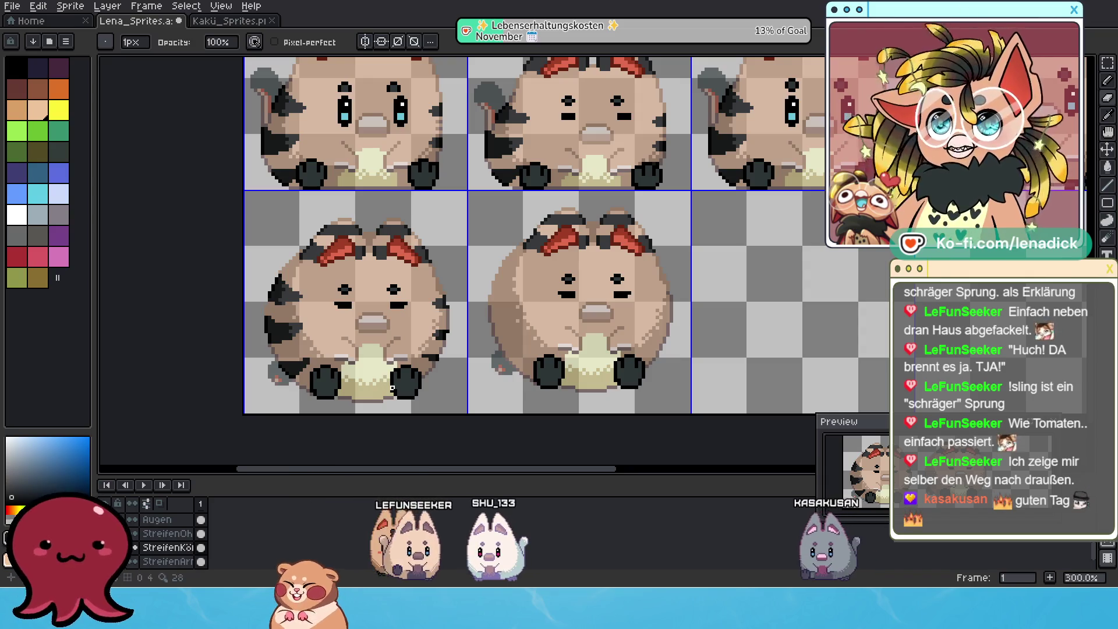
drag(409, 382, 356, 393)
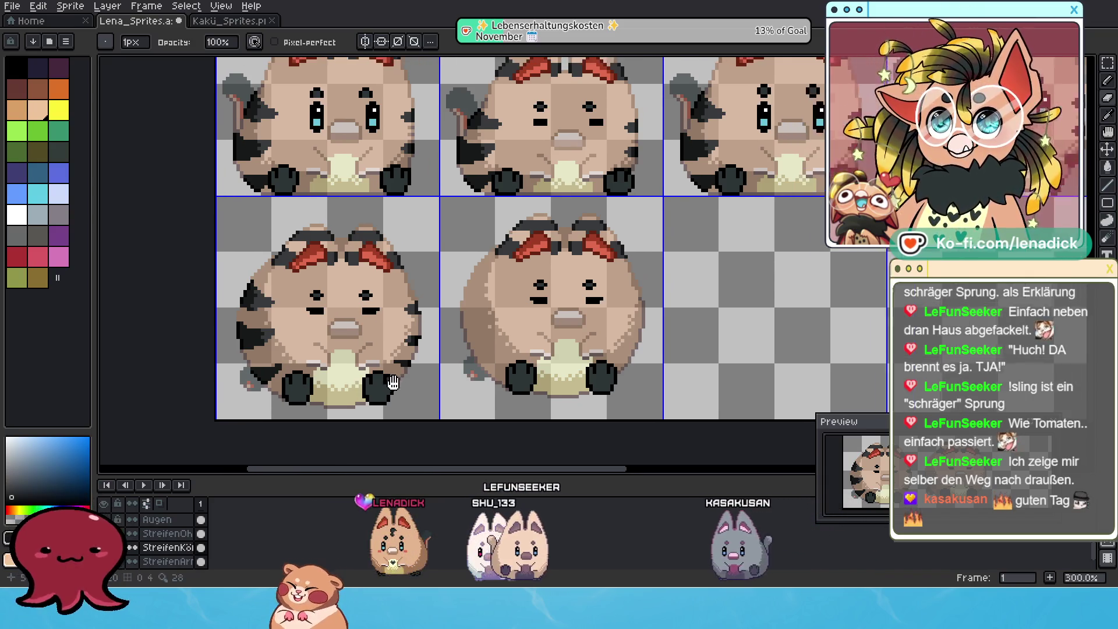
key(m)
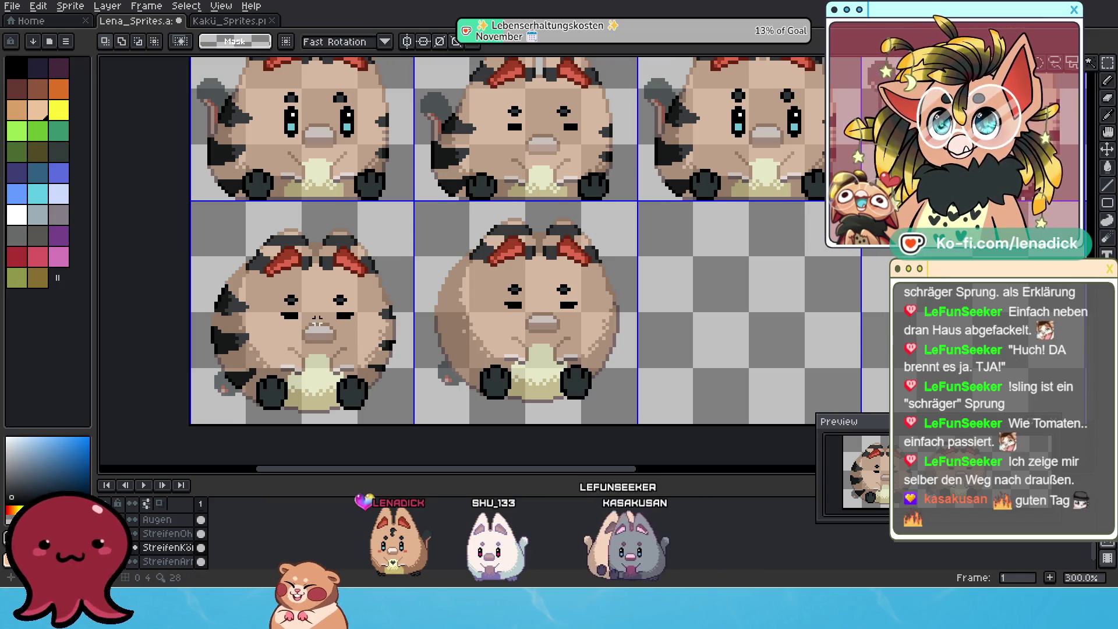
mouse_move(202, 275)
mouse_down()
mouse_move(324, 375)
mouse_move(419, 426)
mouse_up()
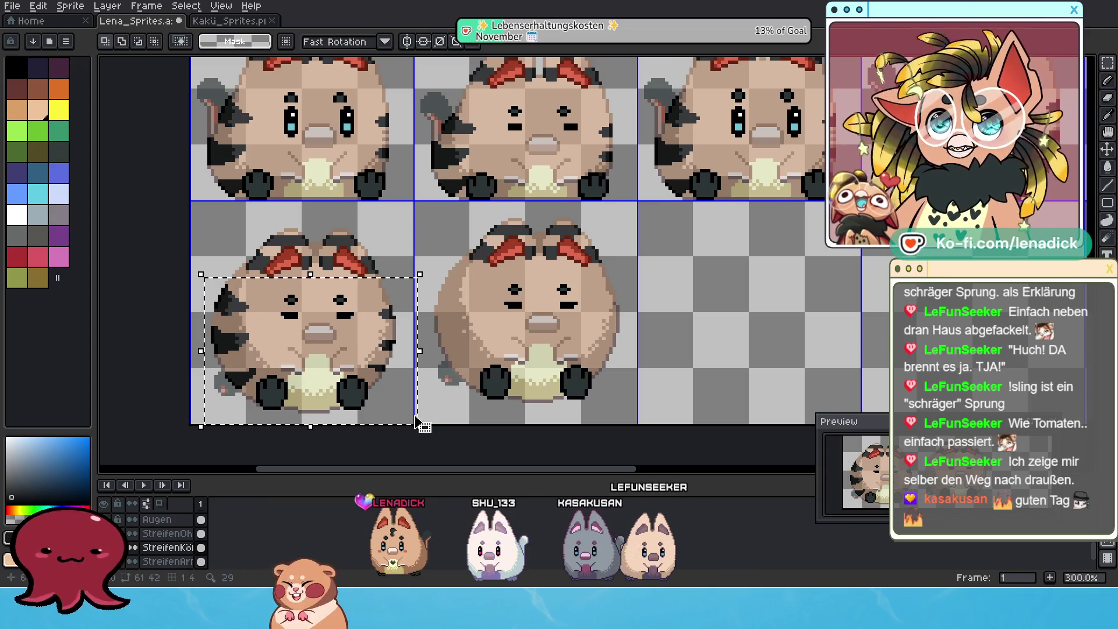
click(372, 300)
drag(367, 285, 587, 281)
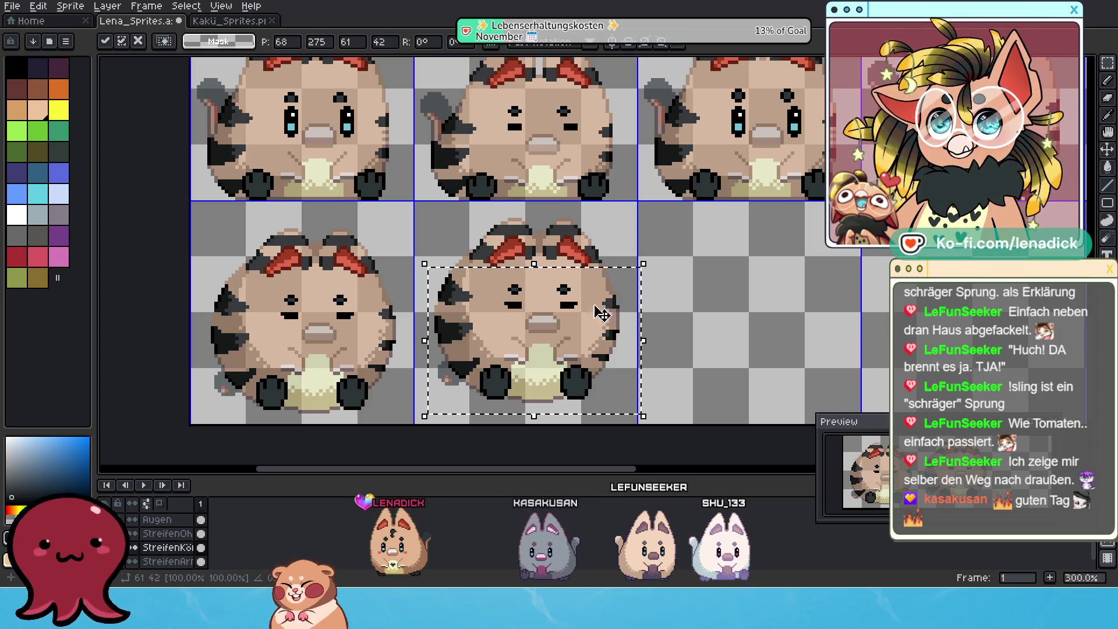
scroll(604, 306, down, 1)
scroll(625, 349, down, 1)
scroll(641, 379, down, 1)
drag(640, 378, 600, 393)
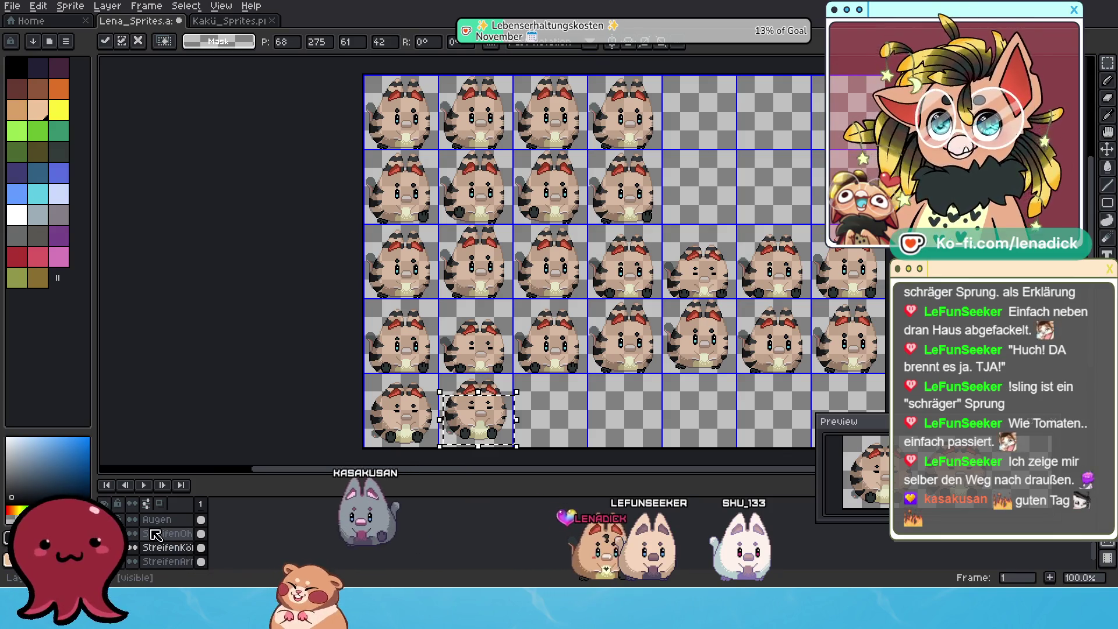
Commit the stripe placement by selecting the StreifenArm layer in the Layers panel
click(169, 560)
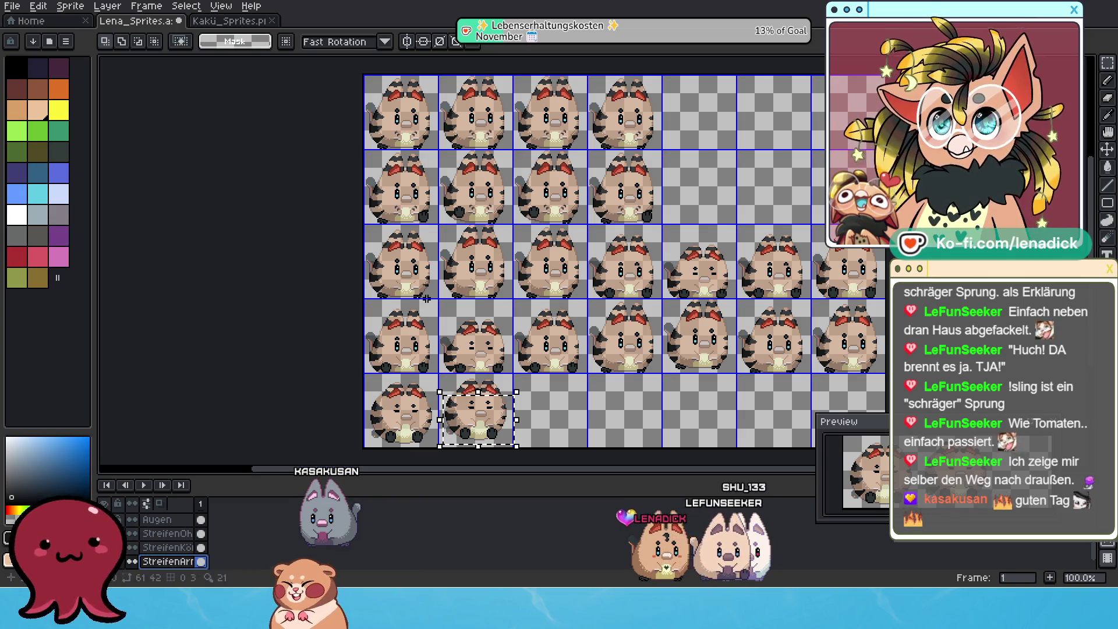
scroll(472, 217, up, 1)
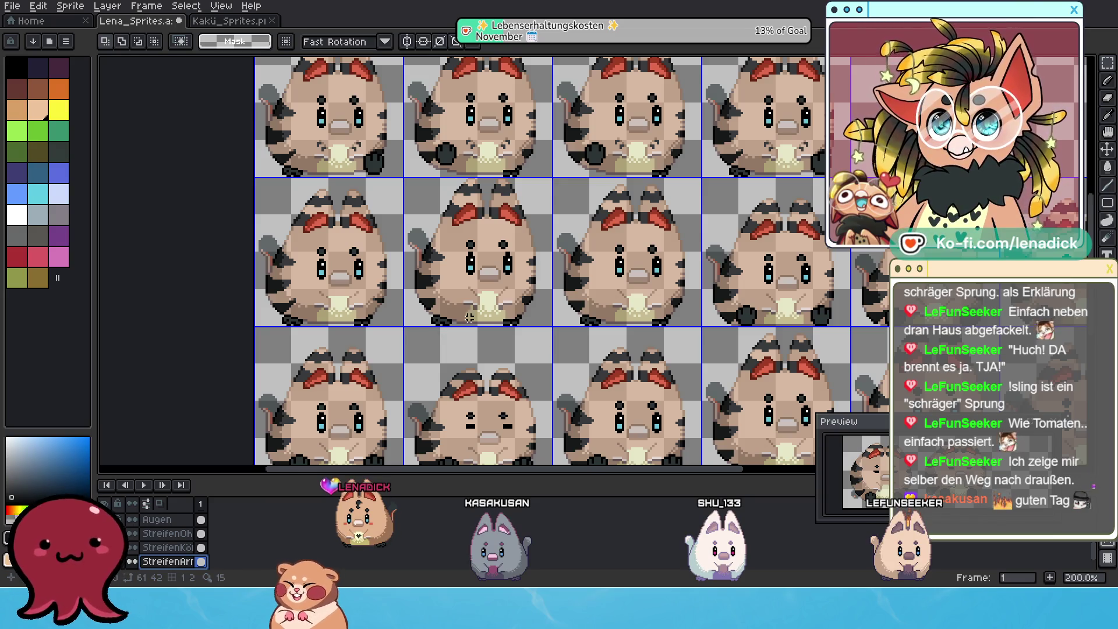
drag(474, 340, 504, 325)
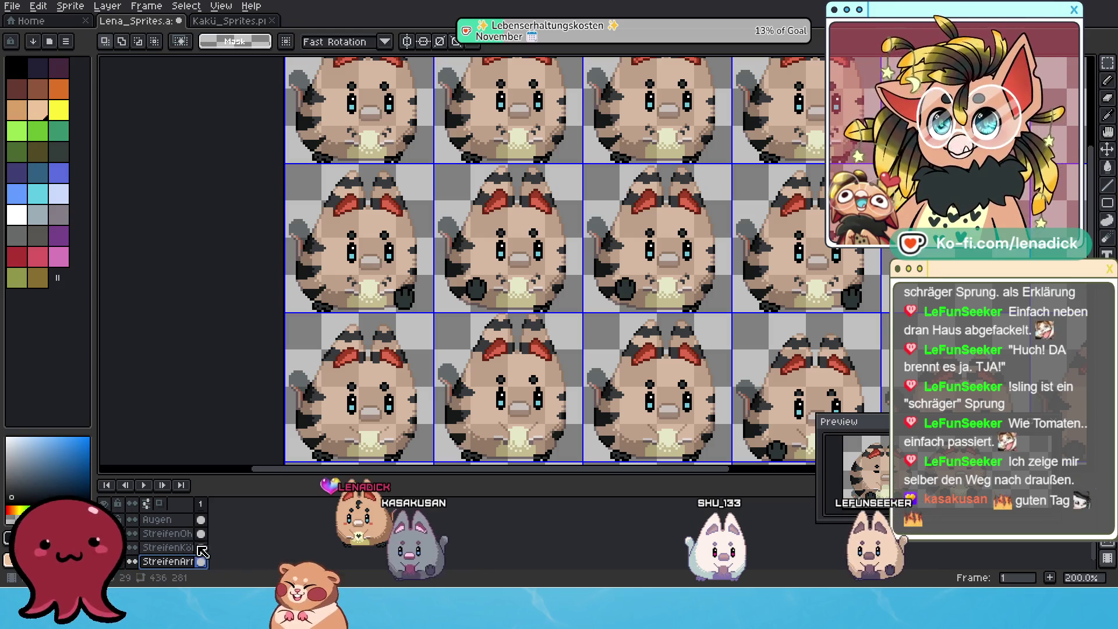
scroll(172, 556, down, 2)
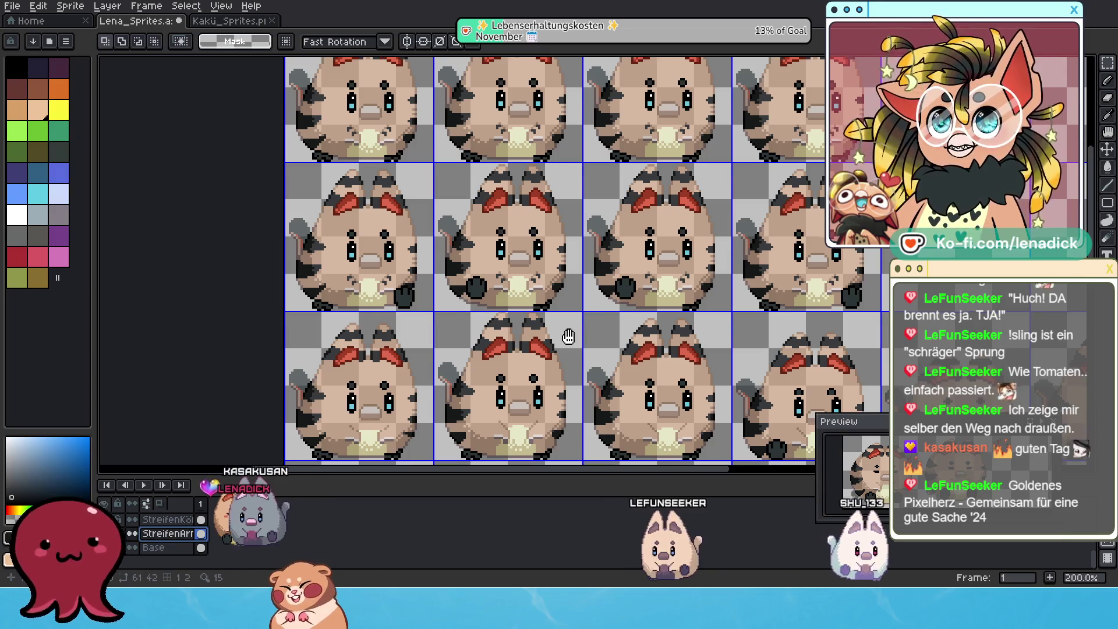
Select a horizontal band of lower-face pixels across the sprite row and nudge it up, down and left
drag(502, 302, 415, 225)
drag(220, 165, 793, 242)
click(691, 186)
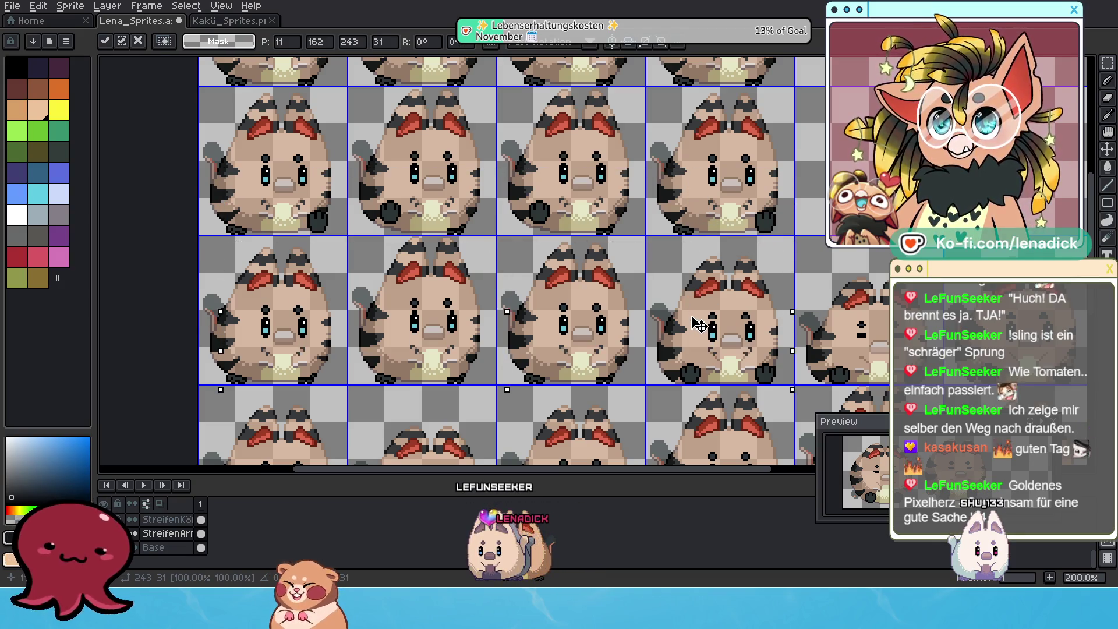
key(Down)
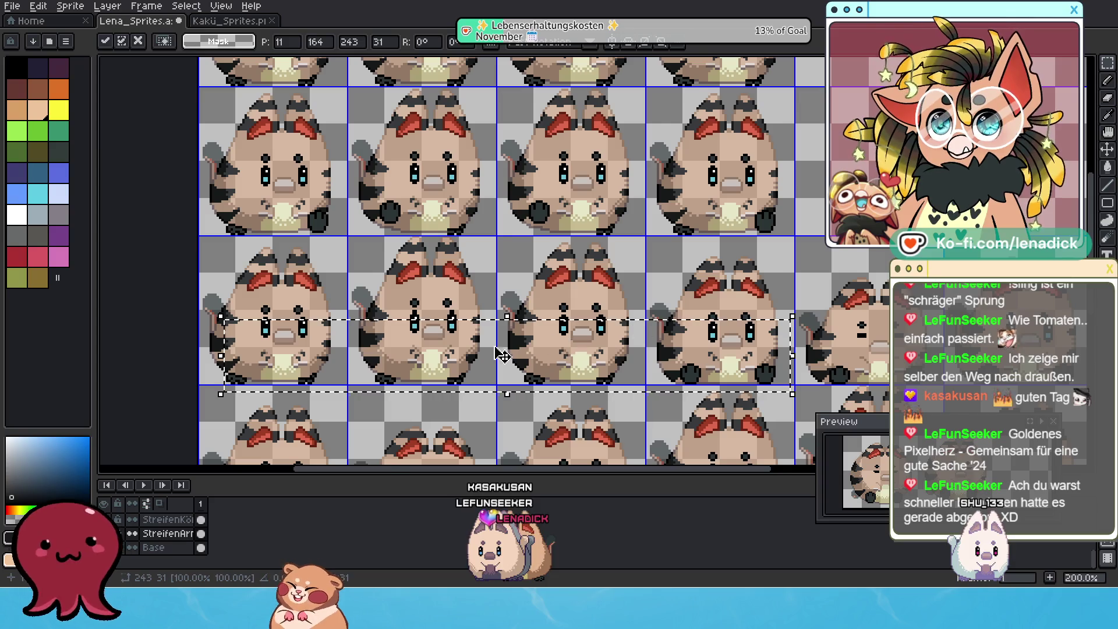
scroll(516, 352, up, 2)
key(Up)
key(Left)
key(Down)
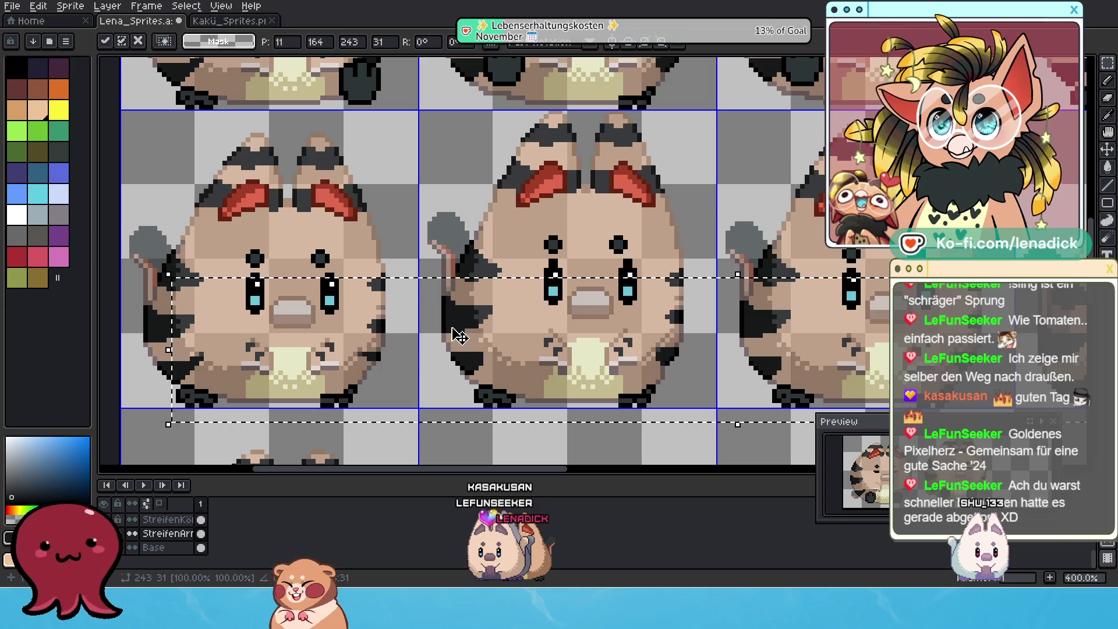
key(Up)
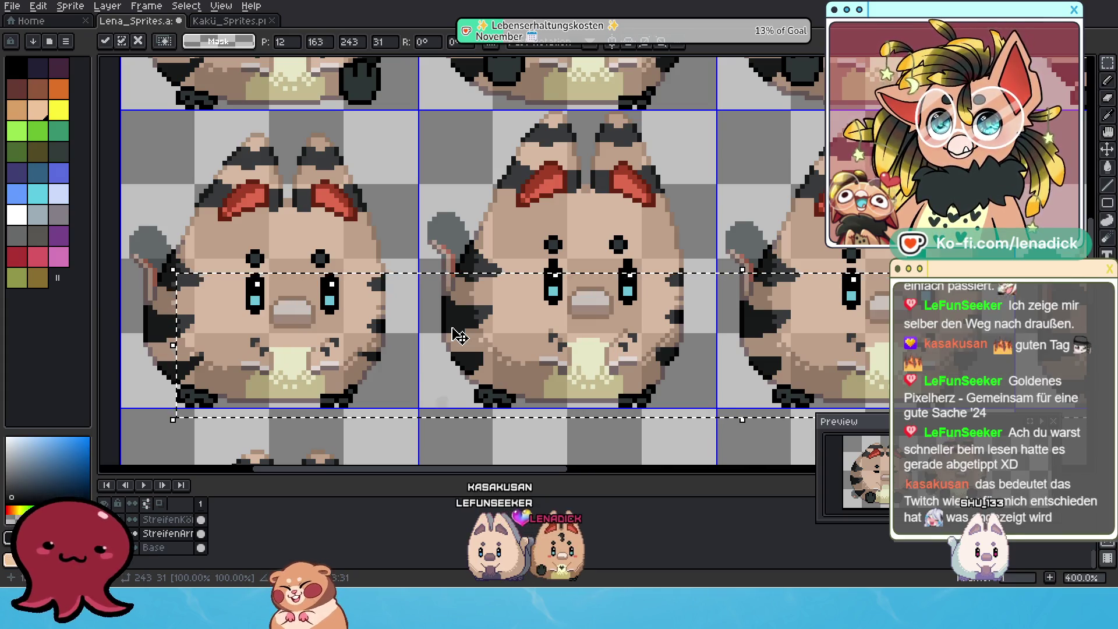
Nudge the floating face strip down one pixel, check it, and apply it in place
key(Down)
drag(603, 351, 499, 284)
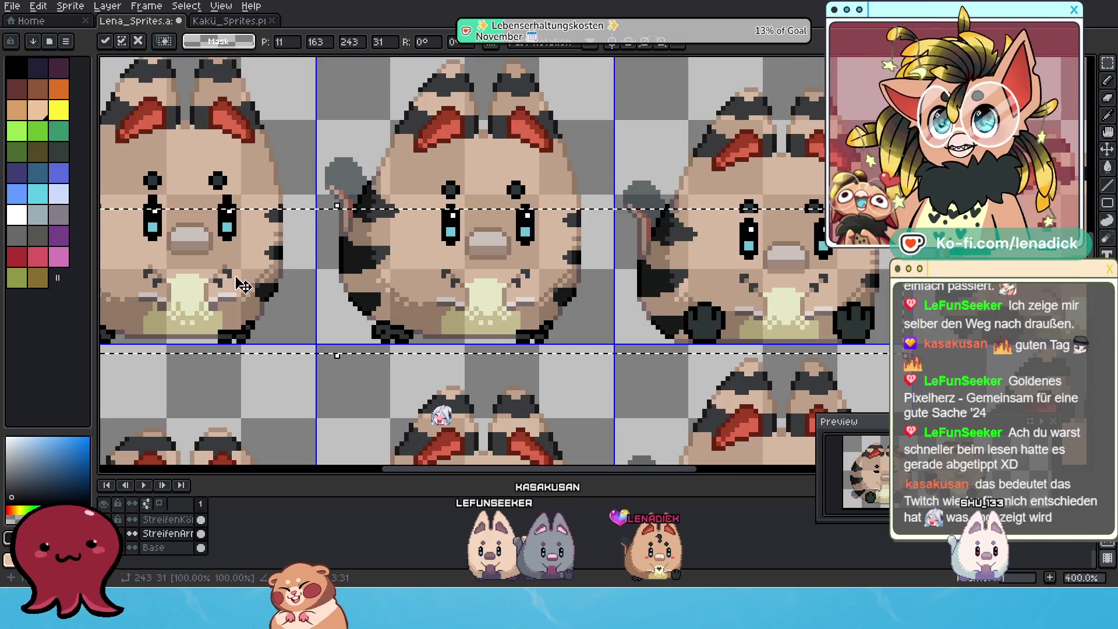
key(Right)
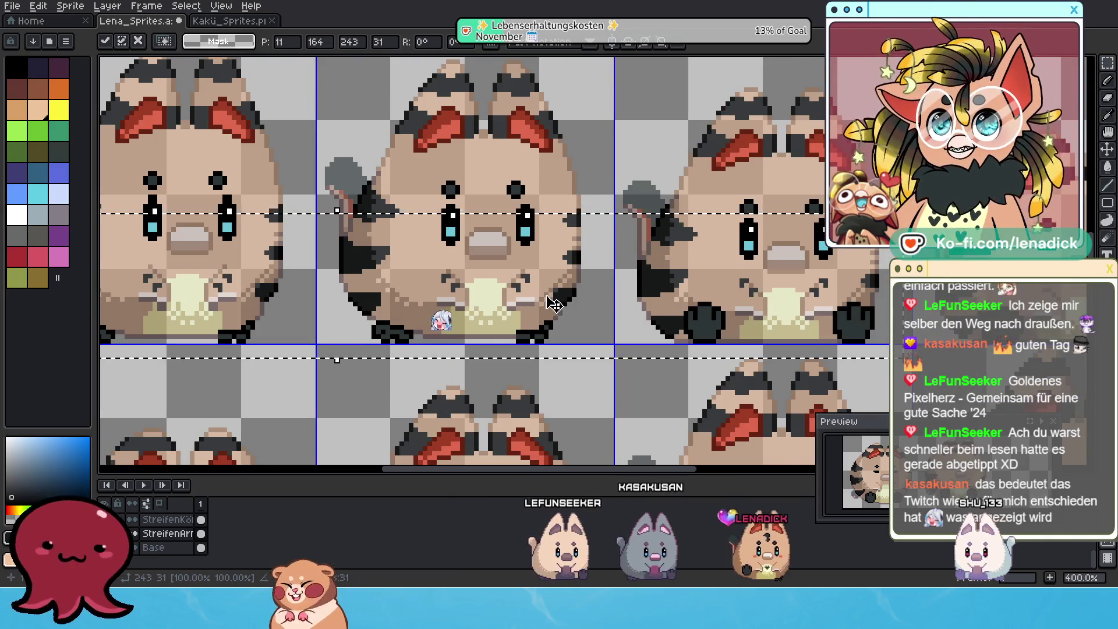
key(Left)
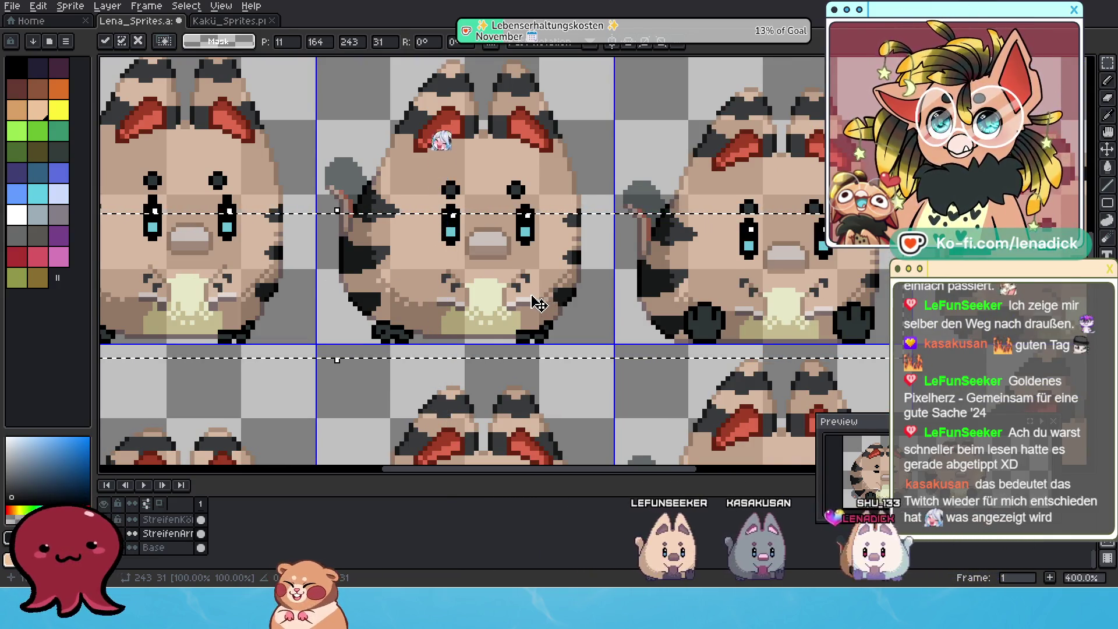
scroll(790, 312, down, 1)
scroll(756, 280, up, 1)
scroll(540, 312, down, 1)
scroll(539, 312, up, 1)
key(ctrl+d)
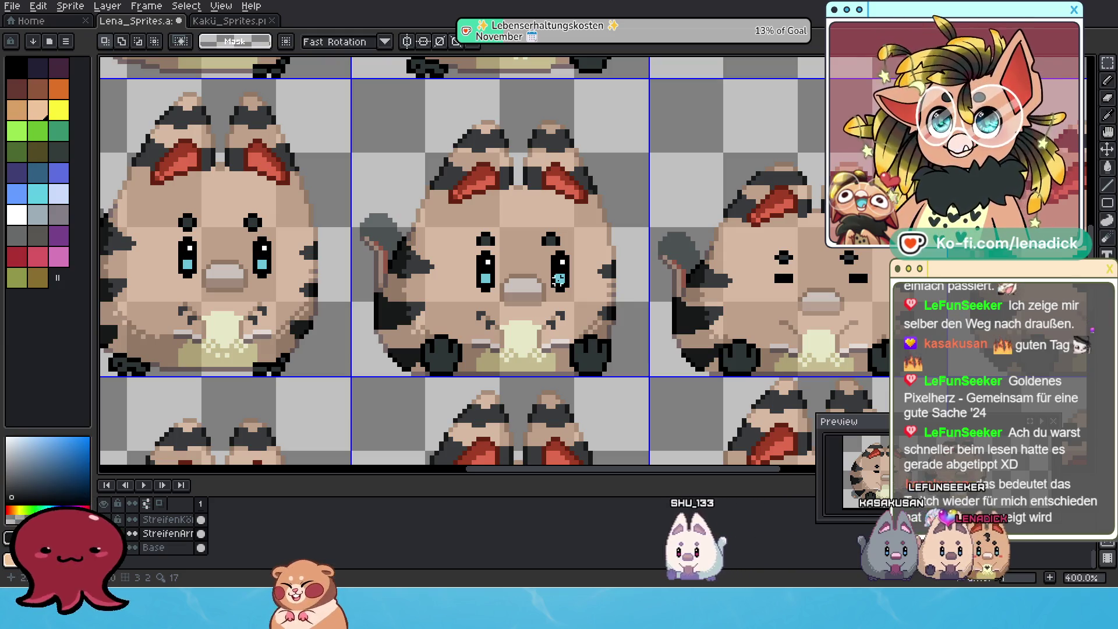
Select the centre tanuki's mouth and belly area and test one-pixel shifts right and back
drag(460, 290, 591, 351)
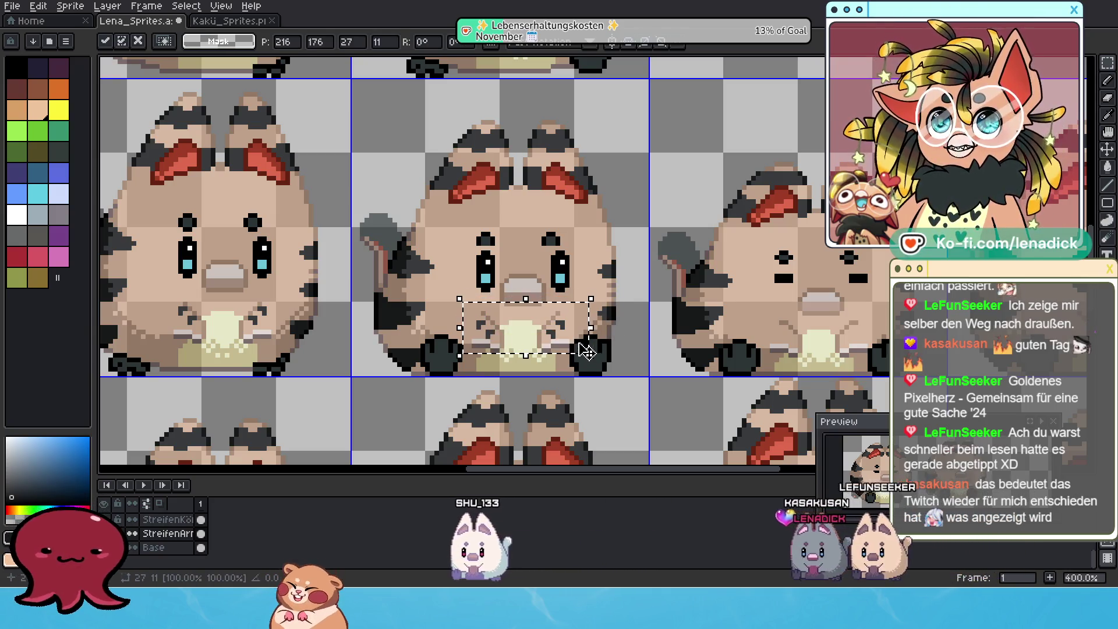
scroll(532, 329, up, 1)
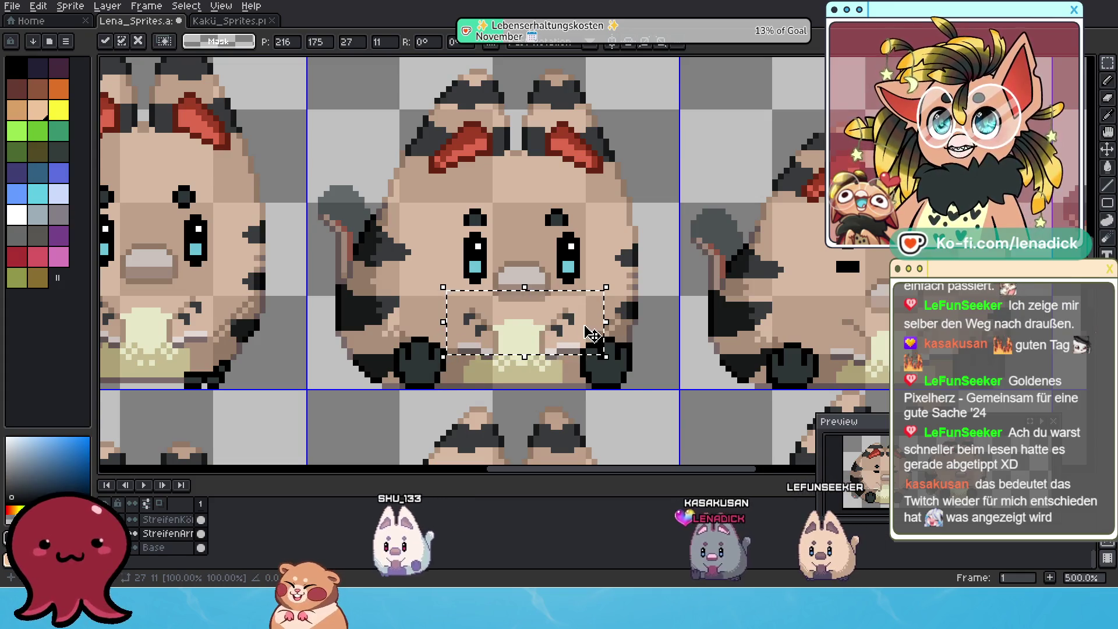
drag(822, 311, 561, 308)
scroll(630, 312, down, 1)
scroll(560, 308, up, 1)
mouse_move(423, 274)
mouse_down()
mouse_move(636, 373)
mouse_move(865, 357)
mouse_up()
drag(426, 294, 586, 370)
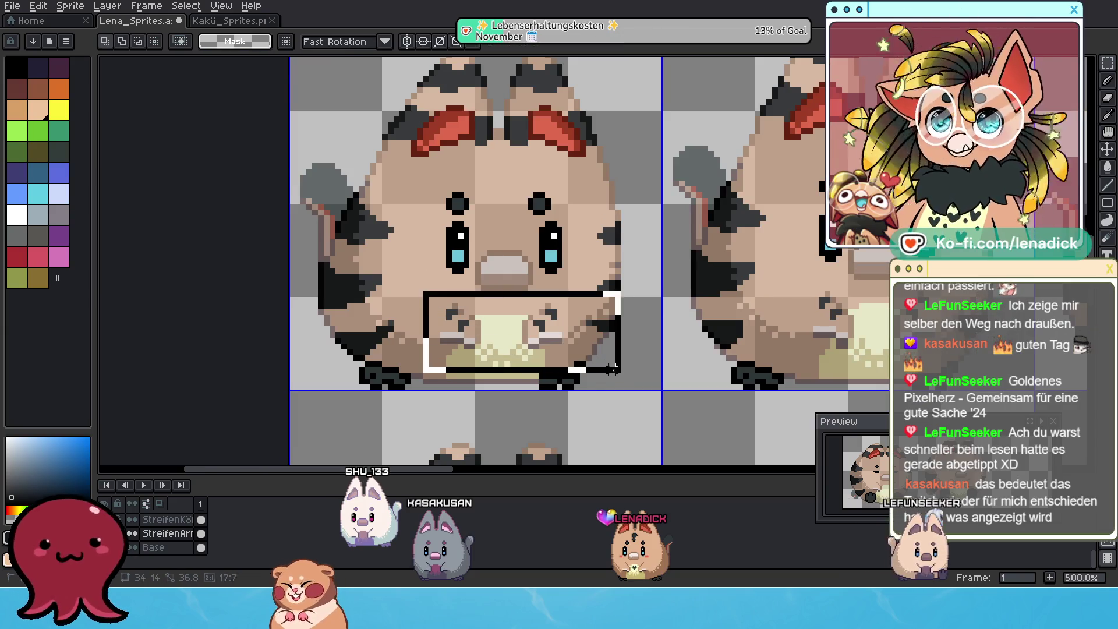
scroll(551, 340, up, 2)
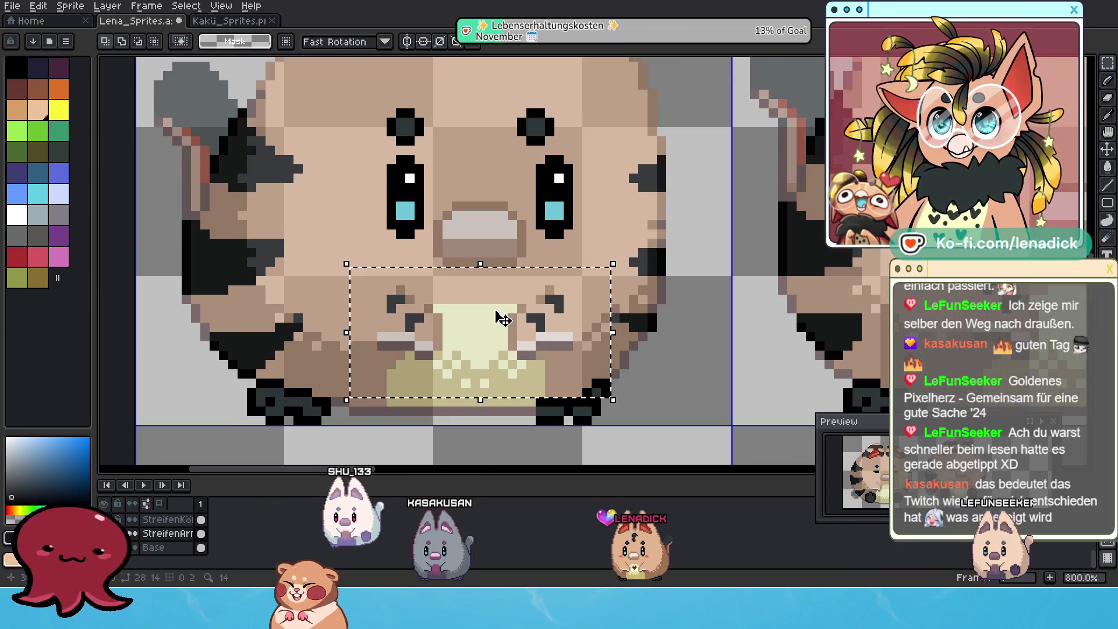
key(Right)
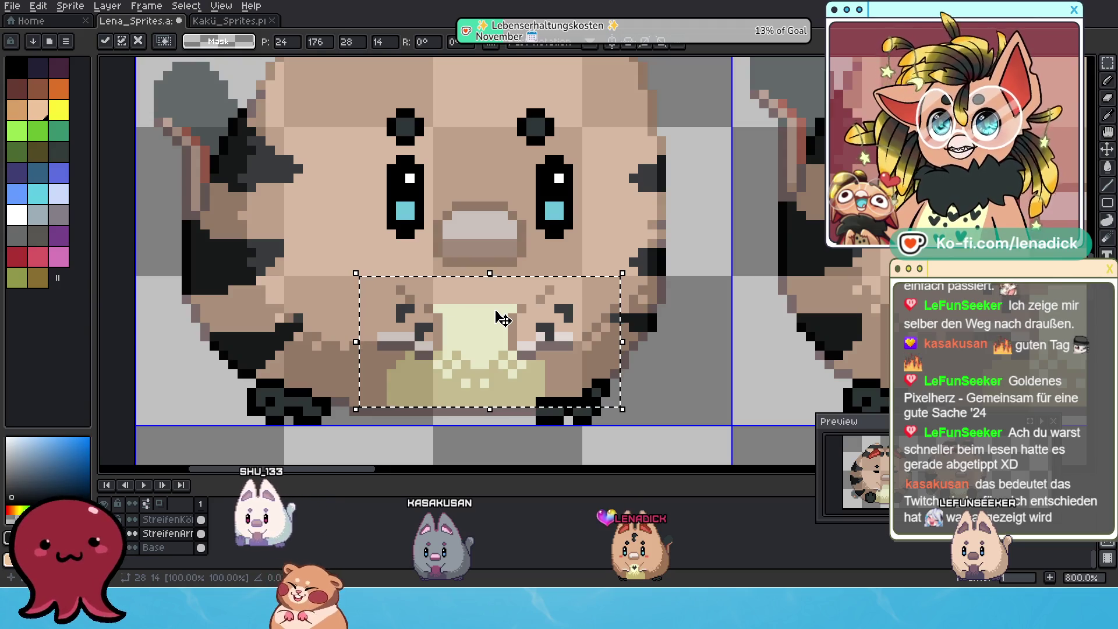
key(Left)
scroll(501, 317, down, 2)
scroll(495, 312, up, 2)
scroll(542, 276, up, 2)
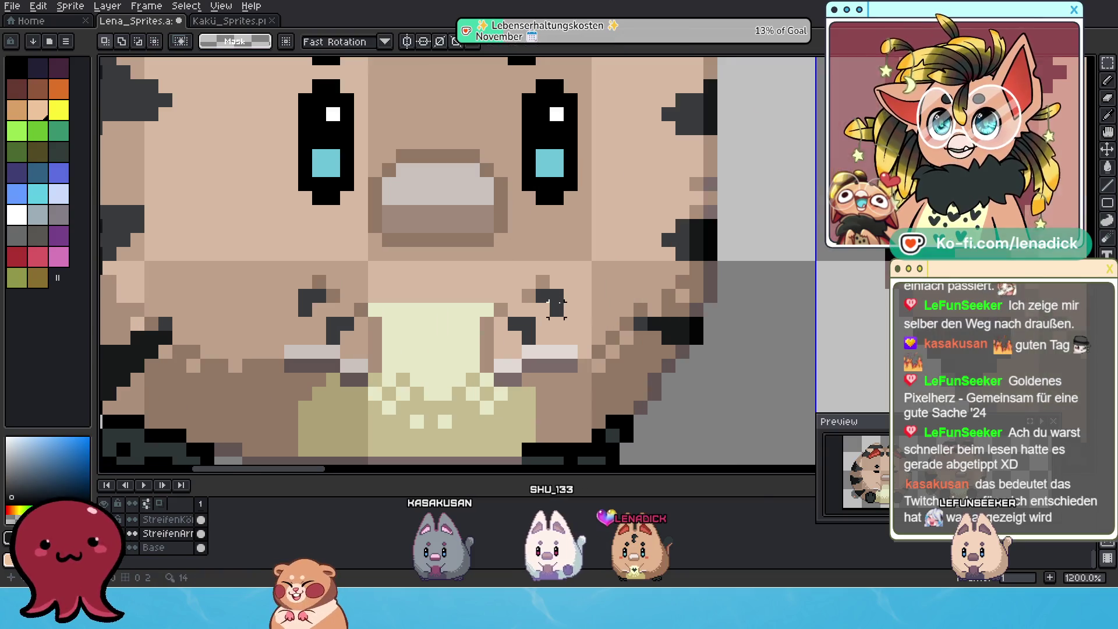
Marquee the right and left parts of the mouth to check their placement on the sheet
mouse_move(473, 267)
mouse_down()
mouse_move(619, 375)
mouse_move(609, 367)
mouse_up()
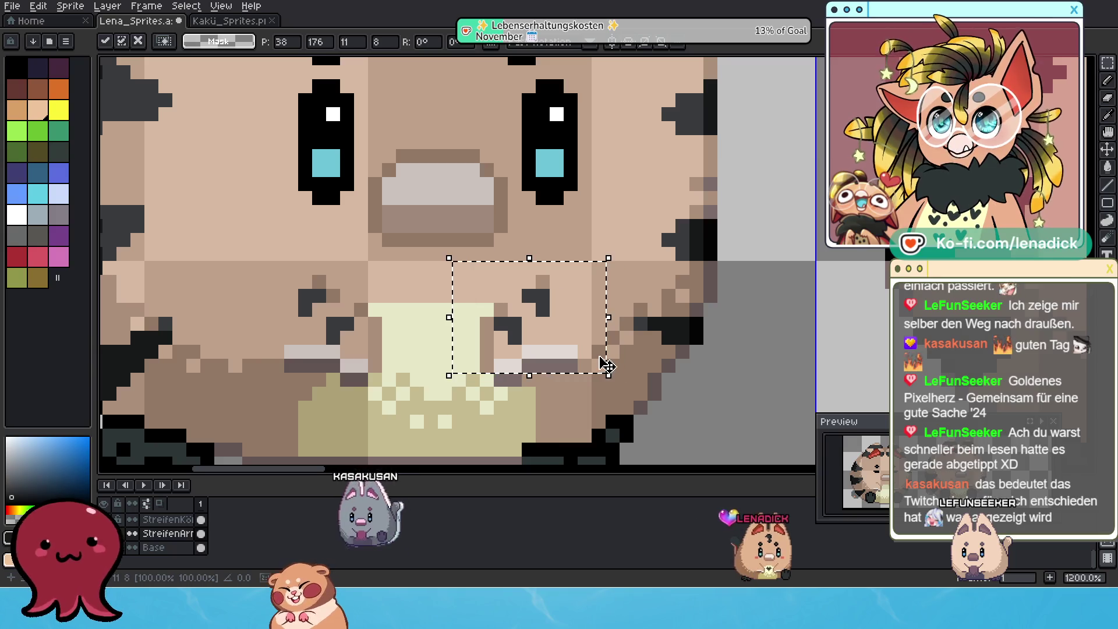
scroll(610, 367, down, 7)
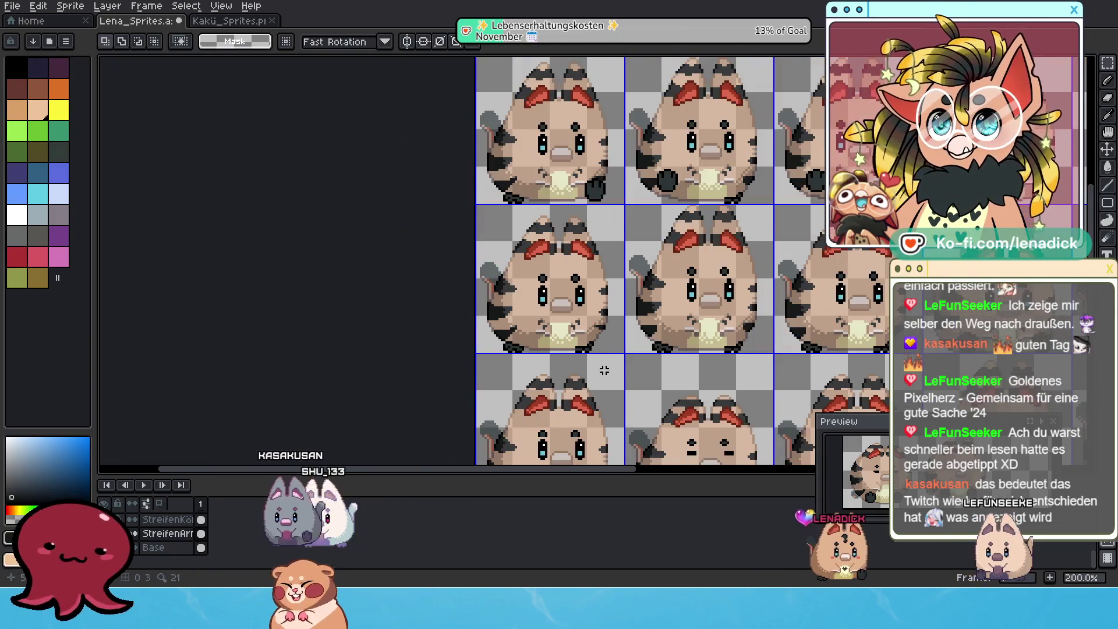
scroll(529, 314, up, 5)
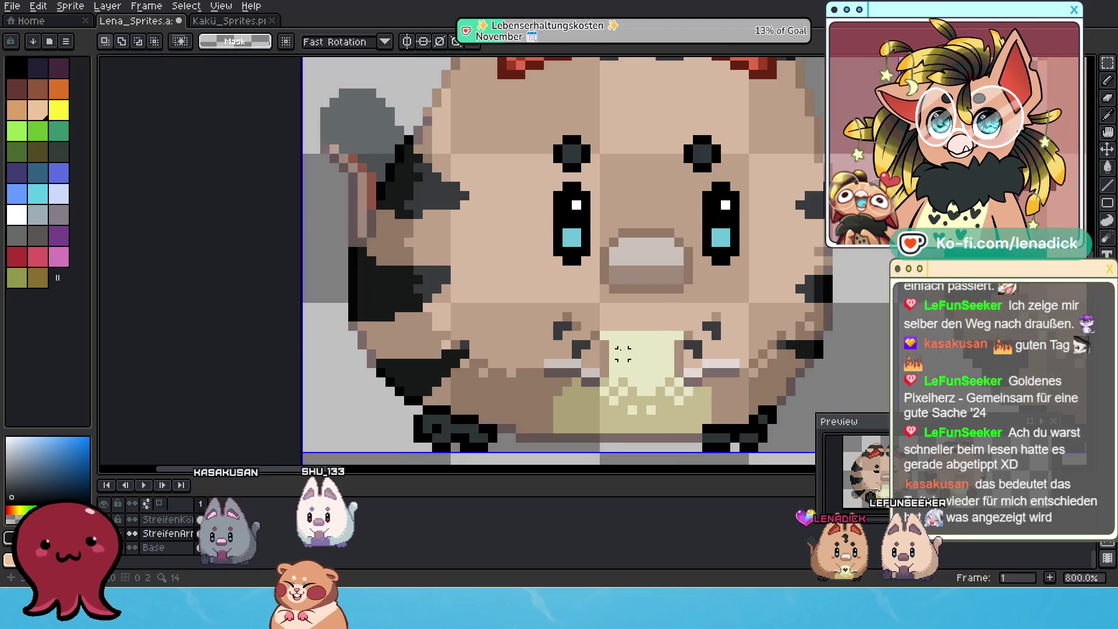
scroll(528, 314, up, 1)
scroll(451, 325, up, 1)
scroll(451, 326, down, 1)
drag(410, 284, 521, 381)
scroll(535, 352, down, 3)
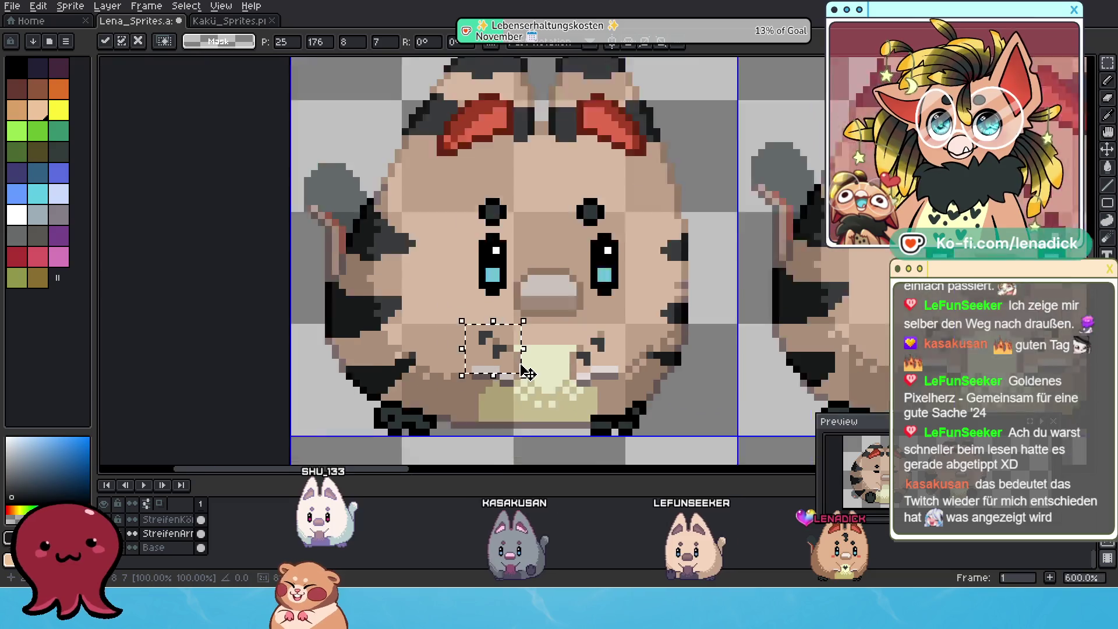
scroll(559, 367, down, 2)
scroll(586, 385, down, 2)
scroll(613, 401, down, 1)
mouse_move(613, 401)
mouse_down()
mouse_move(517, 403)
mouse_move(417, 322)
mouse_up()
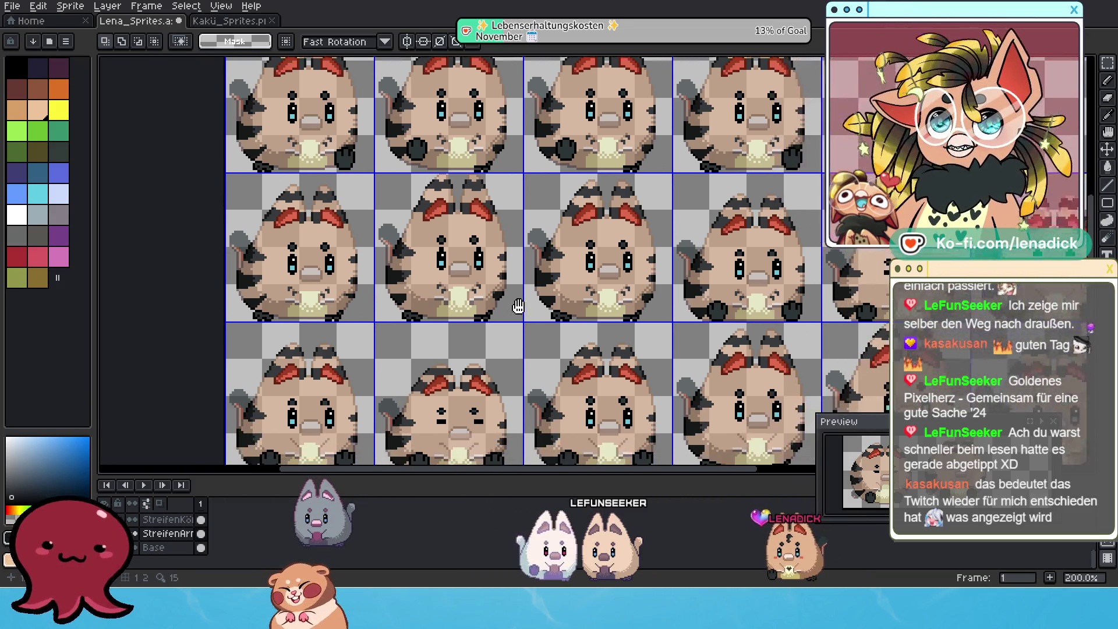
Move the lower-face strip of three second-row tanukis onto the three frames to their right
drag(552, 341, 487, 297)
scroll(486, 297, up, 1)
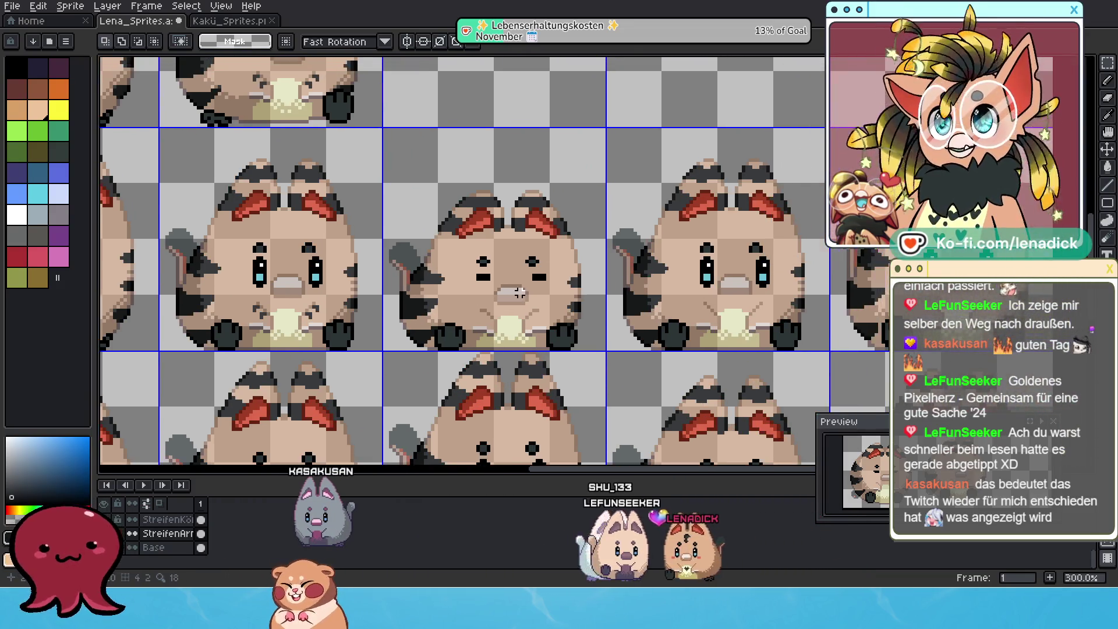
scroll(485, 297, down, 1)
drag(139, 279, 530, 334)
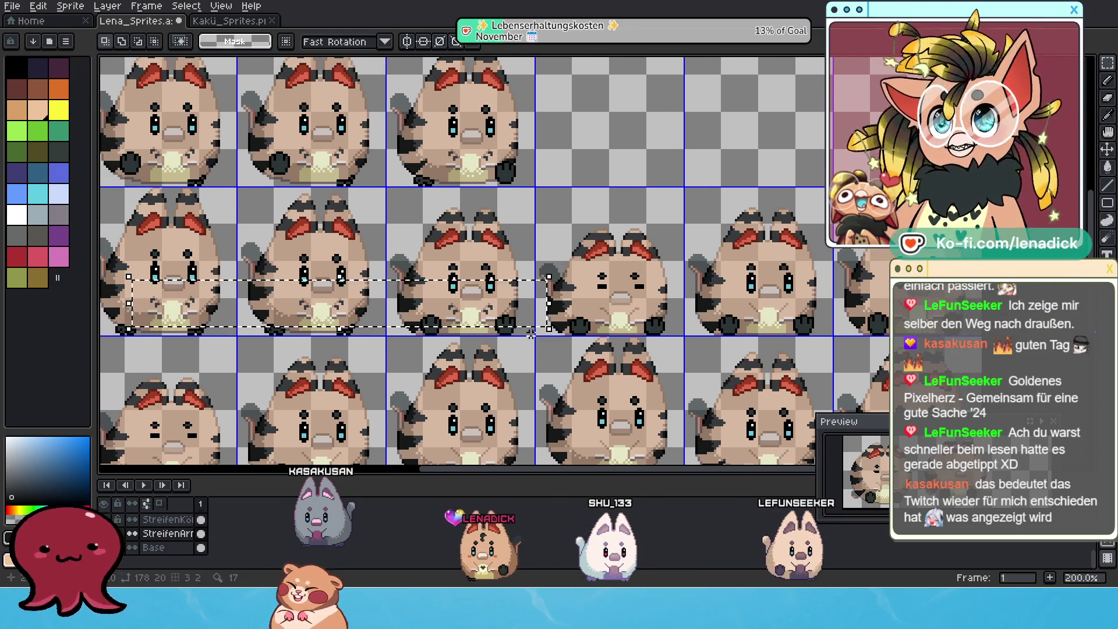
key(ctrl+t)
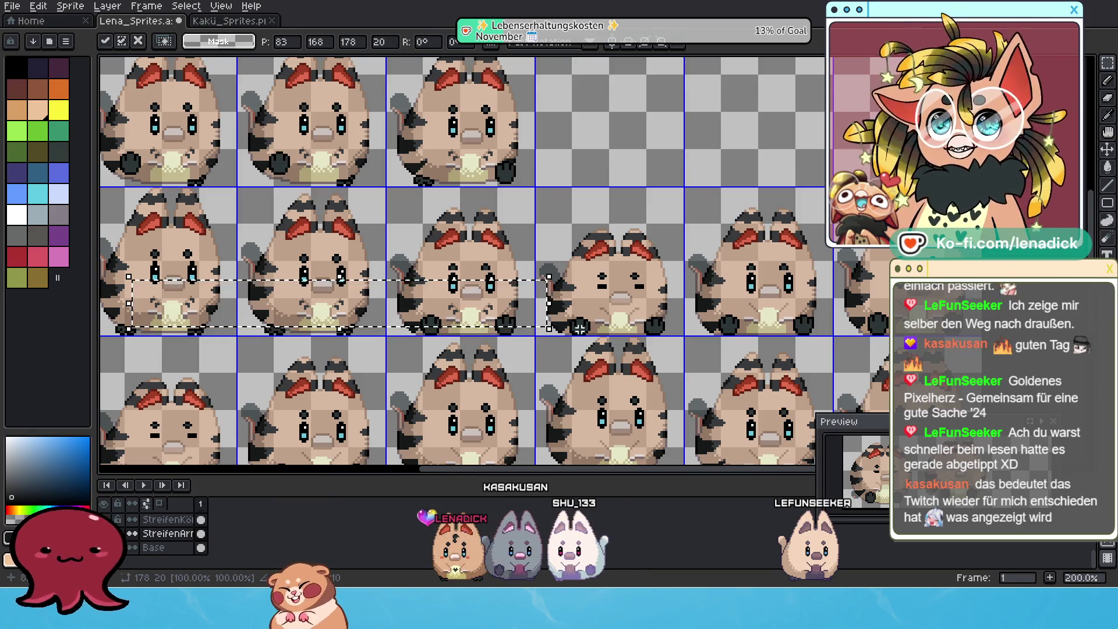
scroll(581, 336, up, 1)
scroll(568, 316, down, 1)
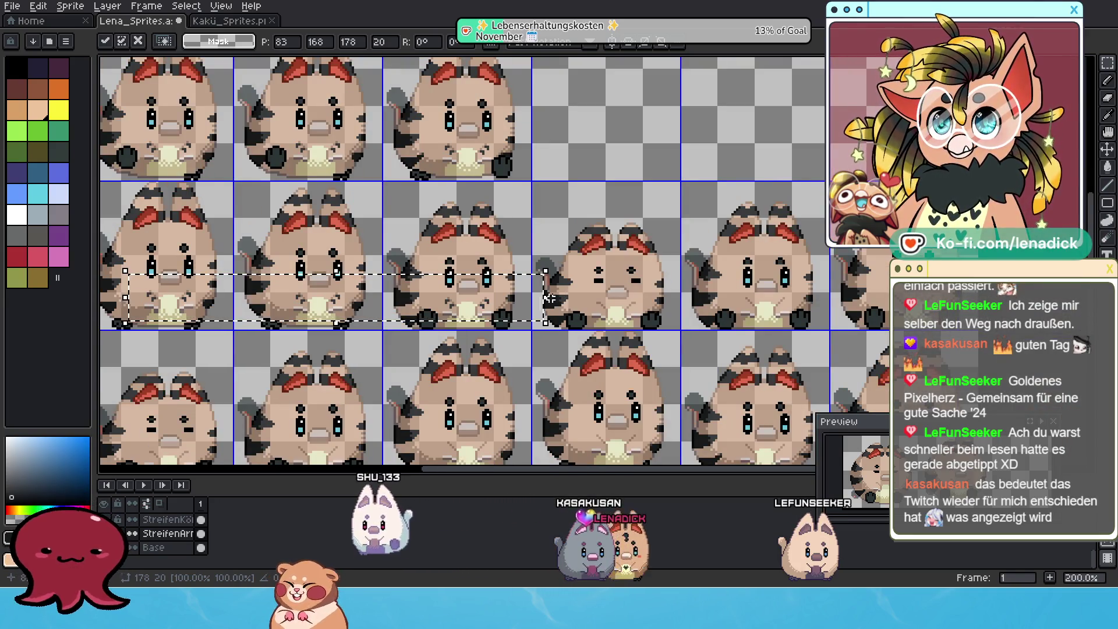
mouse_move(361, 280)
mouse_down()
mouse_move(665, 302)
mouse_move(449, 259)
mouse_up()
click(429, 255)
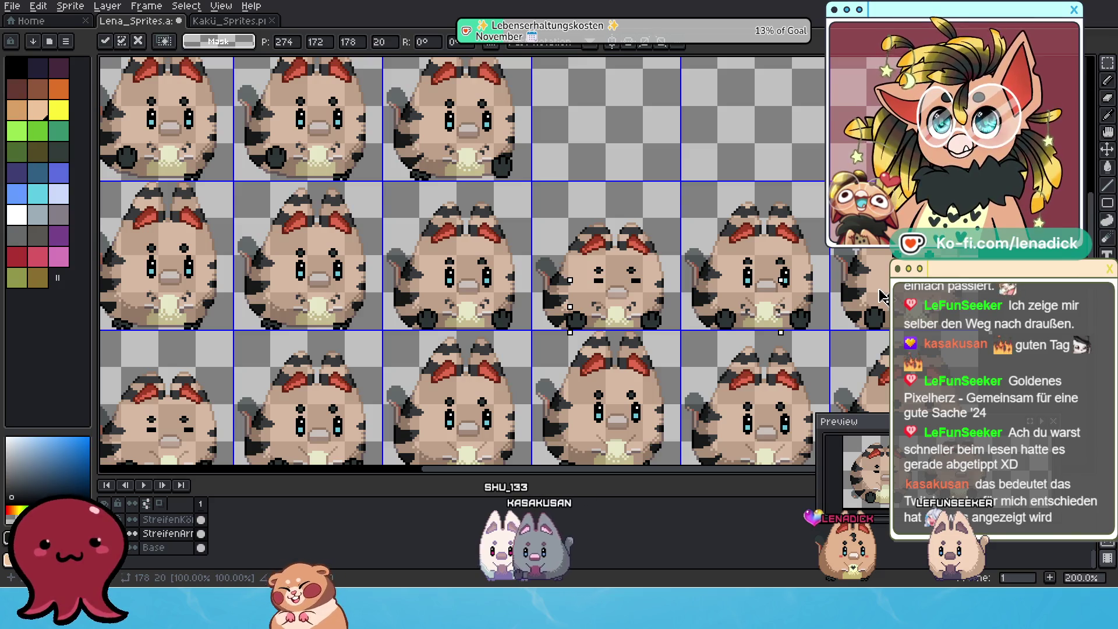
scroll(881, 297, up, 1)
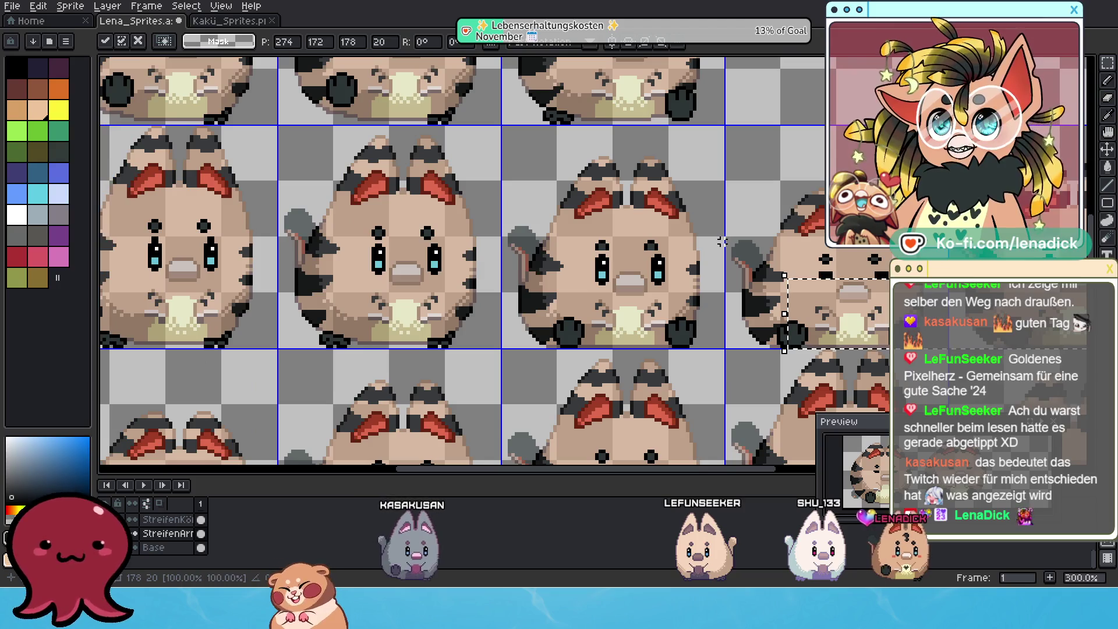
Settle the floating face strip into place on the right-hand frames and lift a mouth area one pixel
drag(298, 258, 862, 294)
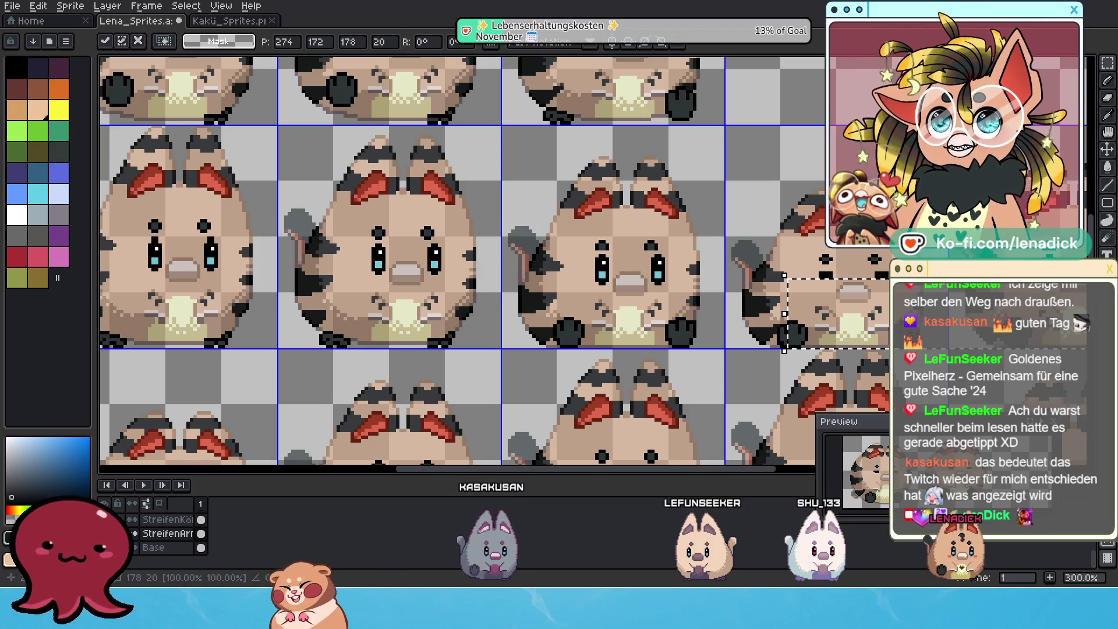
scroll(559, 339, up, 2)
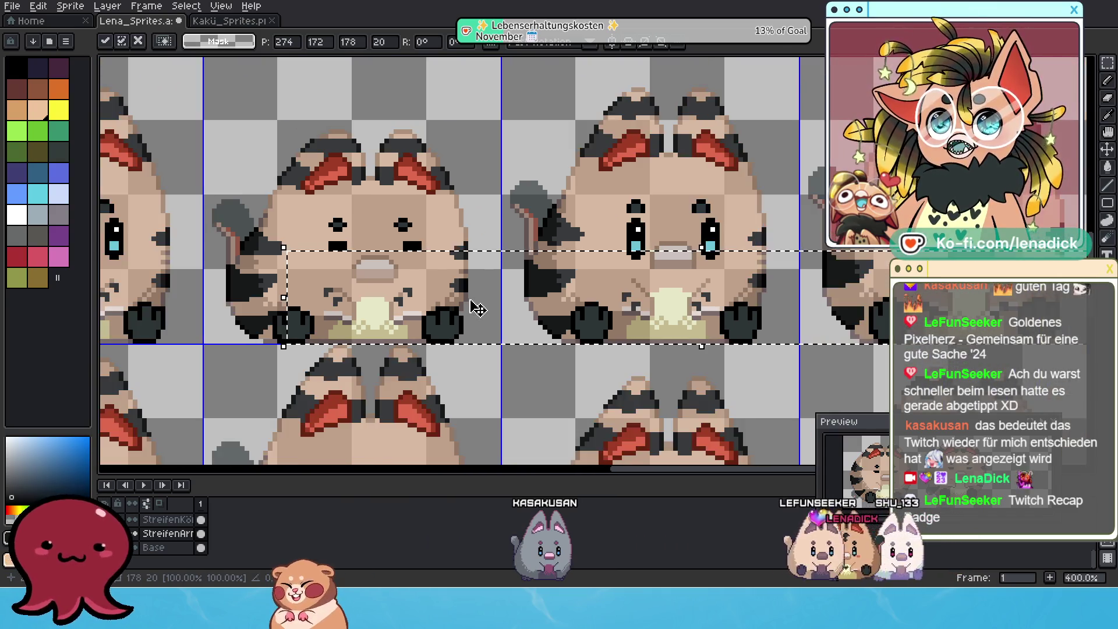
scroll(819, 291, down, 1)
drag(820, 292, 768, 334)
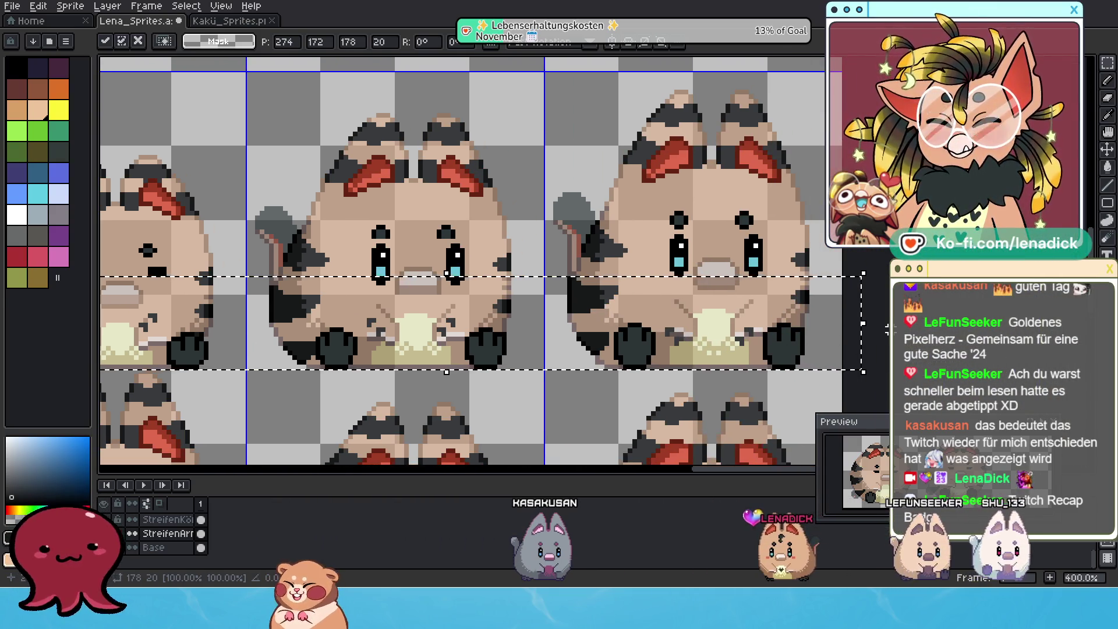
key(ctrl+d)
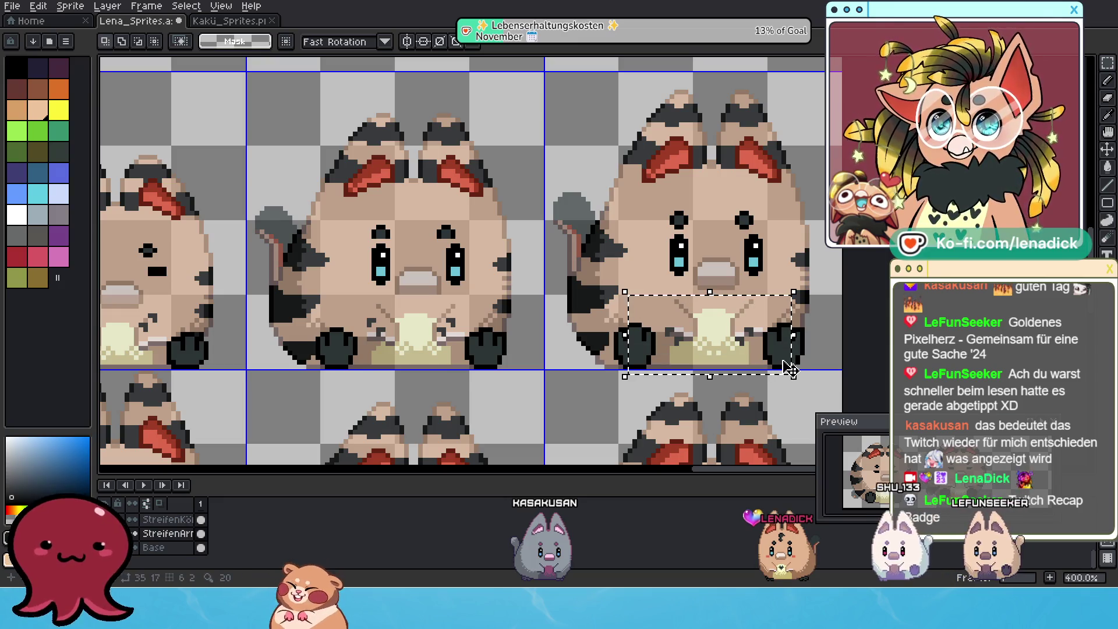
drag(789, 370, 784, 358)
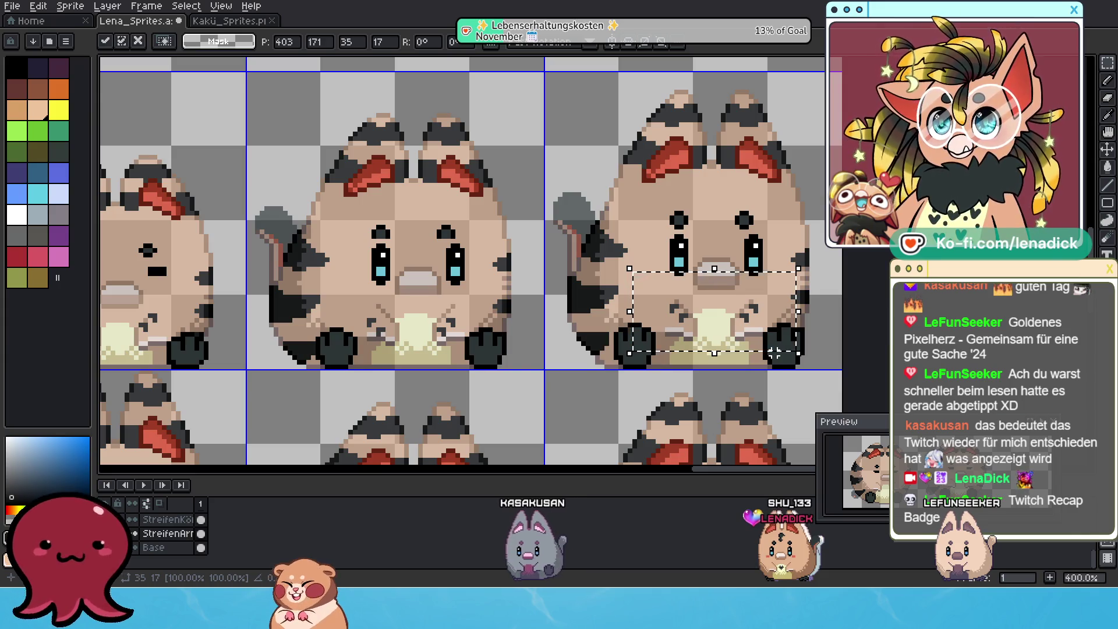
scroll(774, 351, down, 1)
scroll(754, 334, up, 2)
Nudge the next sprite's mouth one pixel right and adjust the middle tanuki's mouth to match
drag(462, 307, 329, 328)
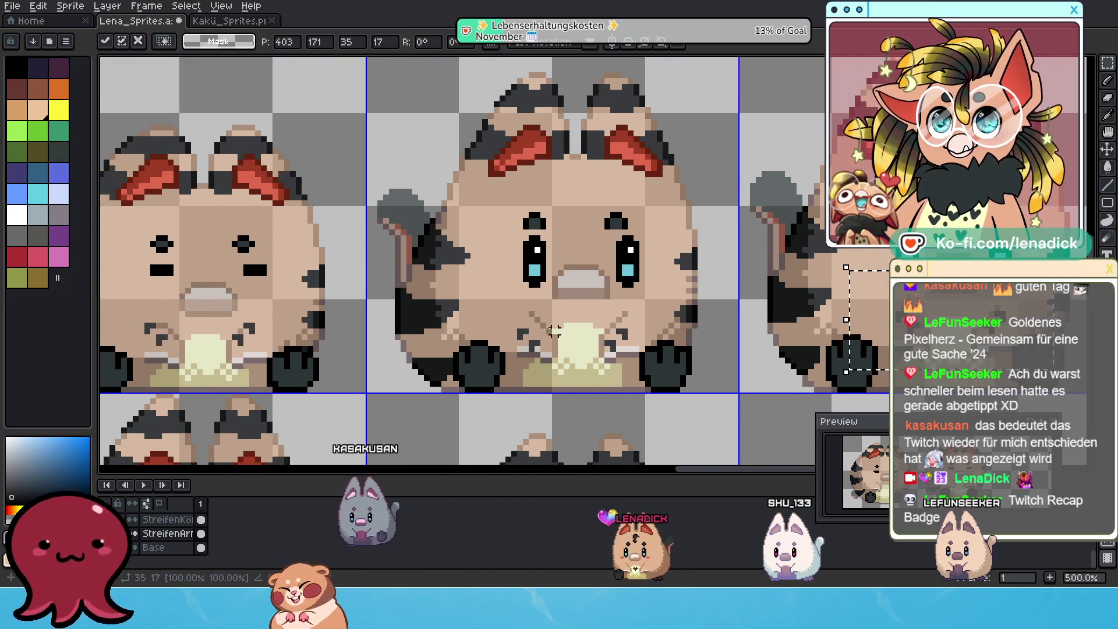
drag(683, 384, 660, 378)
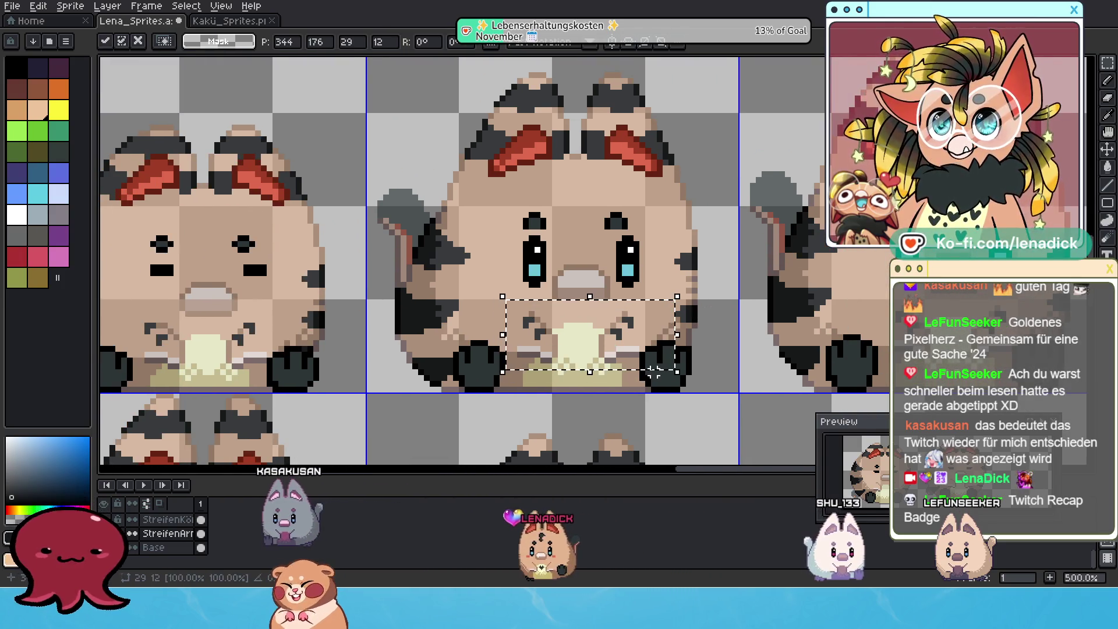
key(Right)
scroll(611, 359, left, 3)
drag(371, 304, 546, 372)
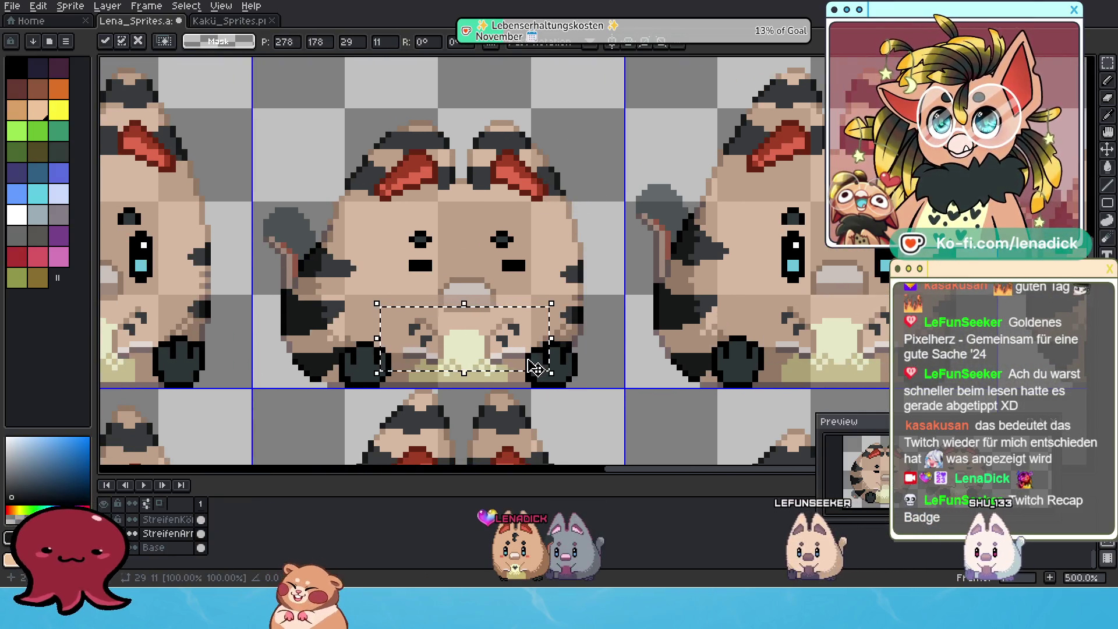
drag(371, 315, 479, 353)
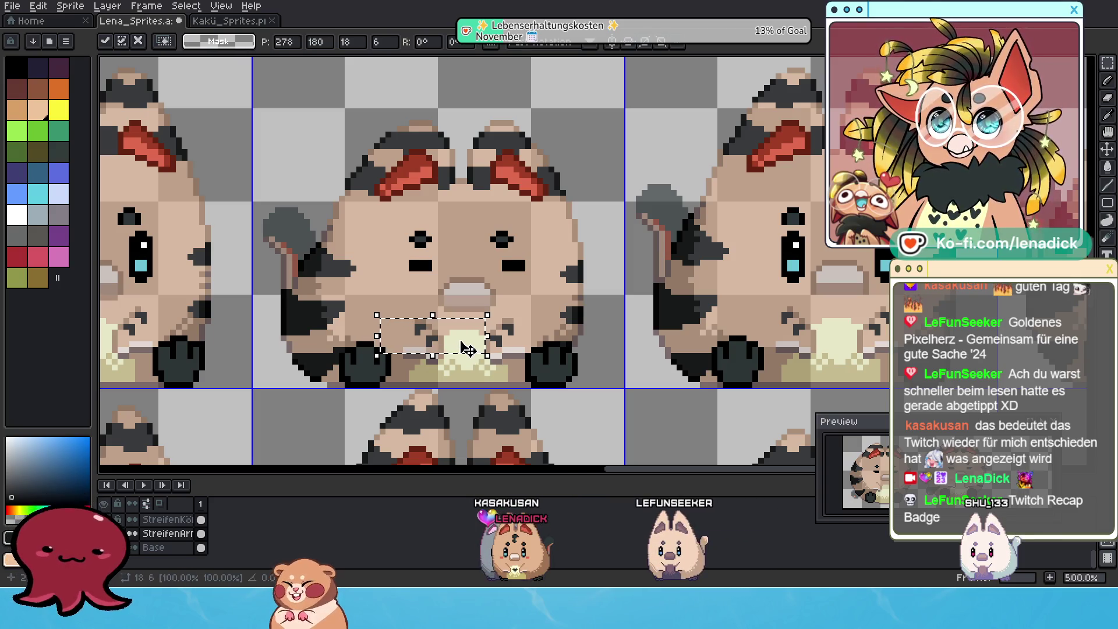
key(ctrl+d)
scroll(577, 280, down, 2)
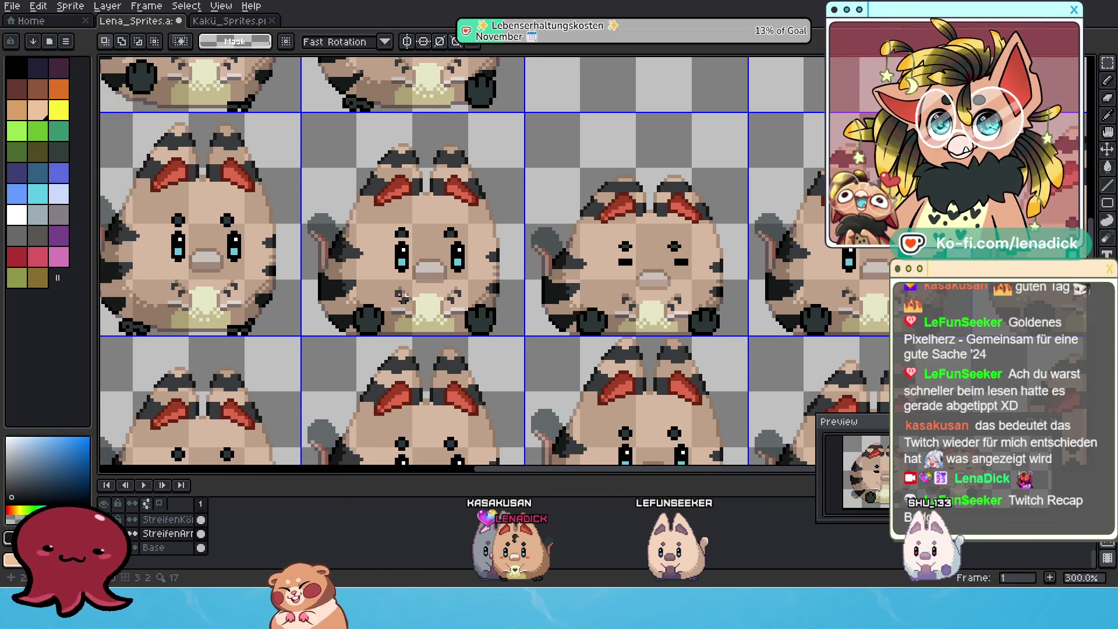
scroll(404, 298, down, 1)
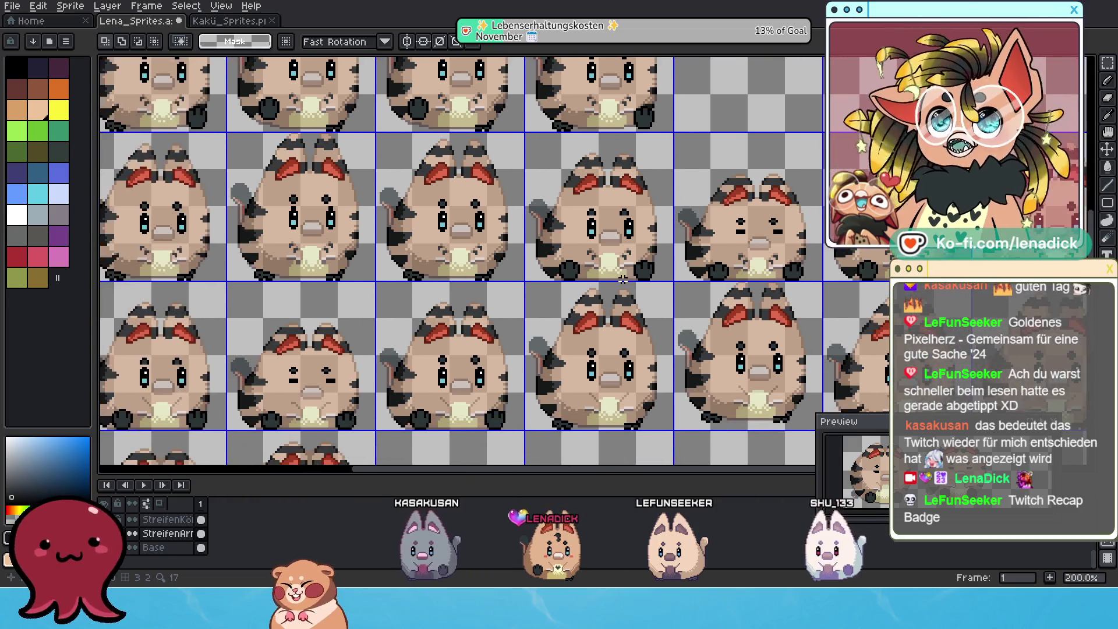
Shift another tanuki frame's lower face one pixel down to line up with its neighbours
mouse_move(711, 236)
mouse_down()
mouse_move(798, 281)
mouse_move(339, 396)
mouse_up()
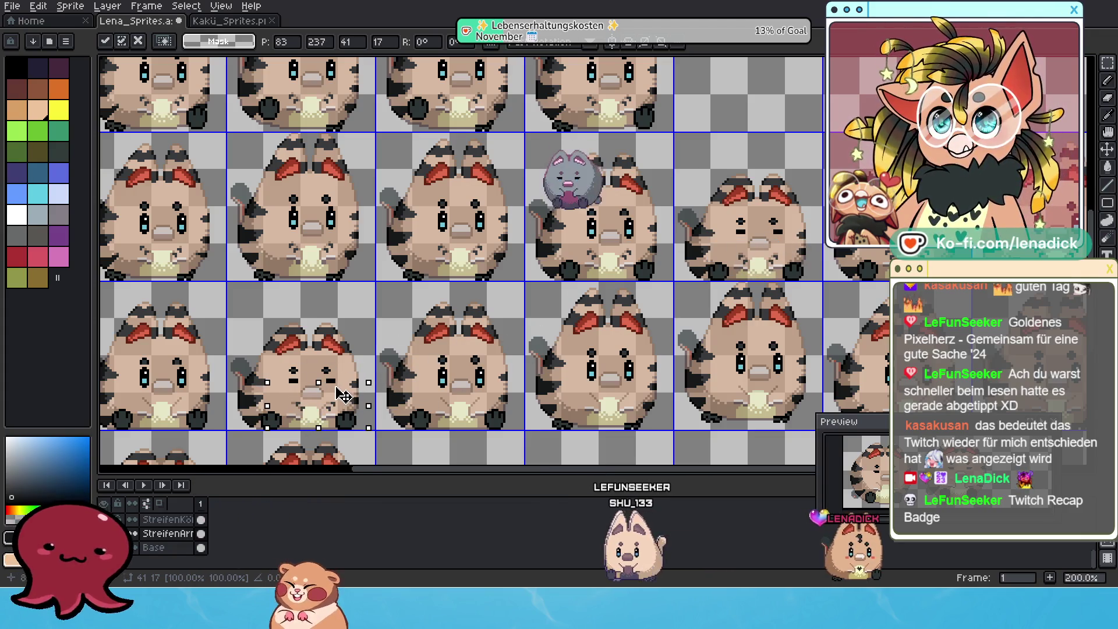
scroll(374, 382, up, 1)
scroll(525, 311, up, 1)
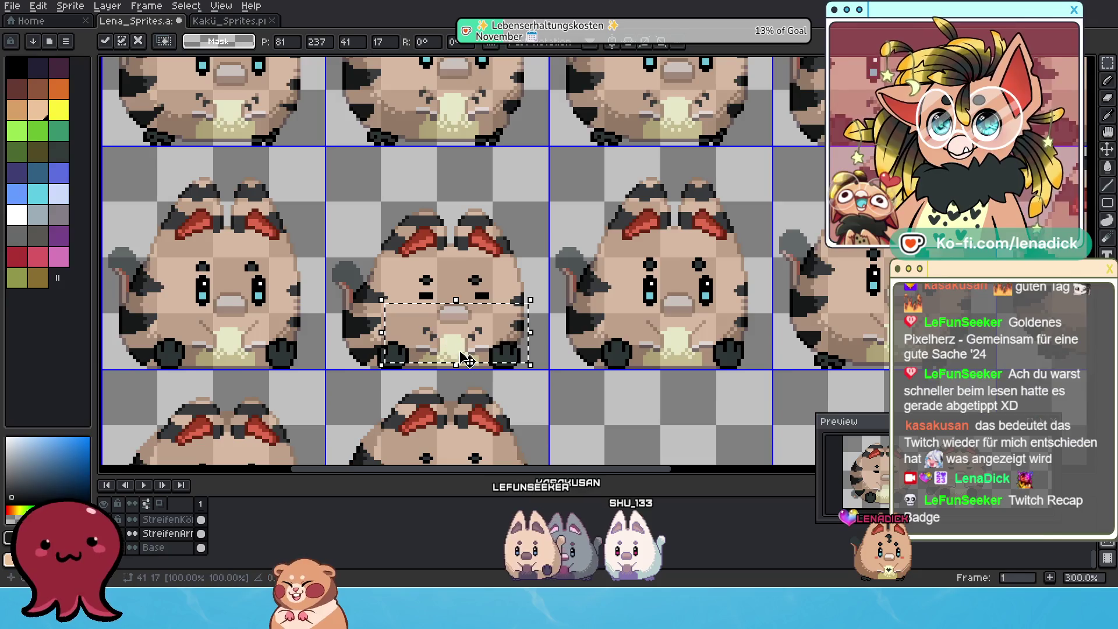
scroll(537, 291, up, 1)
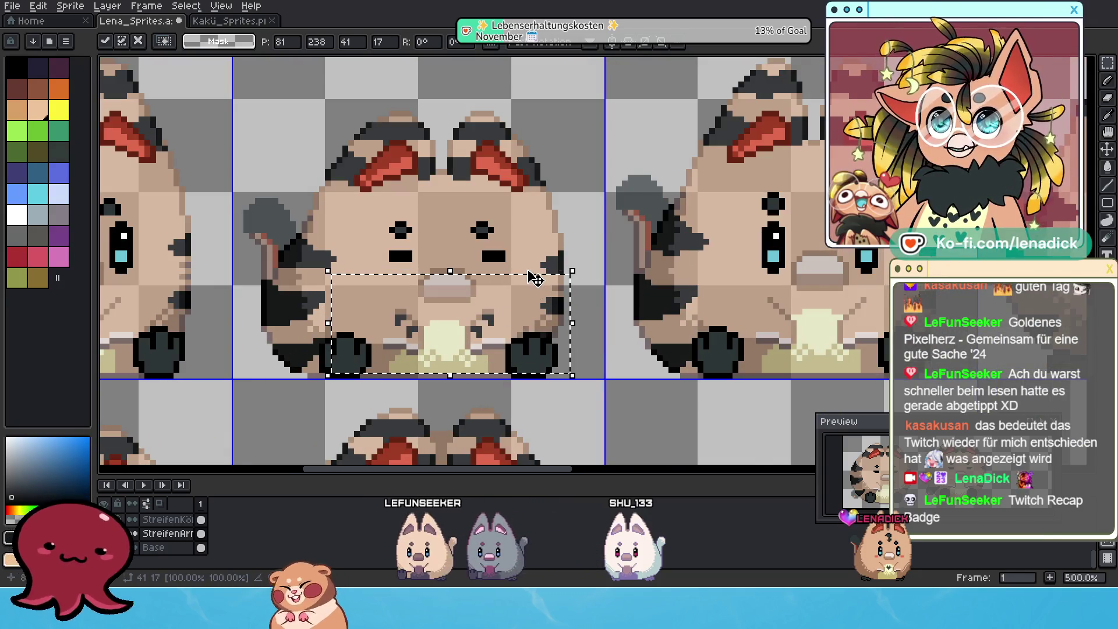
key(Down)
scroll(526, 271, down, 2)
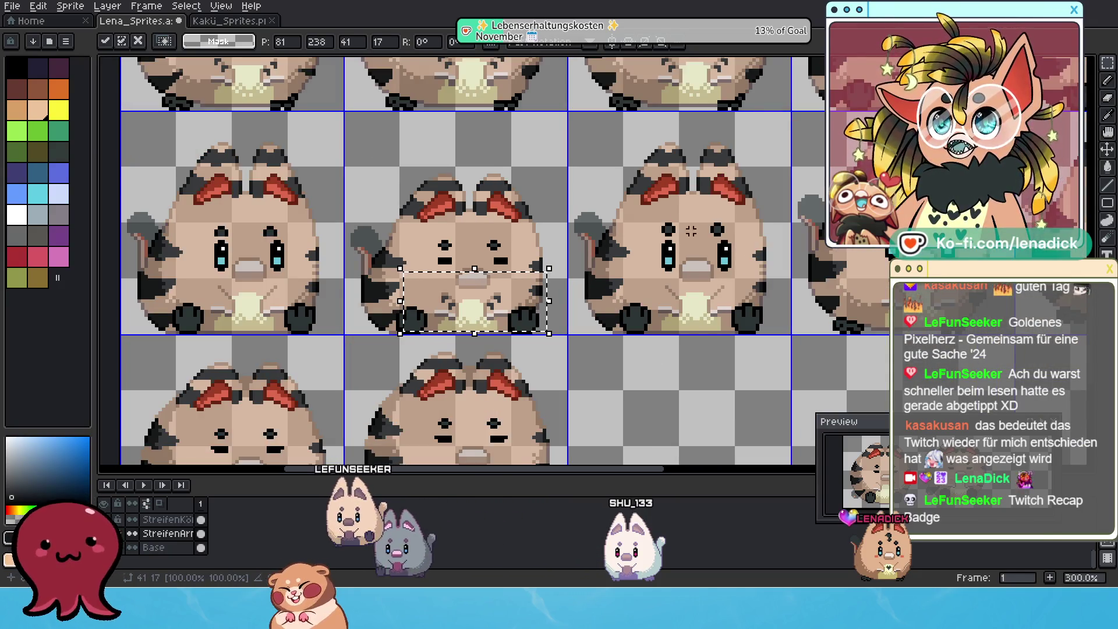
scroll(522, 268, down, 1)
scroll(520, 265, up, 1)
drag(519, 265, 603, 262)
scroll(525, 262, down, 1)
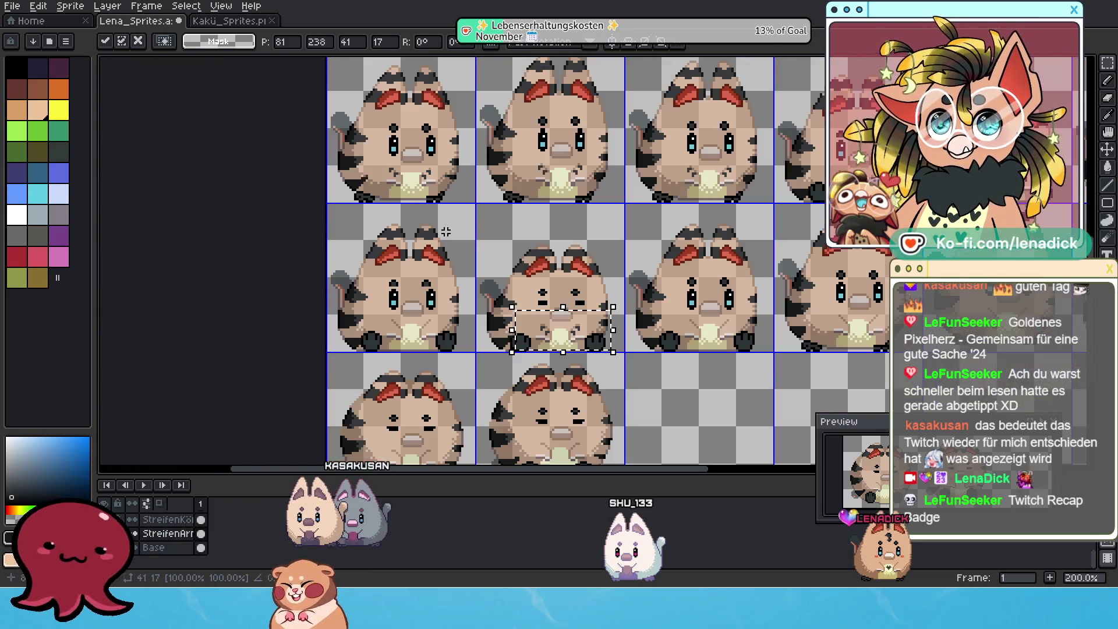
drag(673, 258, 542, 310)
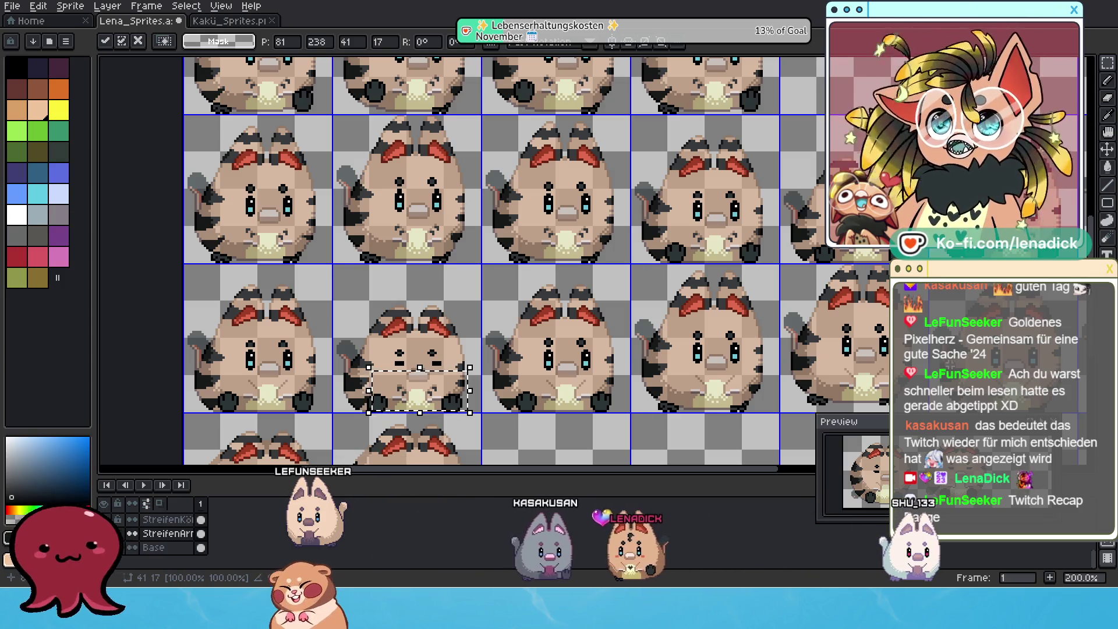
Review neighbouring frames, commit a lower-face move, then undo it
drag(957, 333, 759, 327)
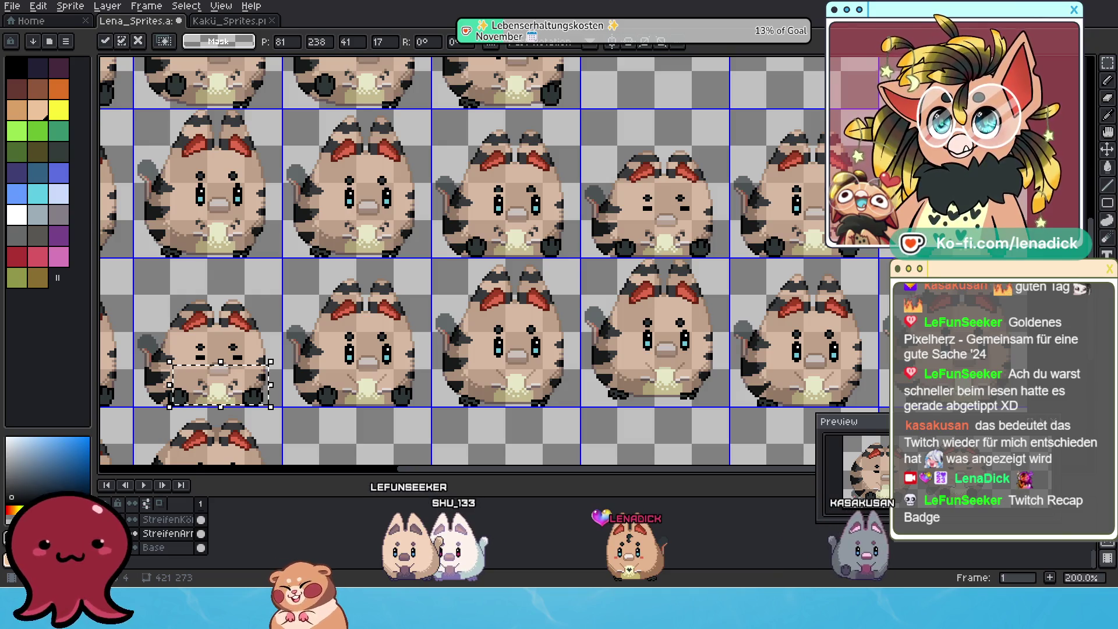
drag(336, 382, 579, 355)
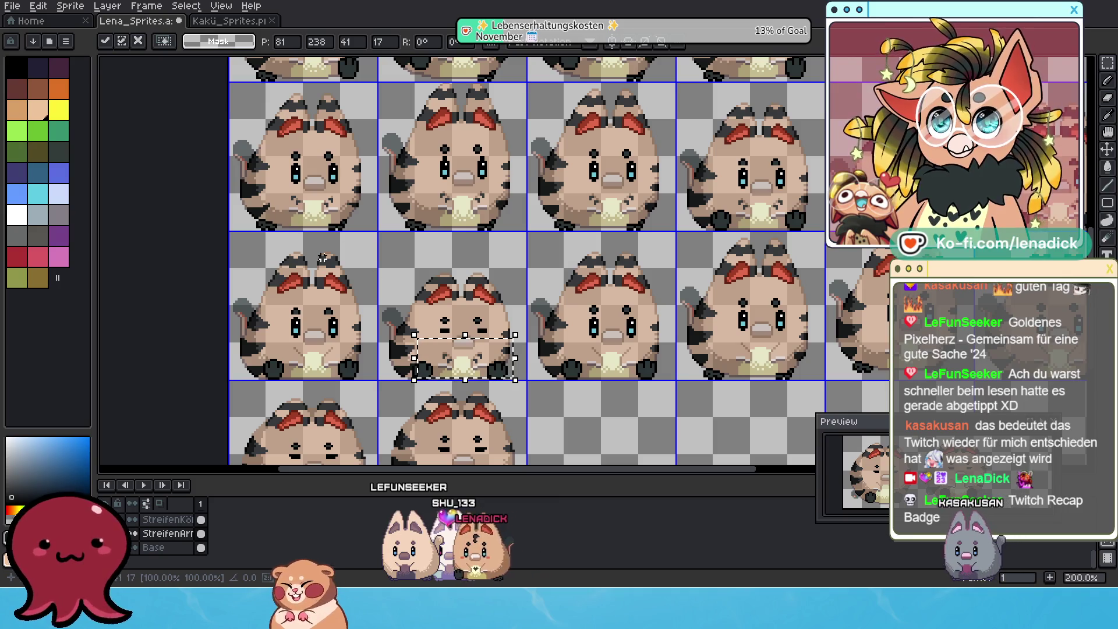
drag(790, 285, 596, 296)
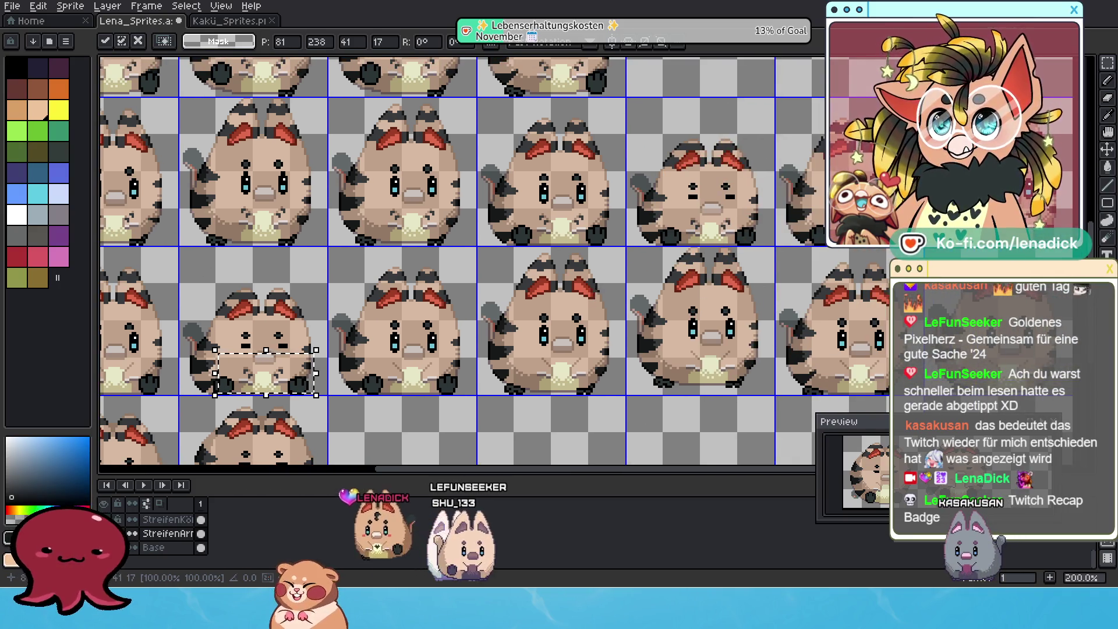
key(ctrl+d)
drag(817, 237, 861, 256)
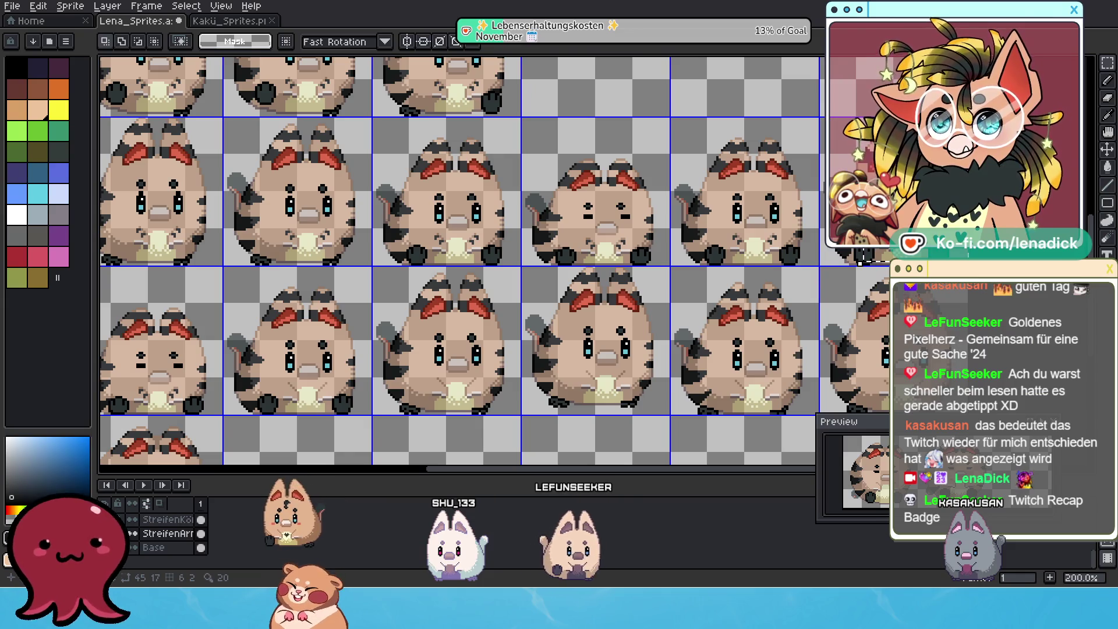
key(ctrl+z)
Shift the lower-left tanuki's lower face slightly left and up, then select the next frame's face
drag(446, 329, 669, 325)
scroll(505, 361, up, 1)
drag(505, 361, 661, 416)
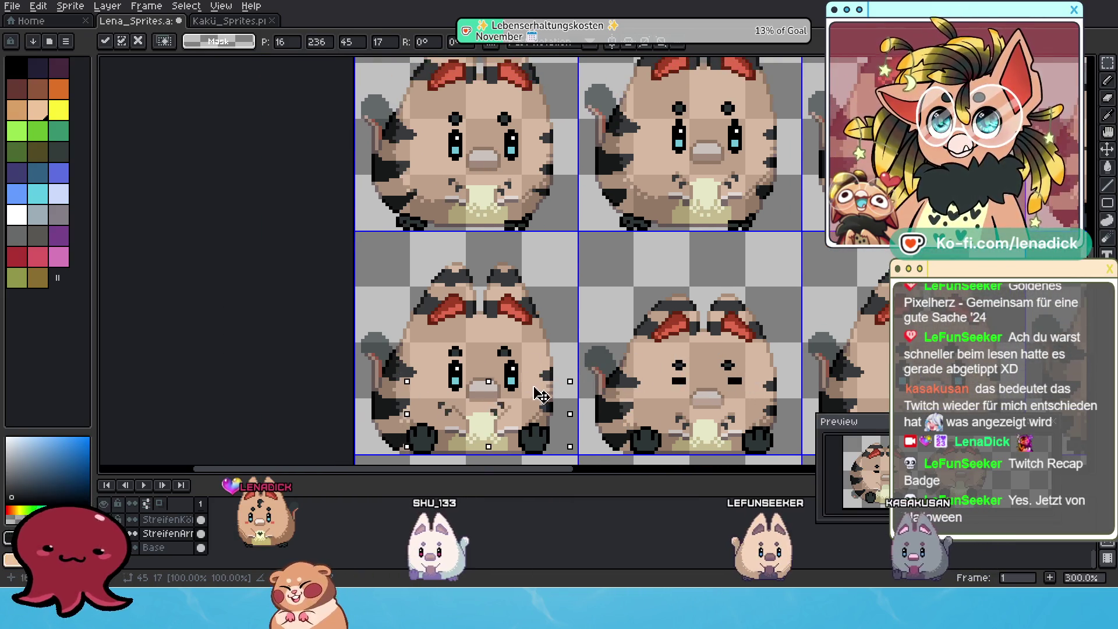
scroll(554, 375, up, 1)
scroll(575, 413, up, 1)
scroll(574, 414, up, 1)
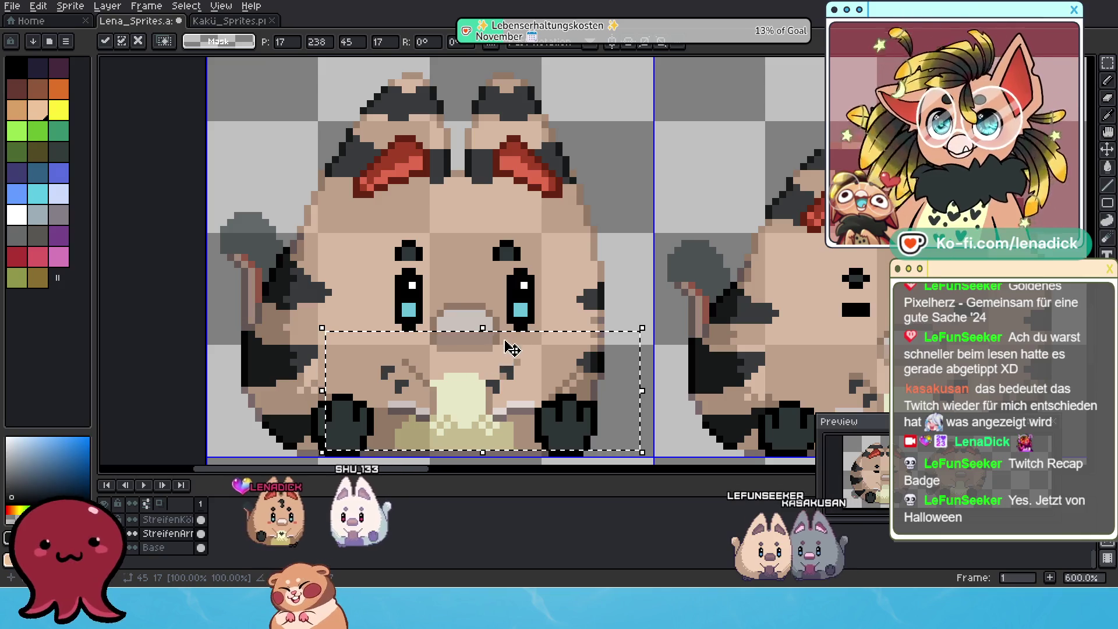
drag(550, 350, 529, 339)
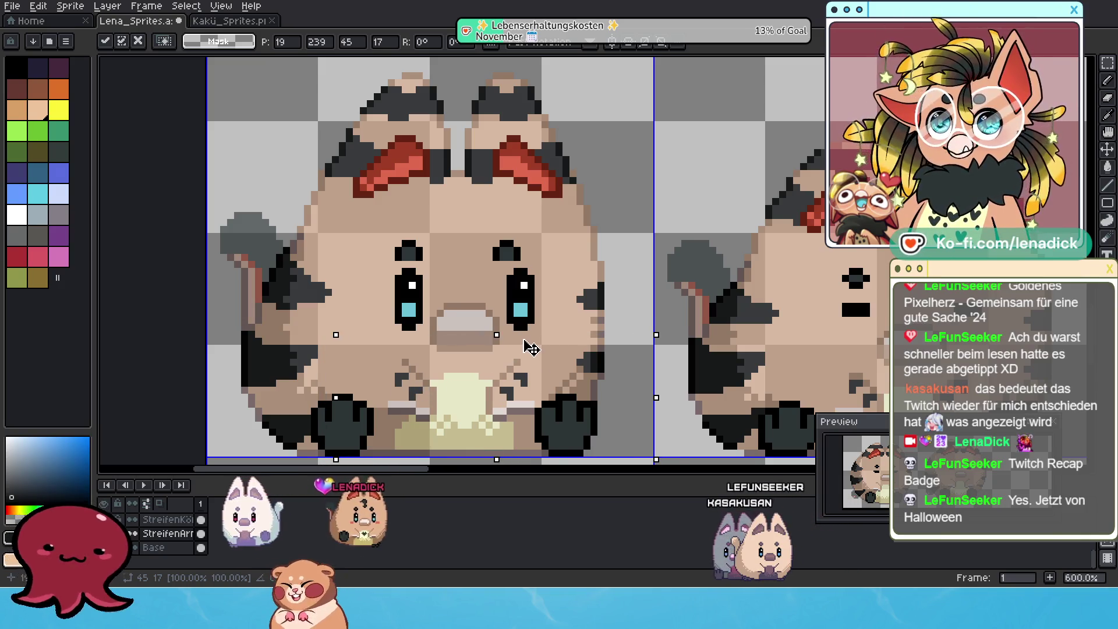
scroll(529, 339, down, 1)
scroll(528, 339, down, 1)
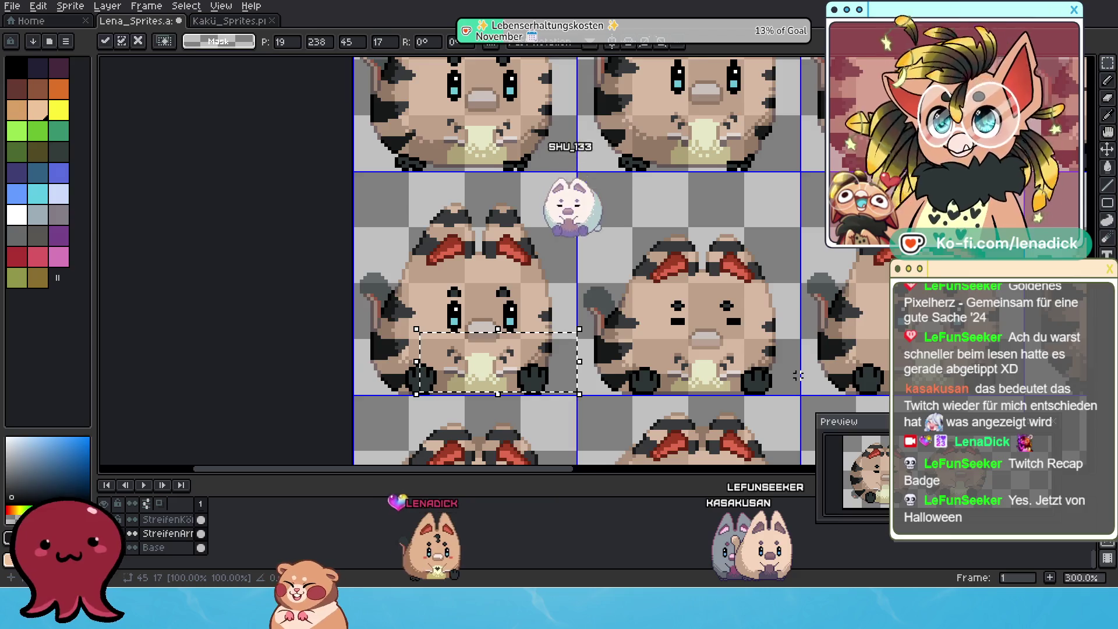
scroll(778, 330, down, 1)
scroll(778, 330, down, 1)
scroll(546, 332, up, 1)
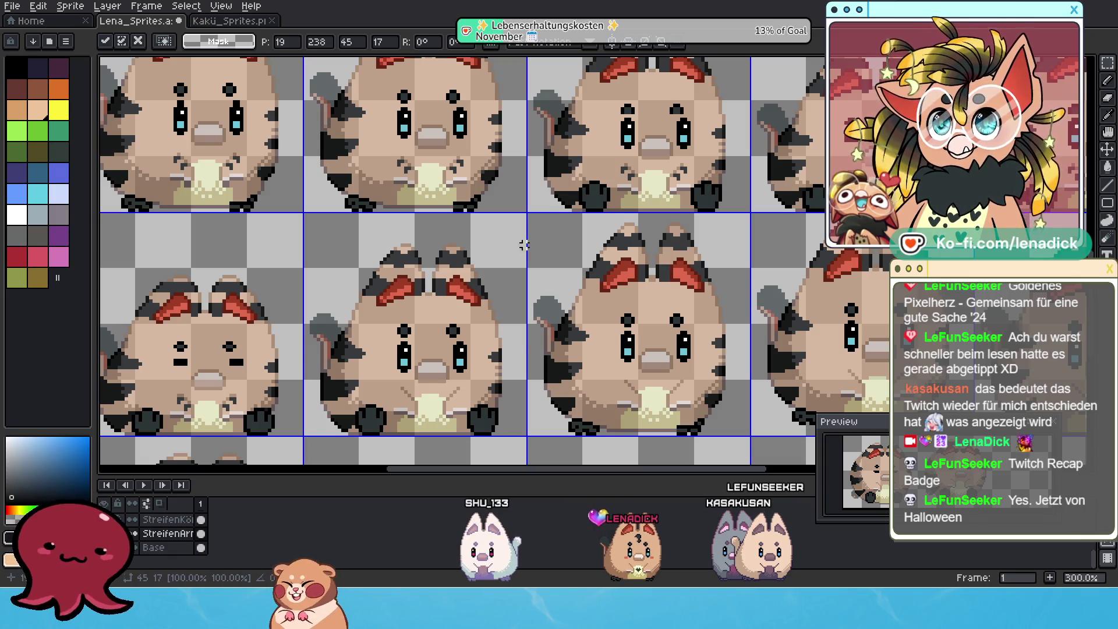
scroll(510, 283, down, 1)
key(ctrl+d)
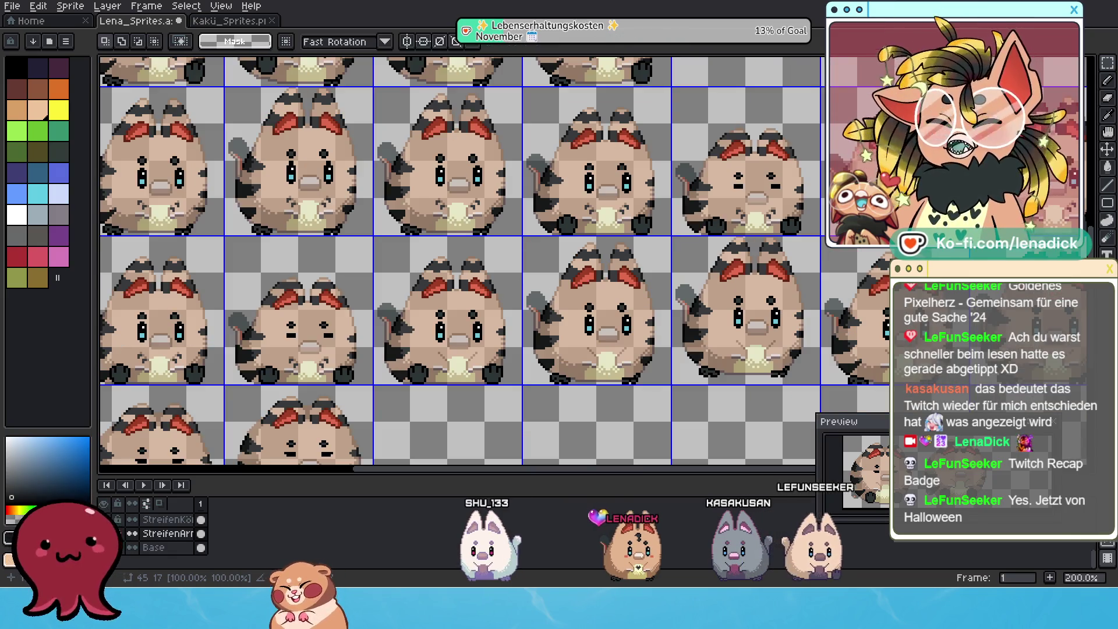
drag(870, 210, 805, 227)
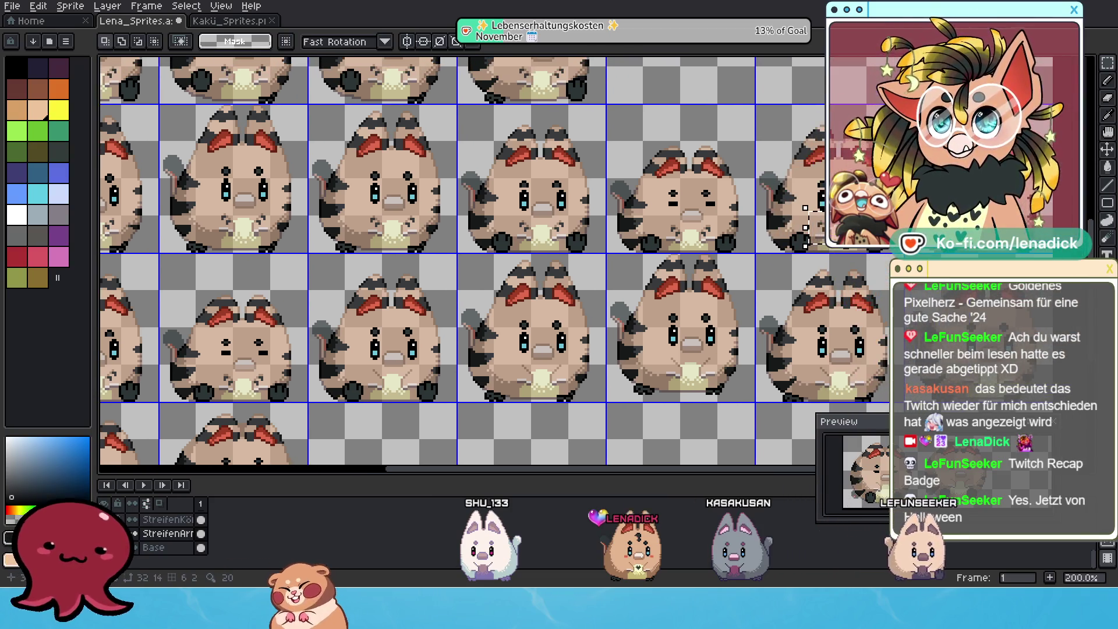
drag(377, 340, 457, 378)
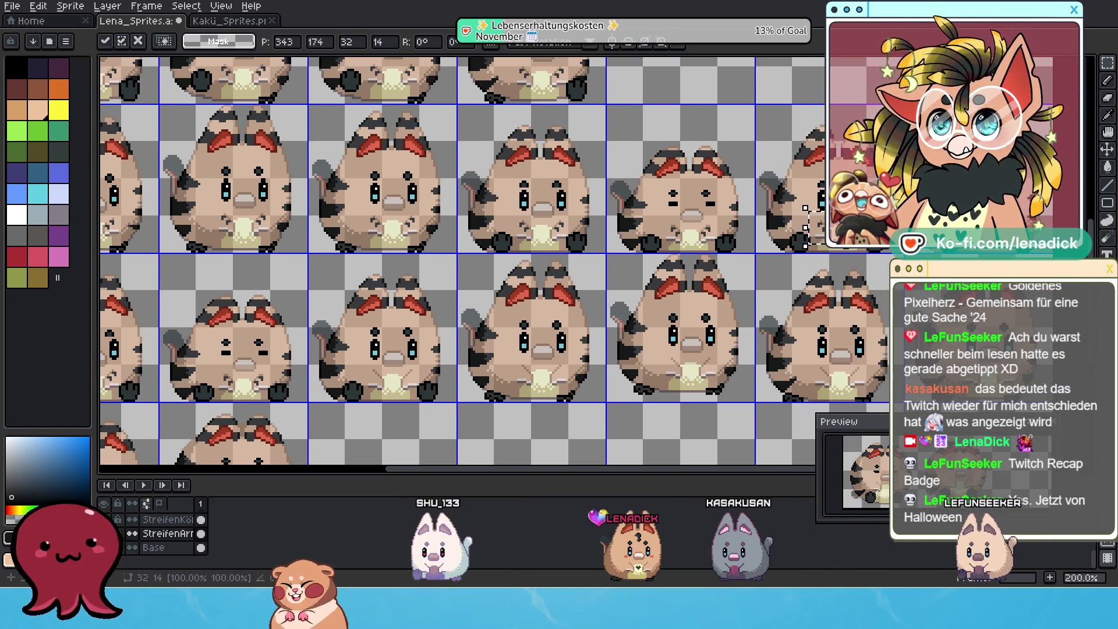
scroll(442, 356, up, 2)
scroll(432, 365, up, 1)
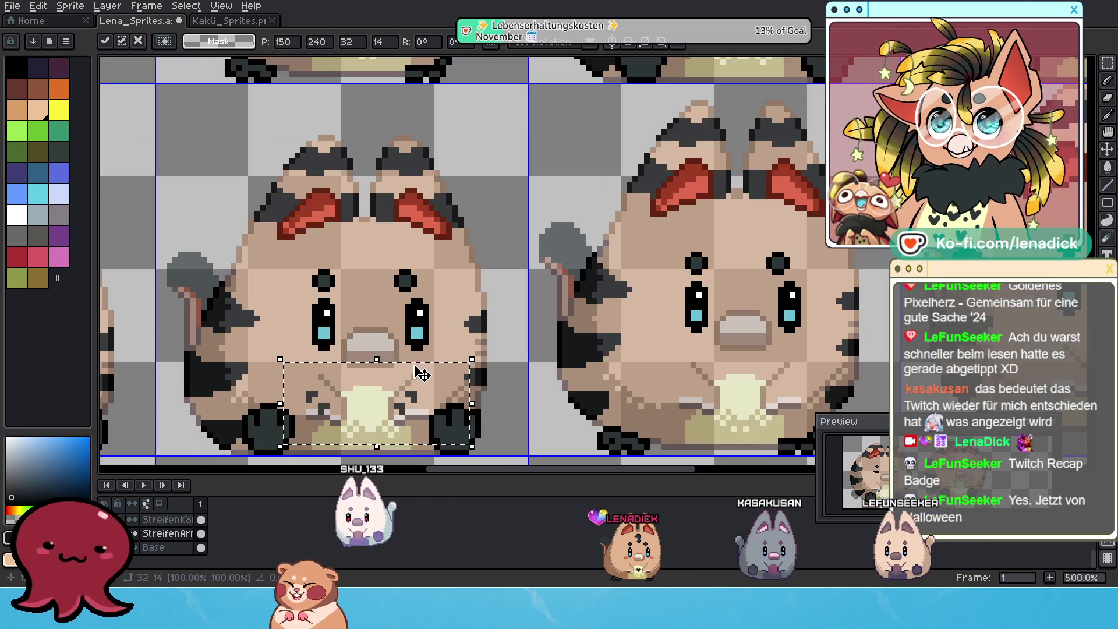
scroll(428, 370, down, 2)
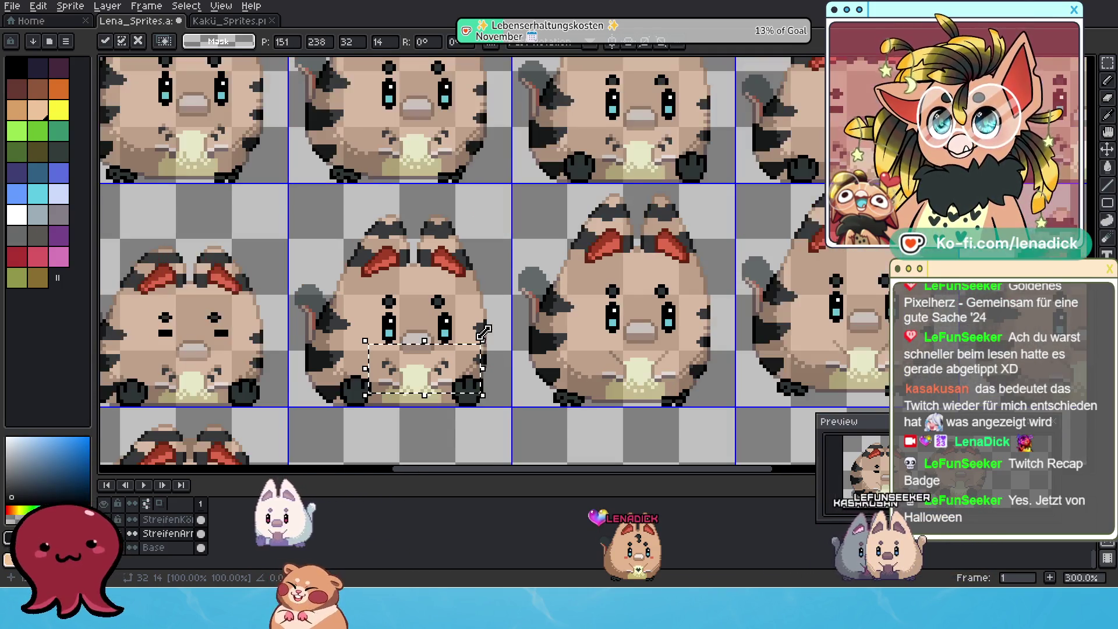
scroll(518, 333, down, 1)
scroll(518, 333, right, 3)
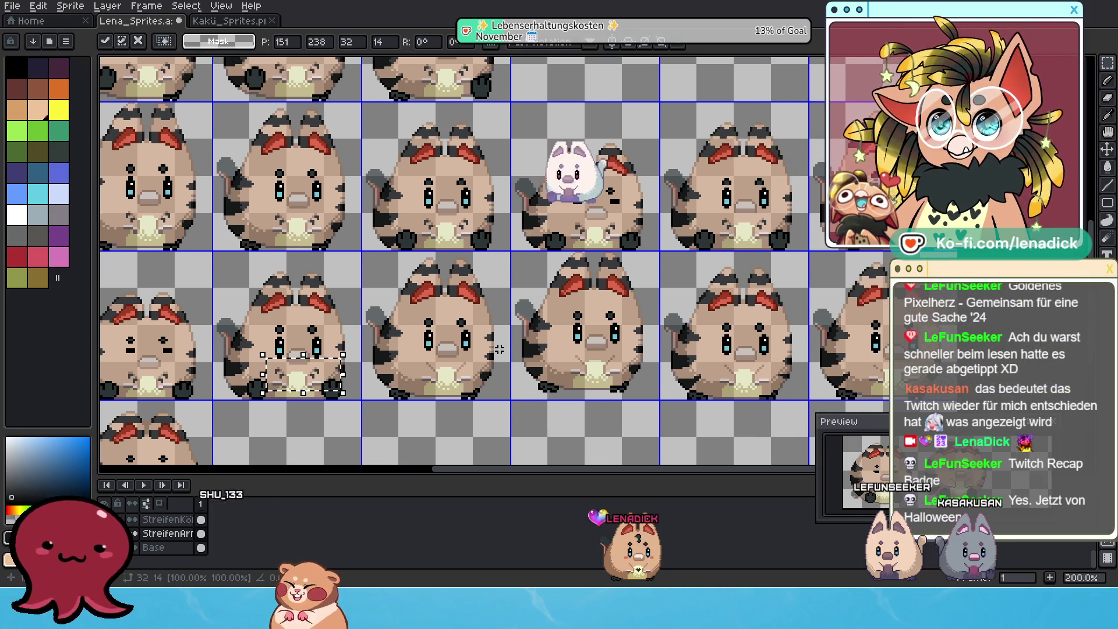
Move the upper tanuki's face patch down onto its face and across onto the third frame, set in place
mouse_move(240, 192)
mouse_down()
mouse_move(341, 246)
mouse_move(415, 271)
mouse_up()
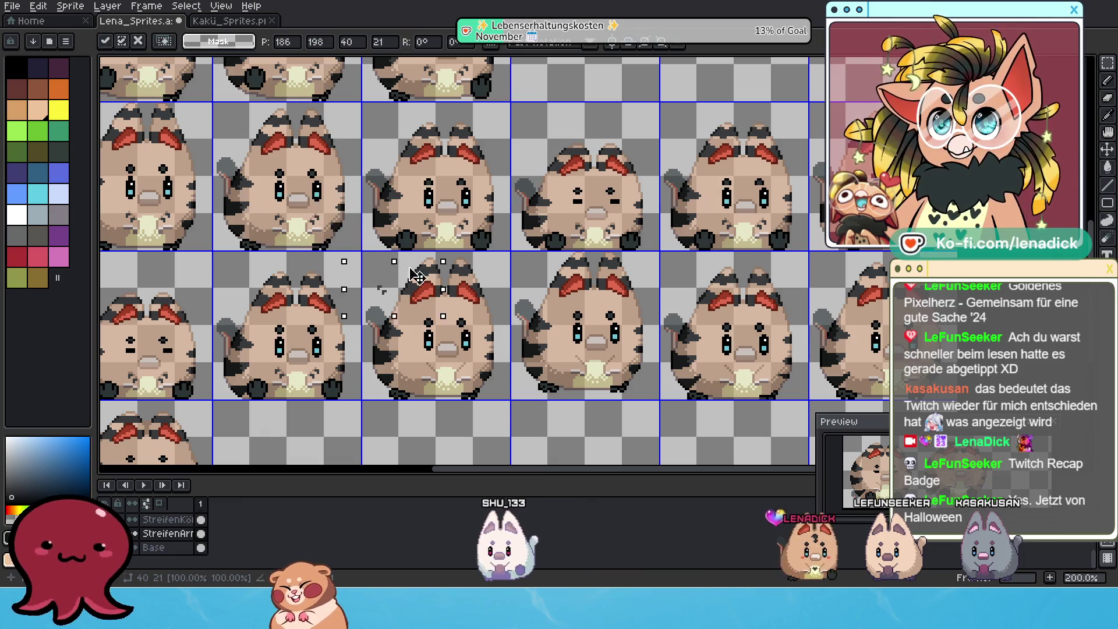
drag(416, 271, 468, 353)
scroll(468, 353, up, 1)
scroll(469, 353, up, 2)
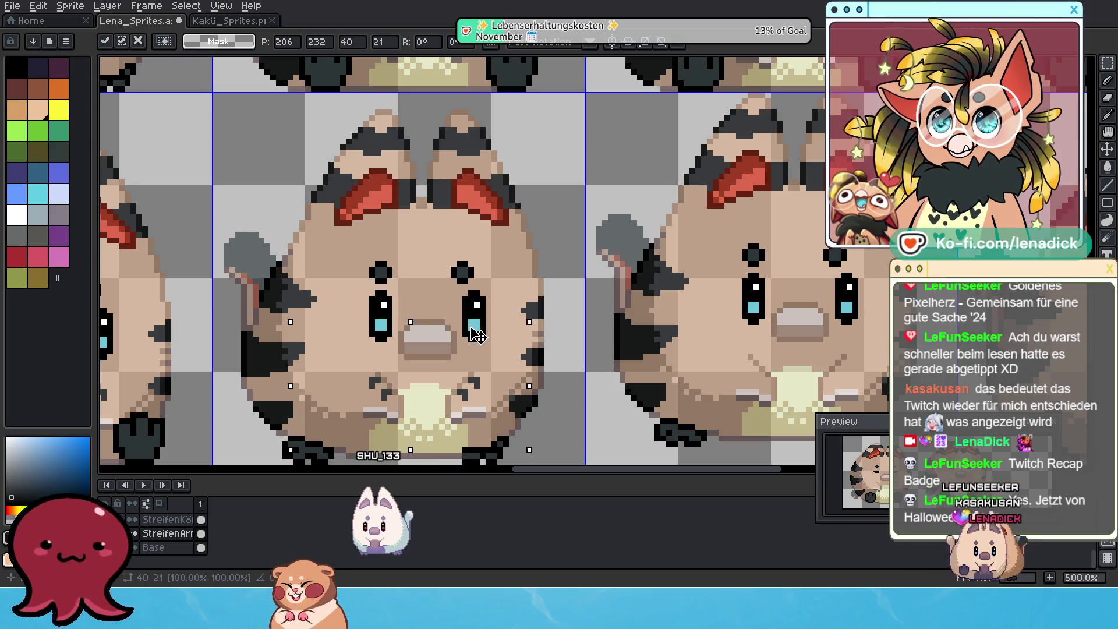
scroll(473, 335, down, 2)
scroll(473, 334, down, 1)
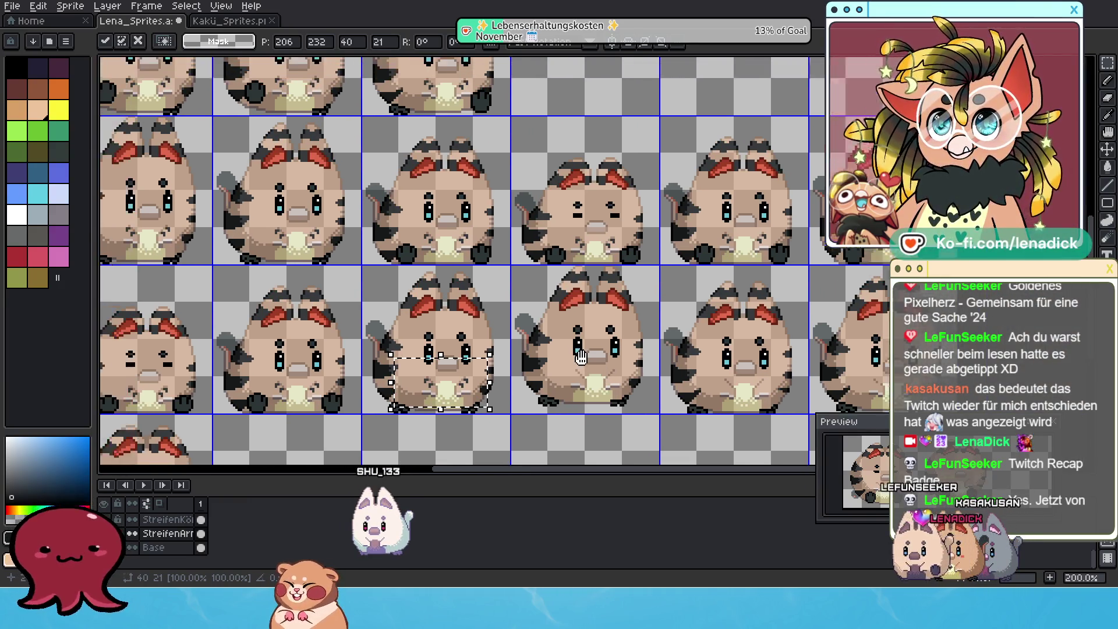
scroll(543, 395, up, 1)
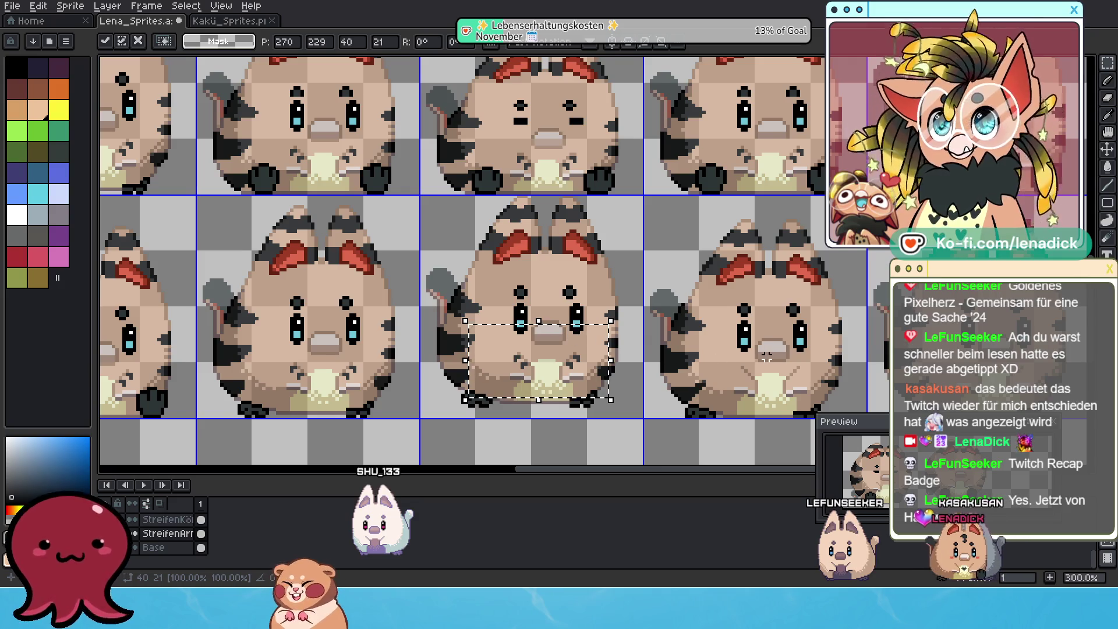
scroll(766, 355, down, 1)
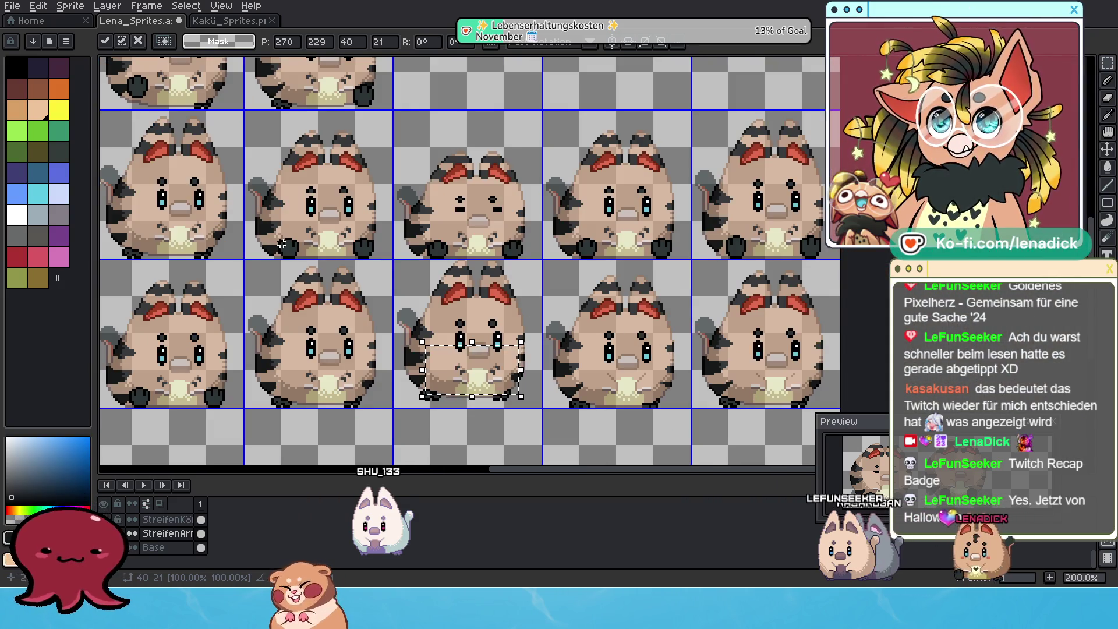
scroll(657, 407, up, 1)
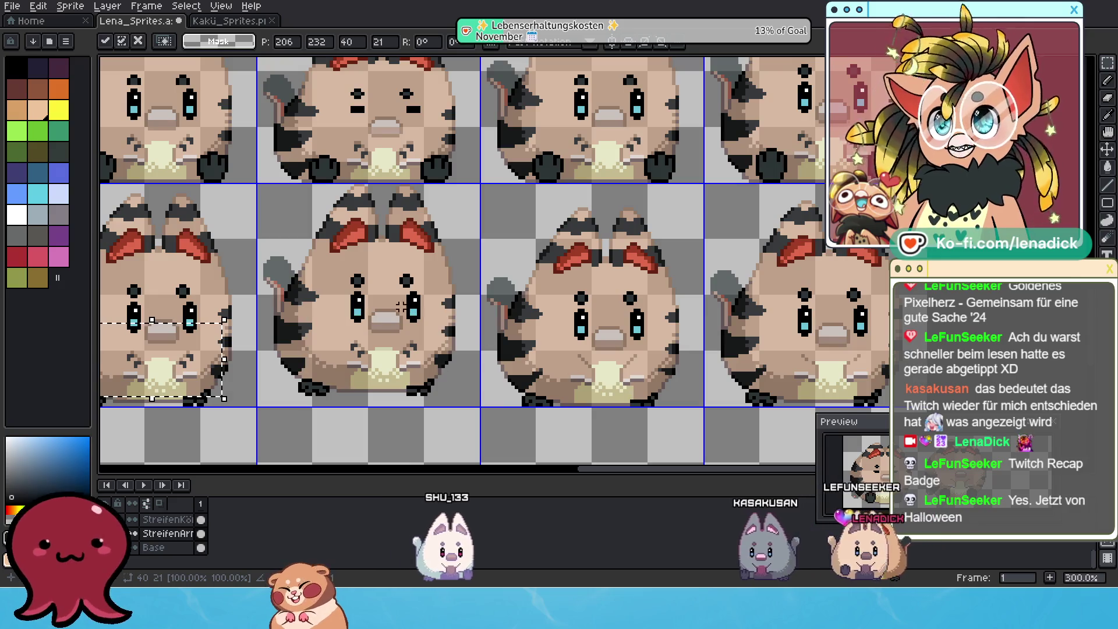
drag(198, 335, 649, 340)
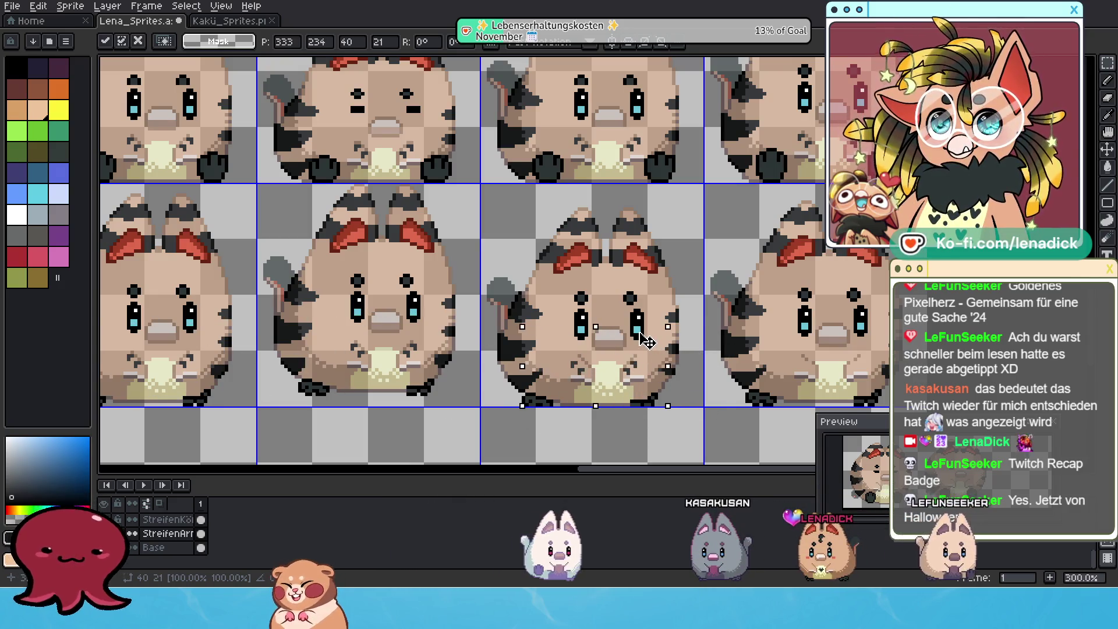
scroll(642, 338, down, 1)
scroll(633, 336, up, 1)
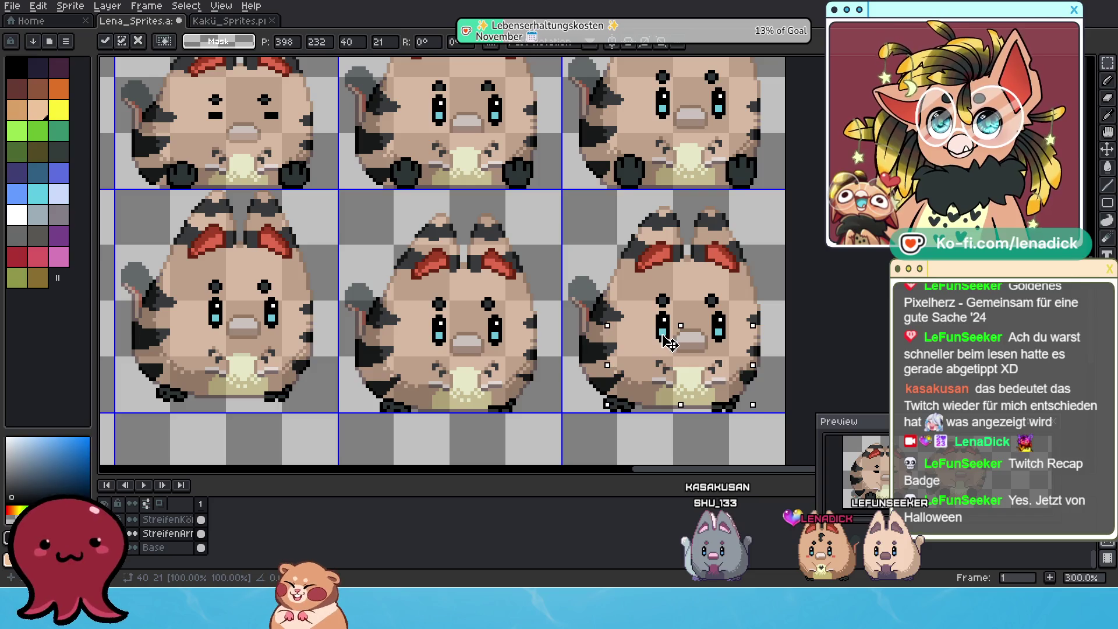
scroll(696, 360, down, 1)
key(ctrl+d)
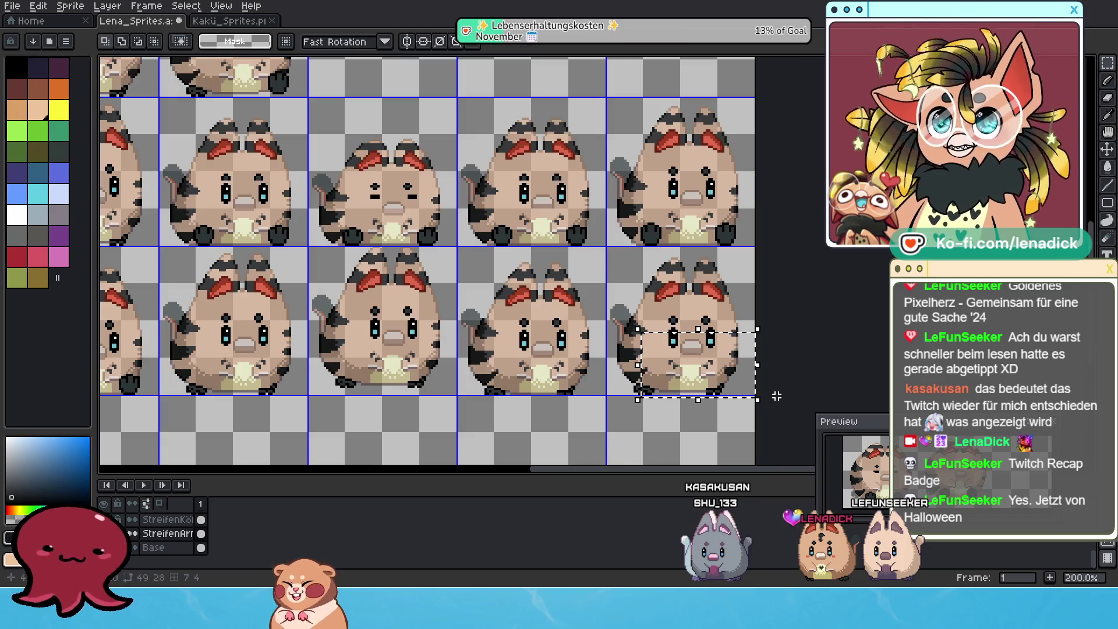
scroll(716, 378, down, 3)
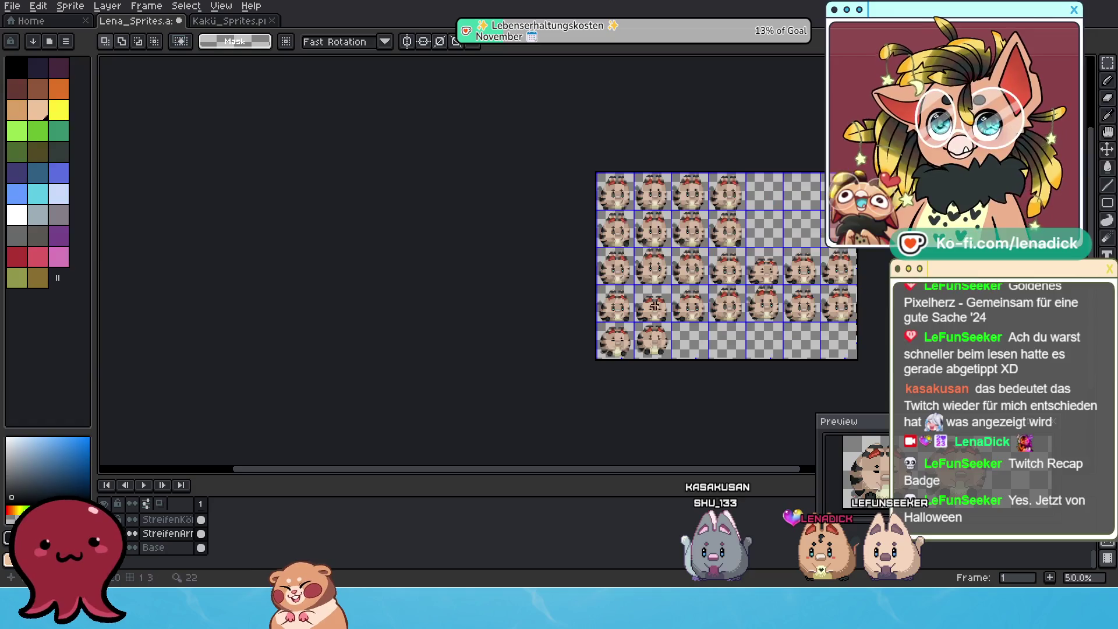
scroll(519, 301, up, 3)
scroll(519, 301, up, 1)
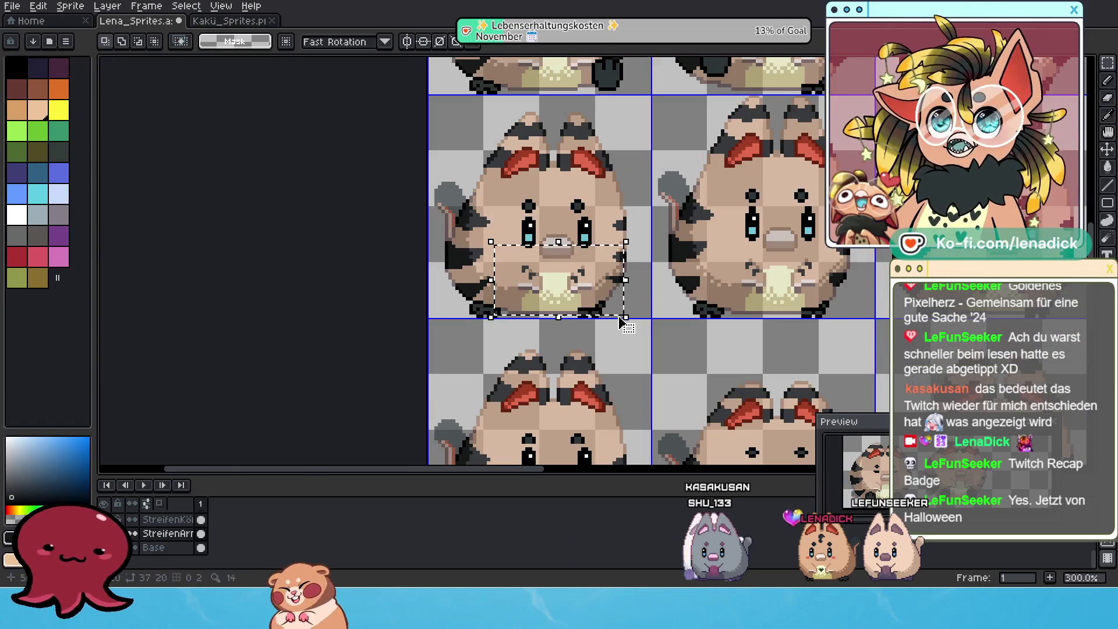
scroll(631, 326, down, 1)
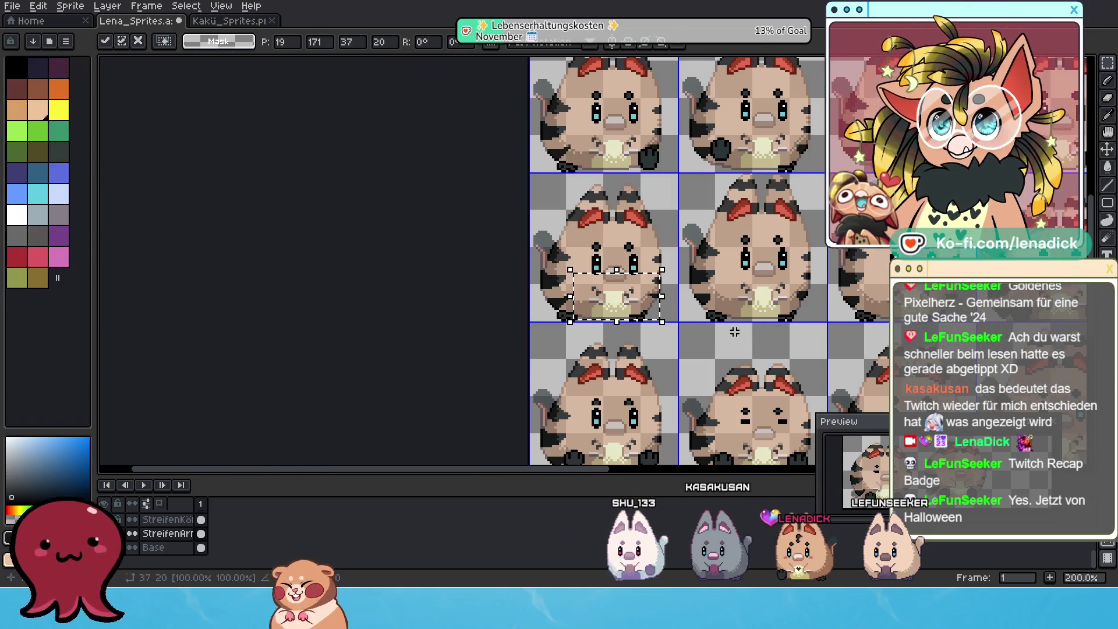
scroll(631, 326, down, 2)
Place the 37x20 belly-and-mouth patch on the fourth row's last tanuki, nudged right and down, and commit it
drag(734, 324, 485, 291)
drag(314, 270, 767, 347)
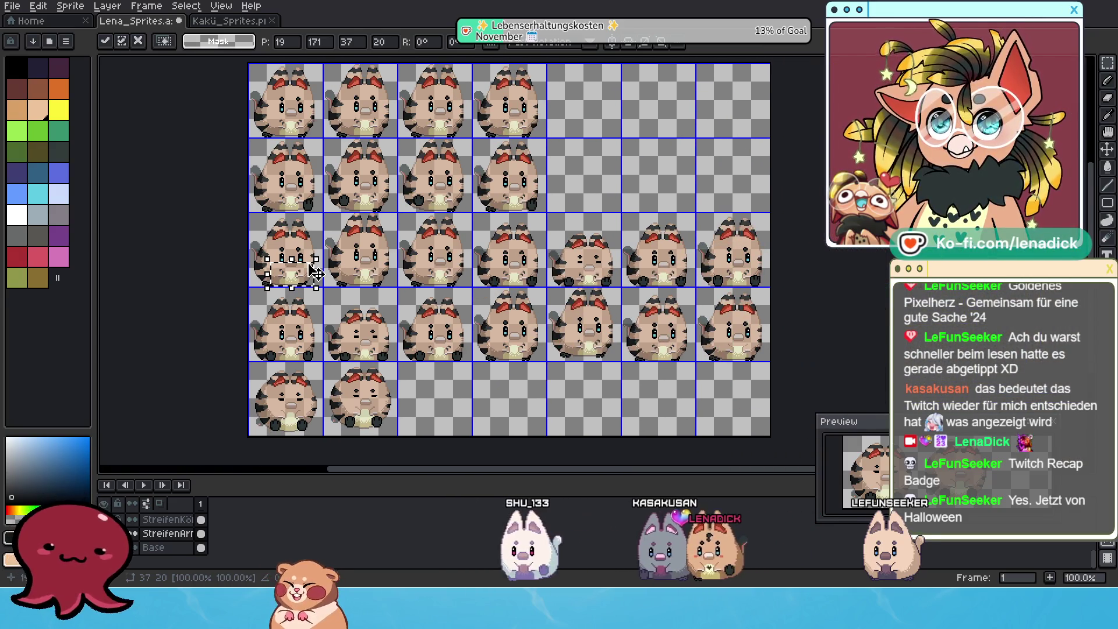
scroll(767, 347, up, 2)
scroll(744, 324, up, 2)
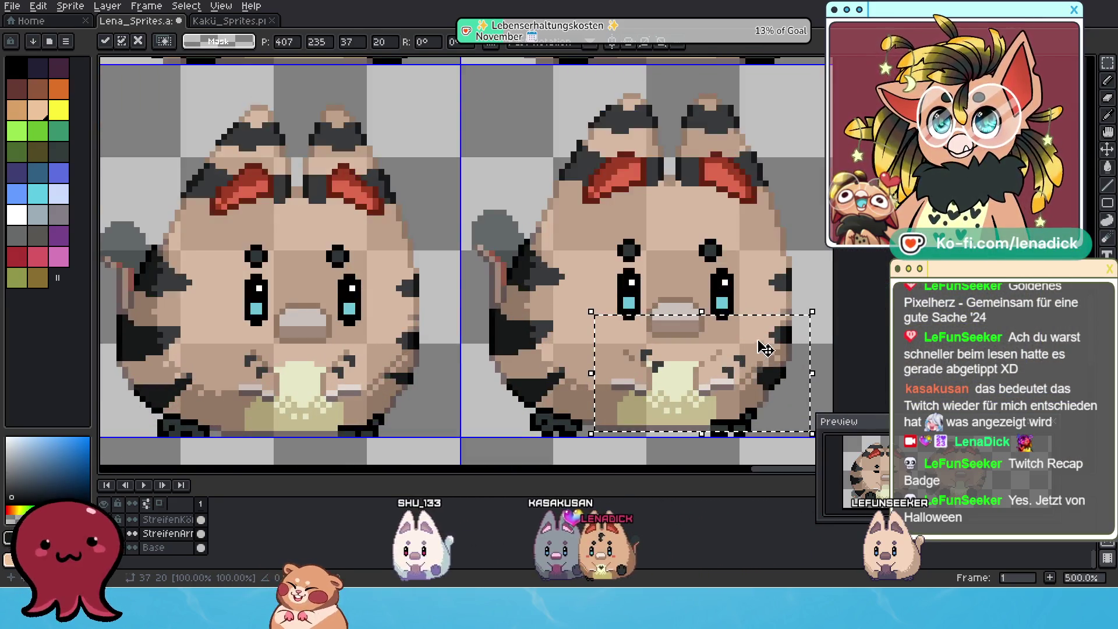
drag(741, 318, 763, 329)
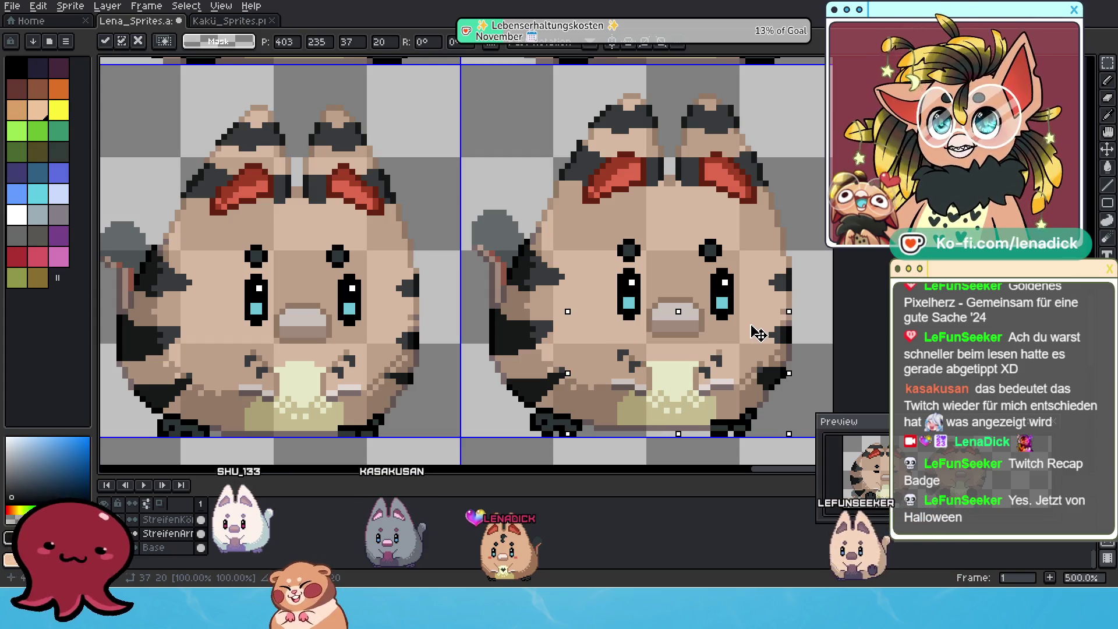
scroll(759, 333, down, 2)
scroll(758, 333, down, 1)
scroll(758, 333, down, 1)
scroll(372, 263, up, 2)
scroll(374, 265, down, 2)
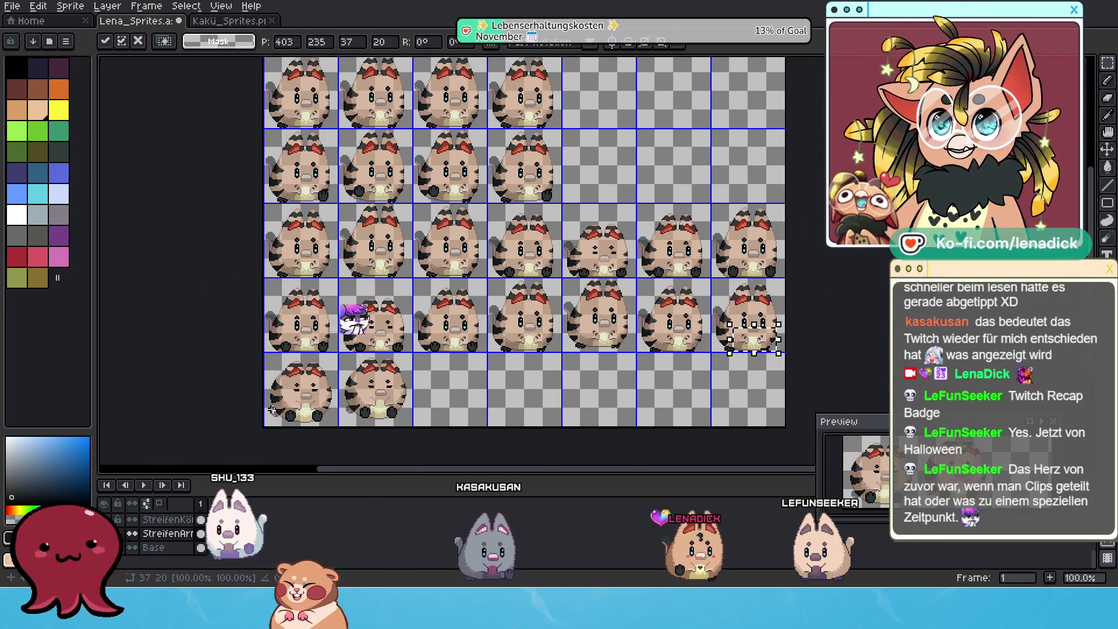
scroll(266, 283, up, 2)
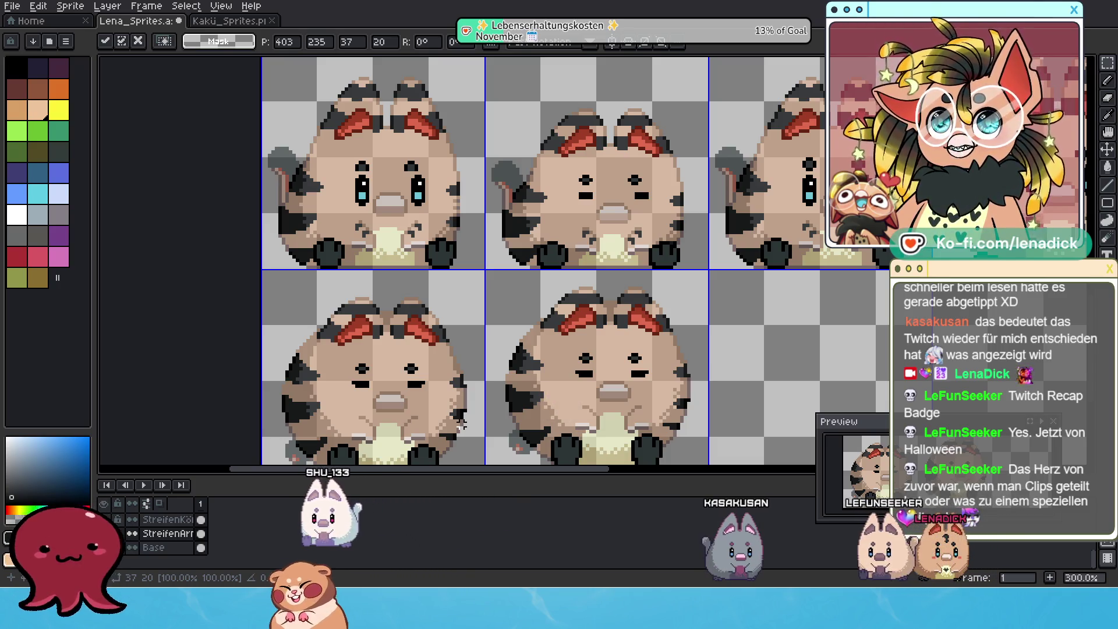
drag(466, 420, 514, 382)
scroll(474, 253, up, 1)
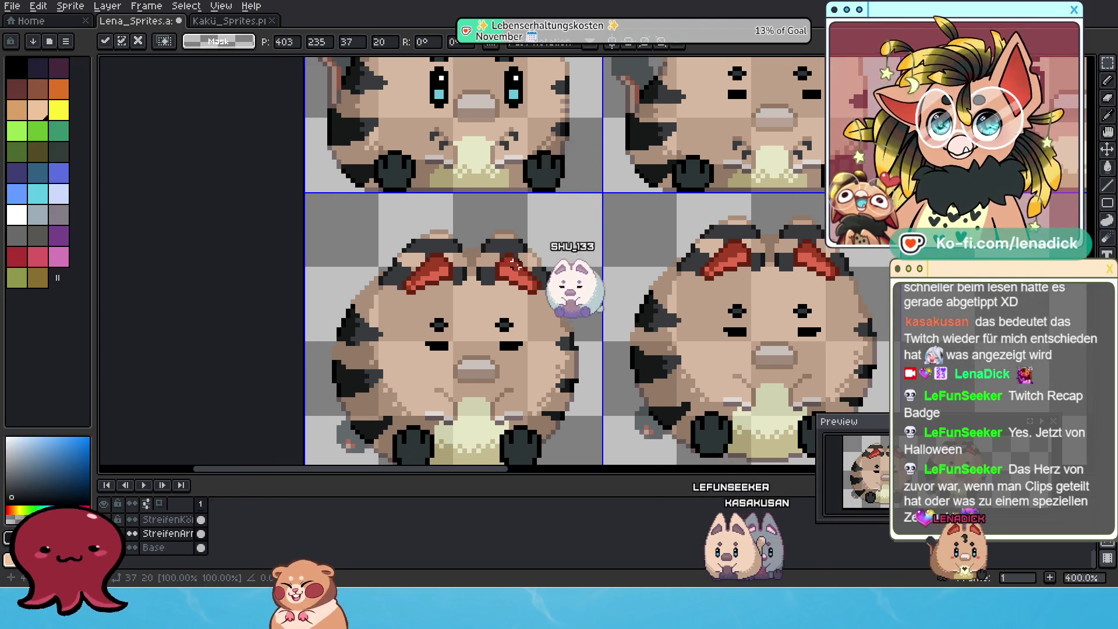
scroll(821, 310, down, 3)
key(Return)
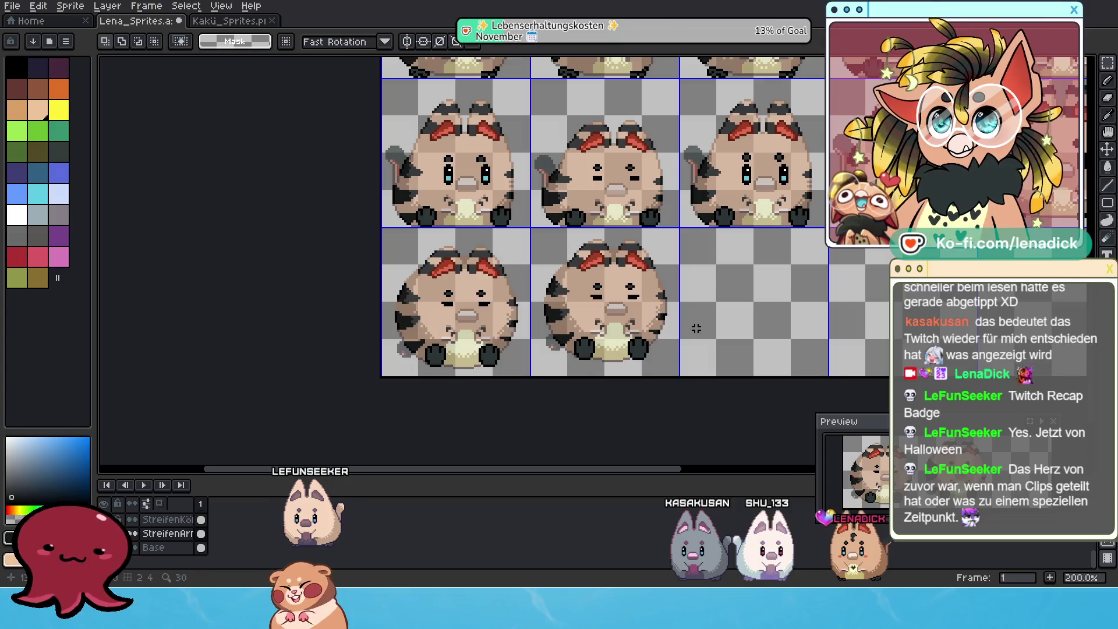
scroll(821, 310, down, 1)
scroll(820, 310, up, 2)
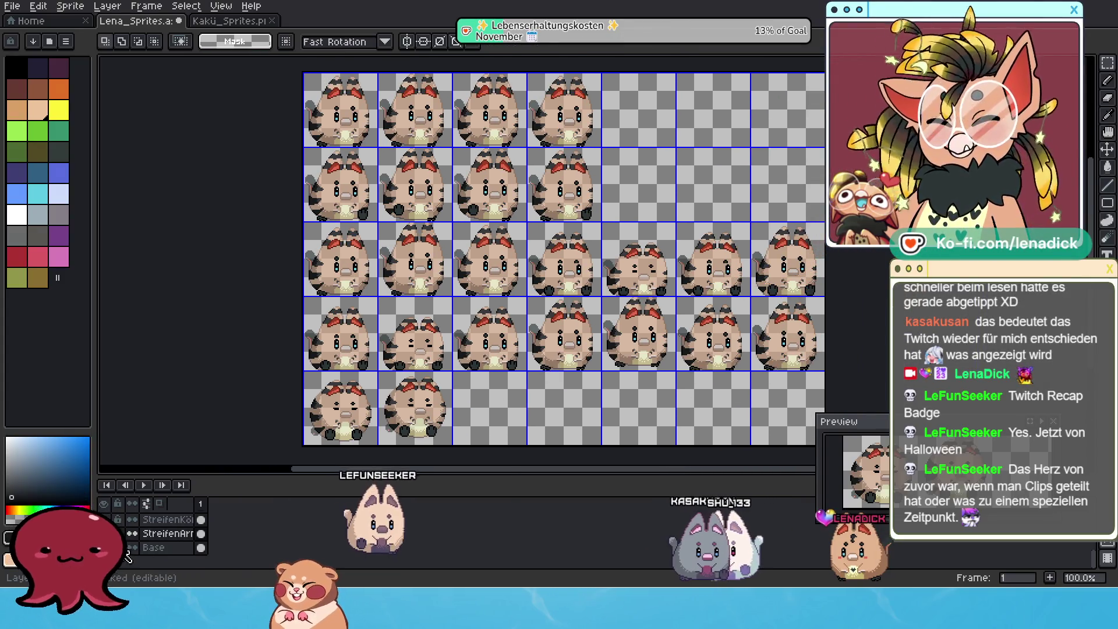
Hide the Base body layer and make the Füße layer active
click(132, 547)
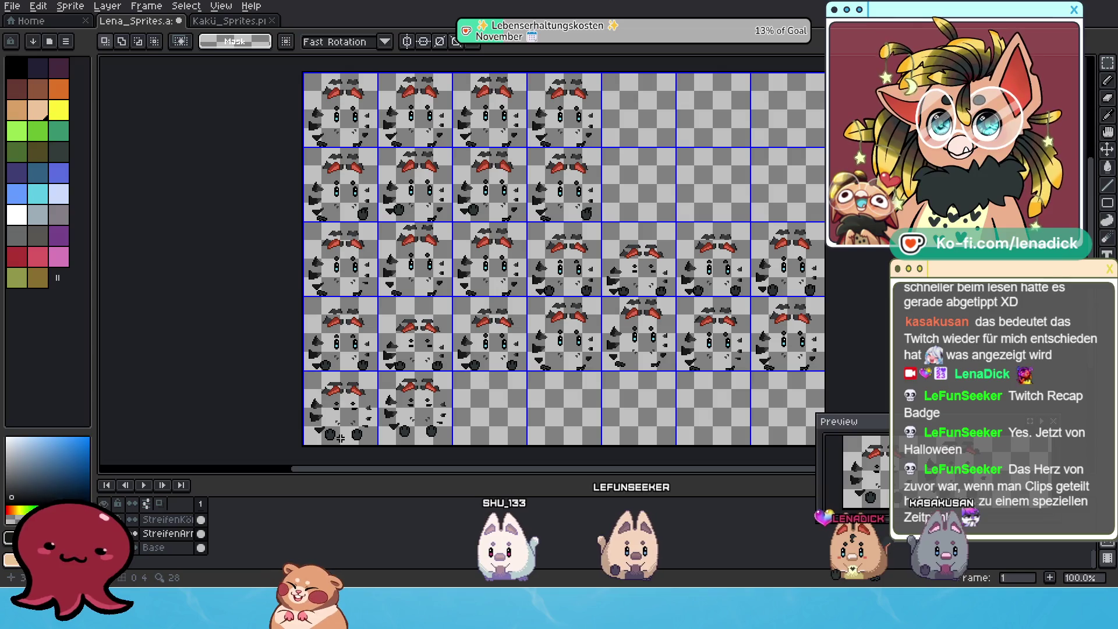
drag(682, 336, 736, 324)
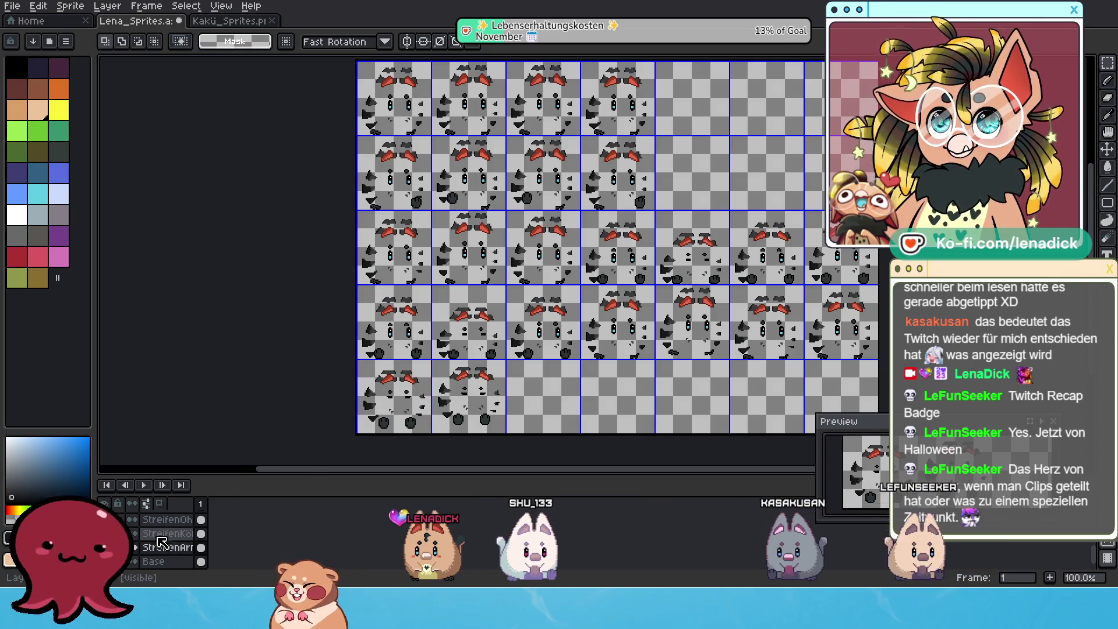
click(178, 522)
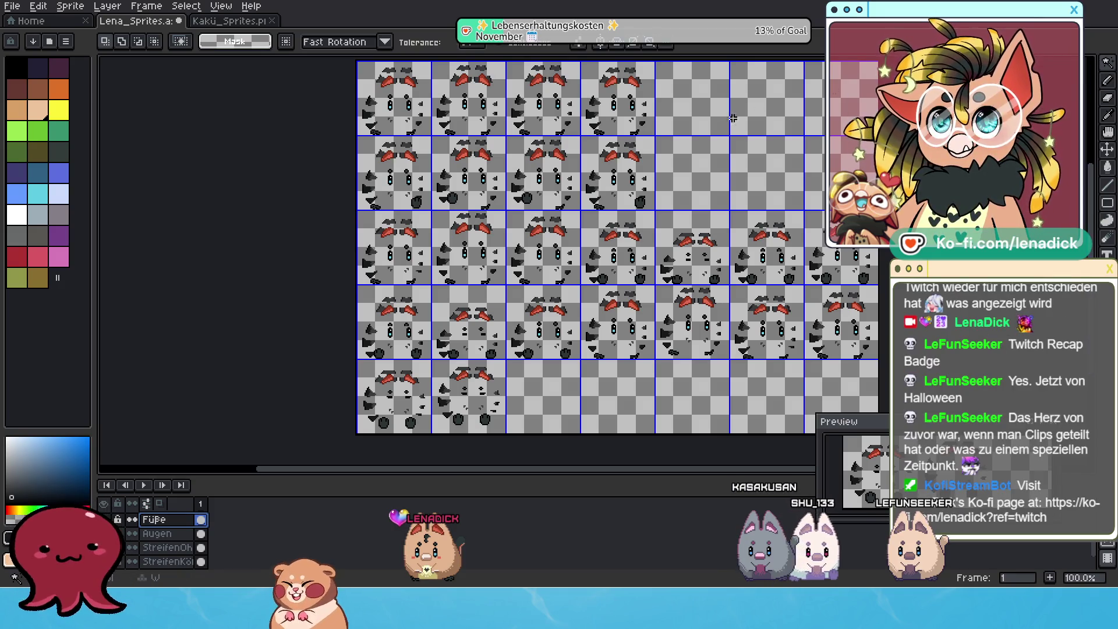
Select the whole sheet, clear the selection again and undo so the ear stripes sit on their own layer
key(ctrl+a)
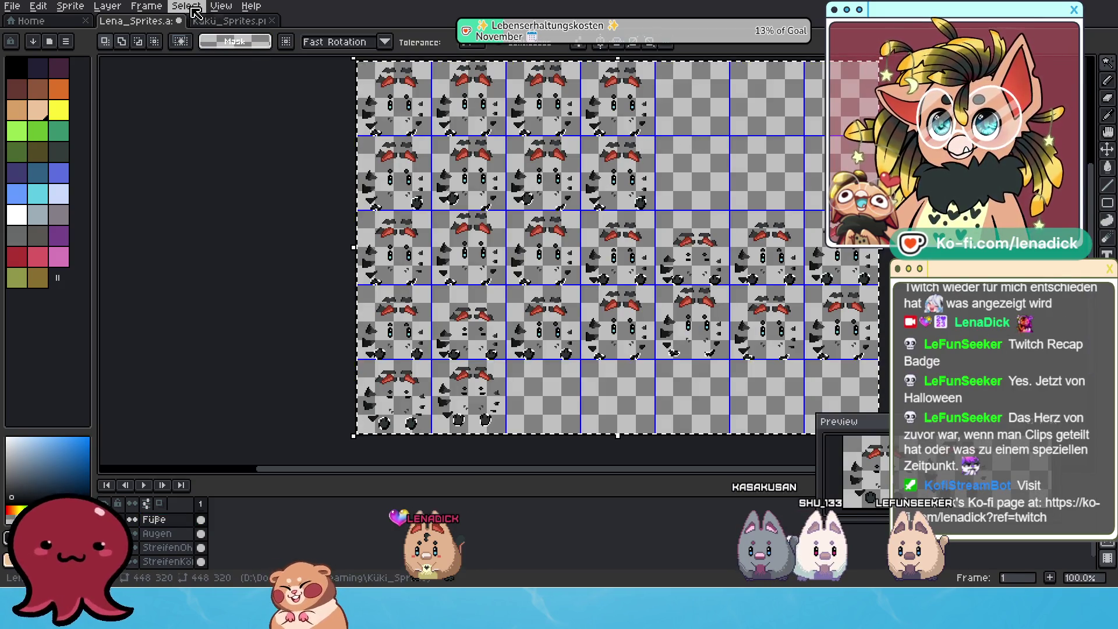
click(194, 13)
click(223, 63)
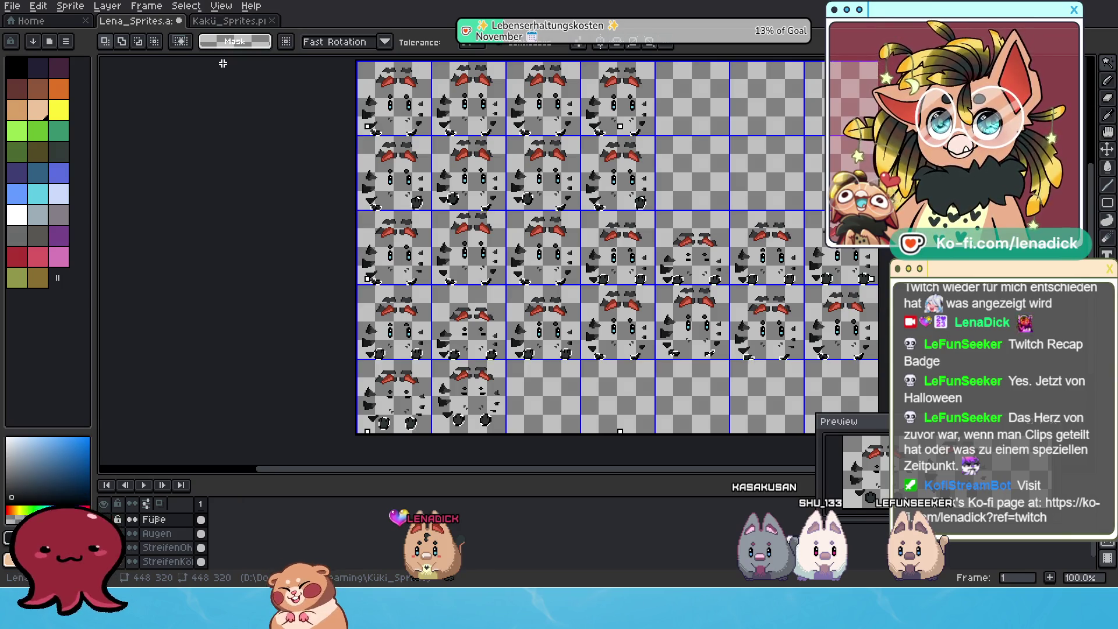
scroll(480, 382, up, 1)
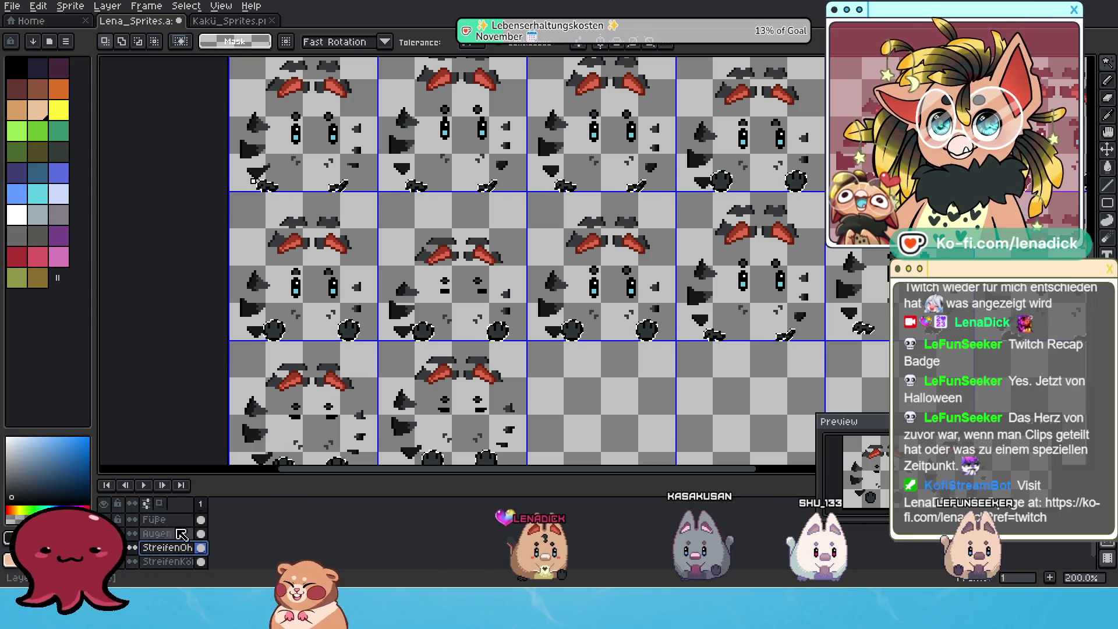
drag(397, 402, 385, 339)
scroll(153, 538, down, 2)
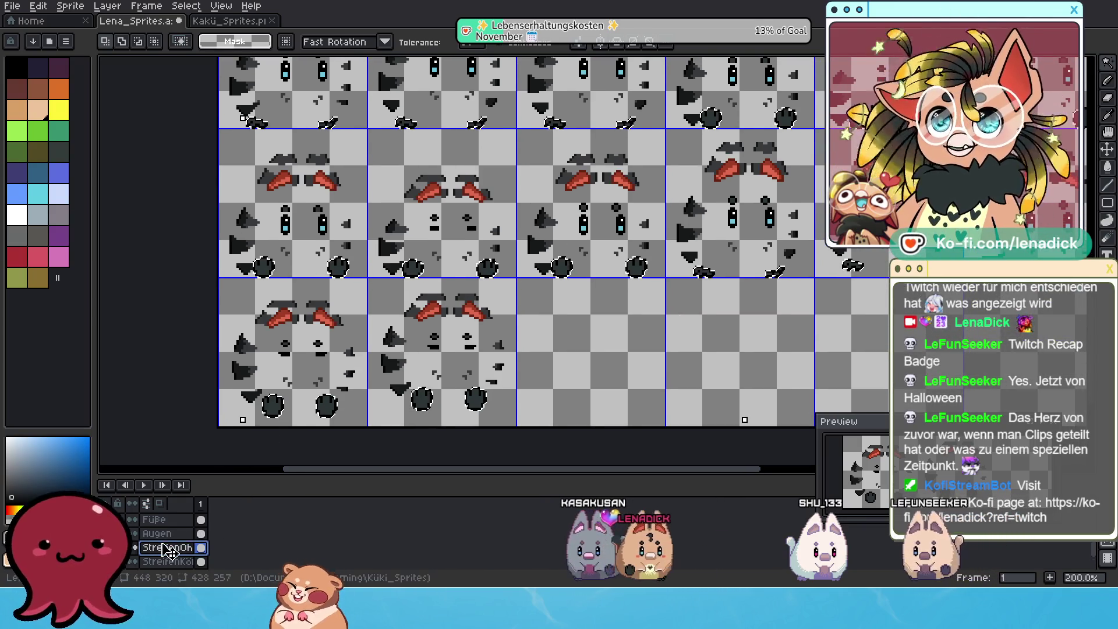
key(ctrl+z)
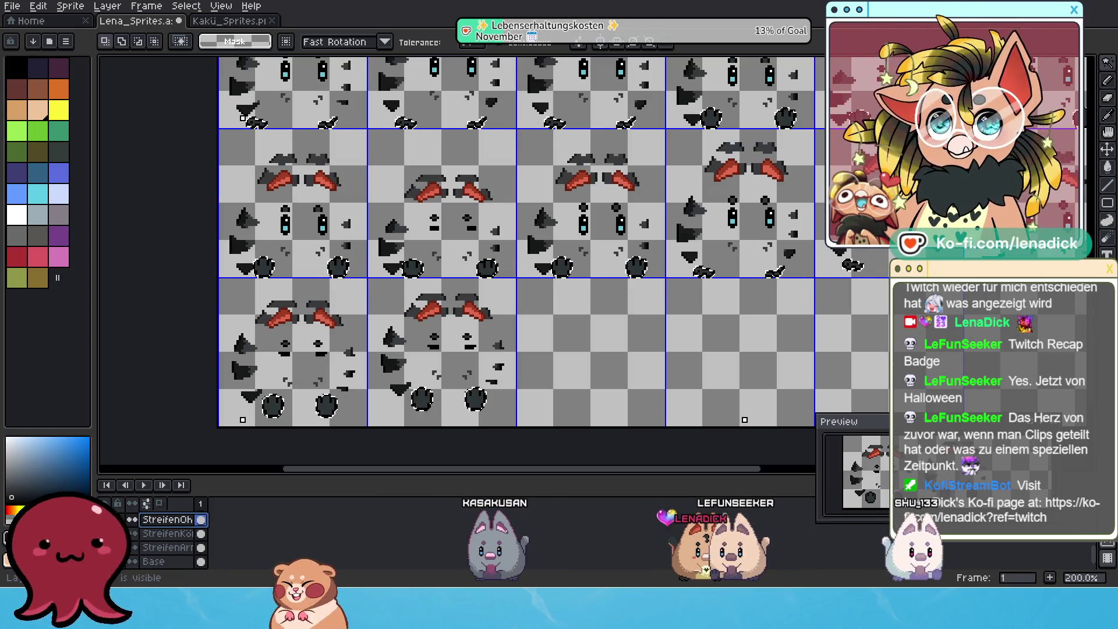
Hide the Füße layer, make the Öhrchen ear layer active and magic-wand select its empty area
click(161, 534)
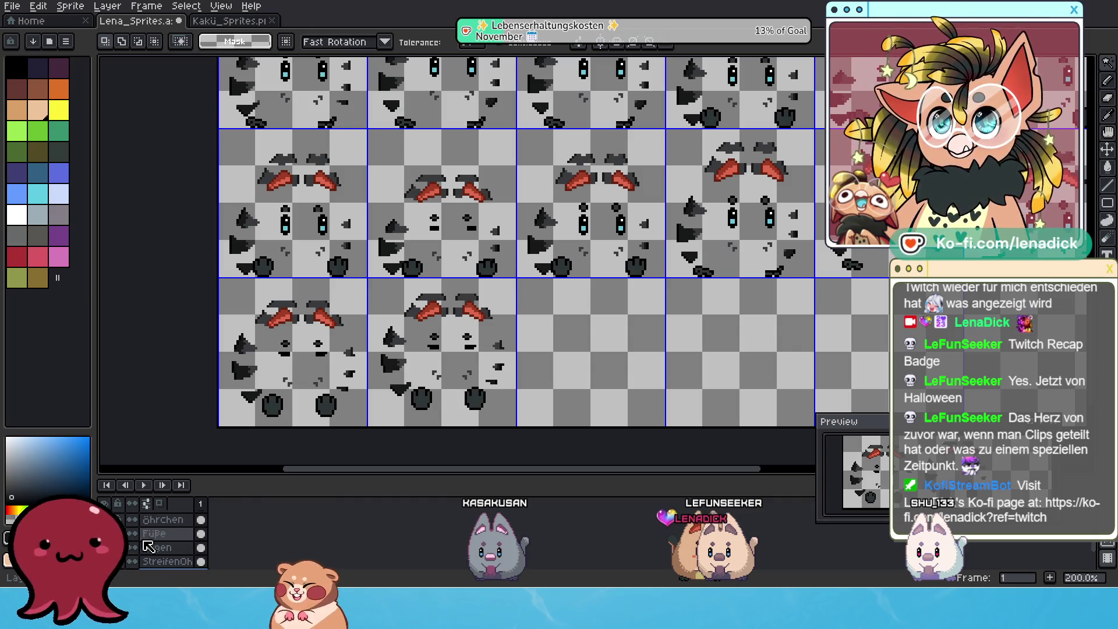
click(104, 535)
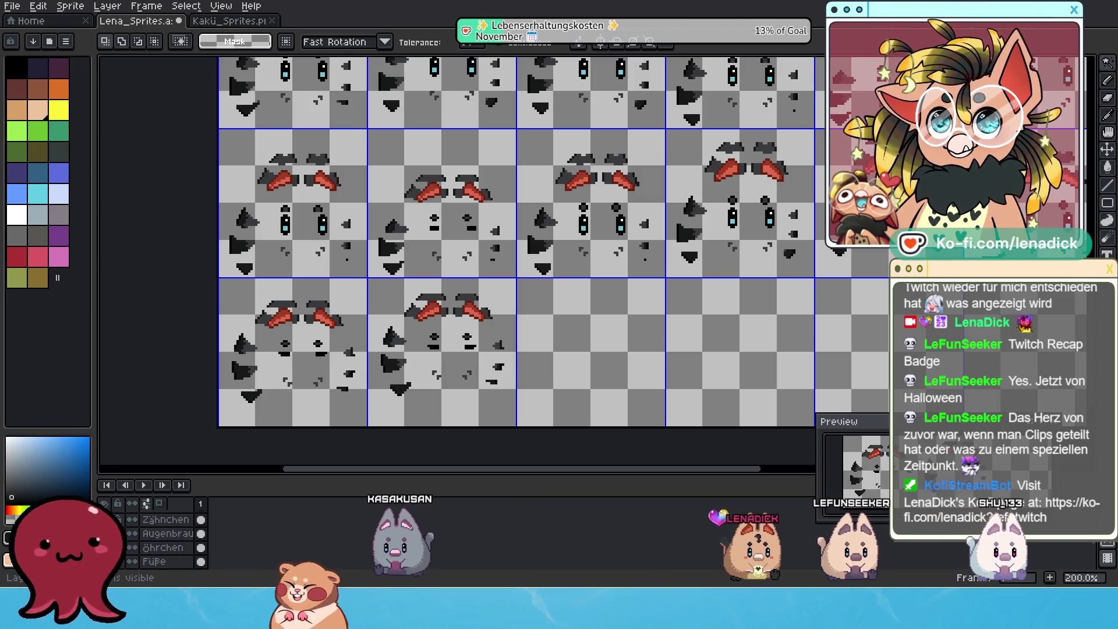
scroll(161, 543, up, 3)
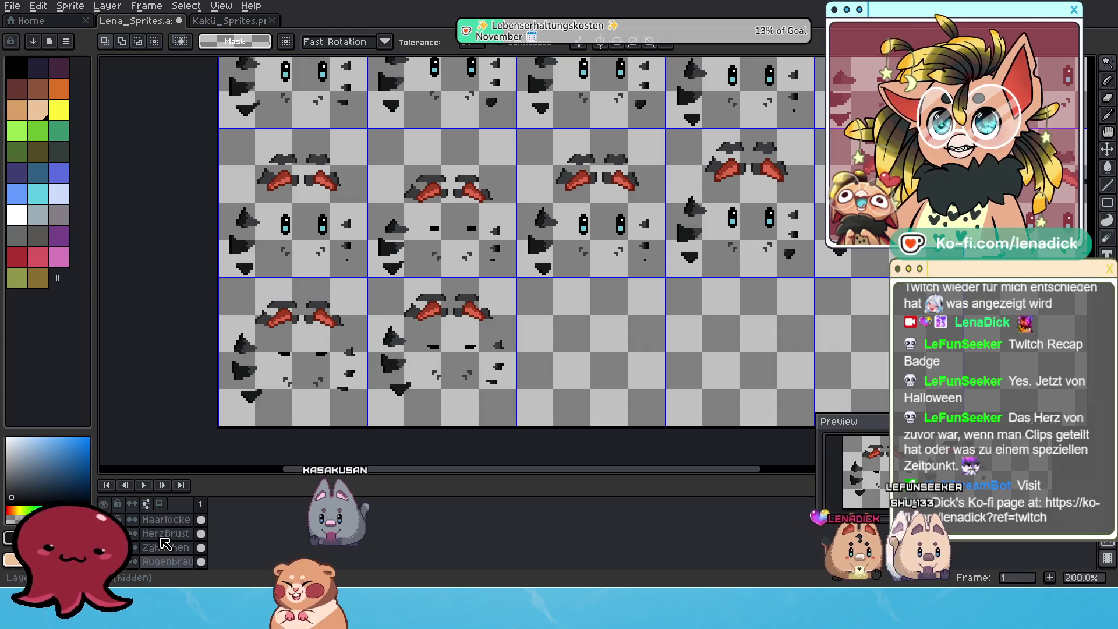
scroll(160, 542, down, 2)
scroll(162, 537, down, 2)
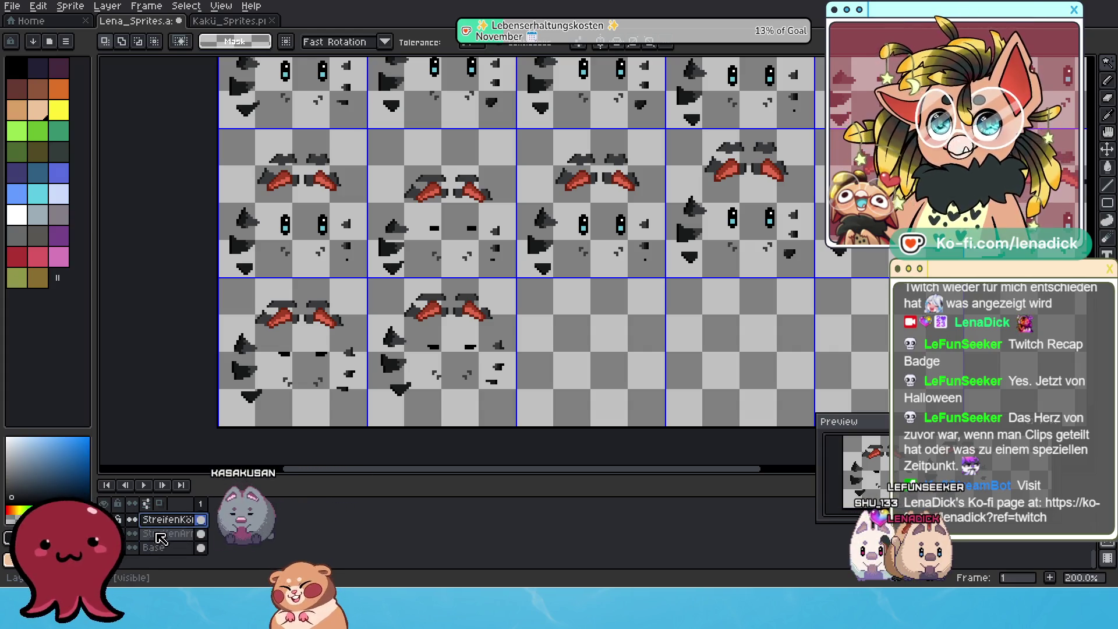
scroll(144, 546, up, 1)
click(178, 520)
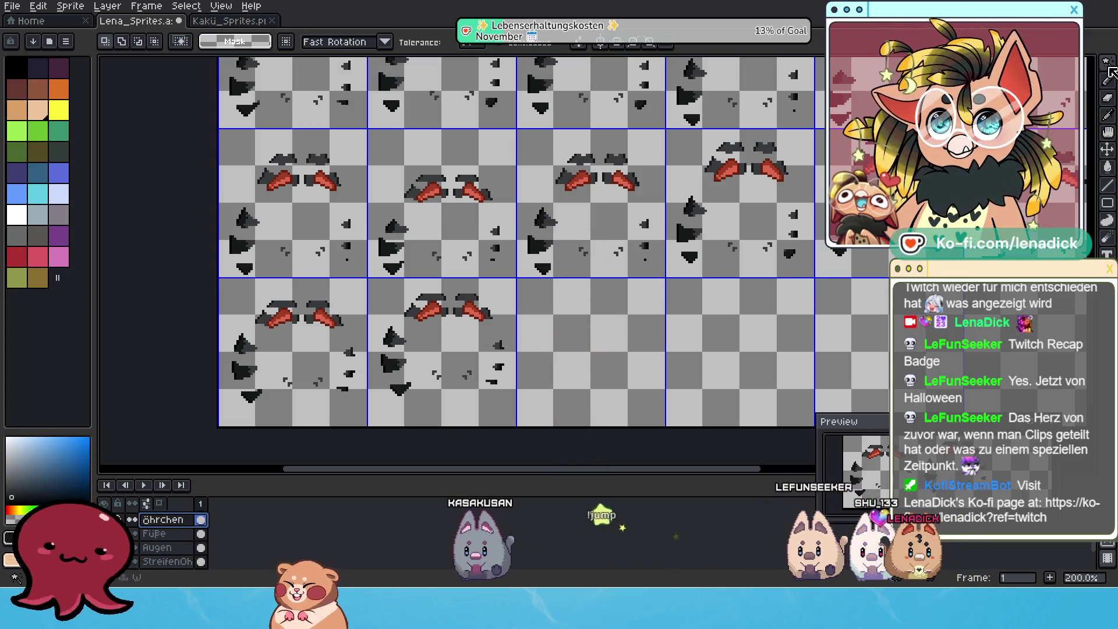
click(649, 320)
drag(661, 324, 487, 391)
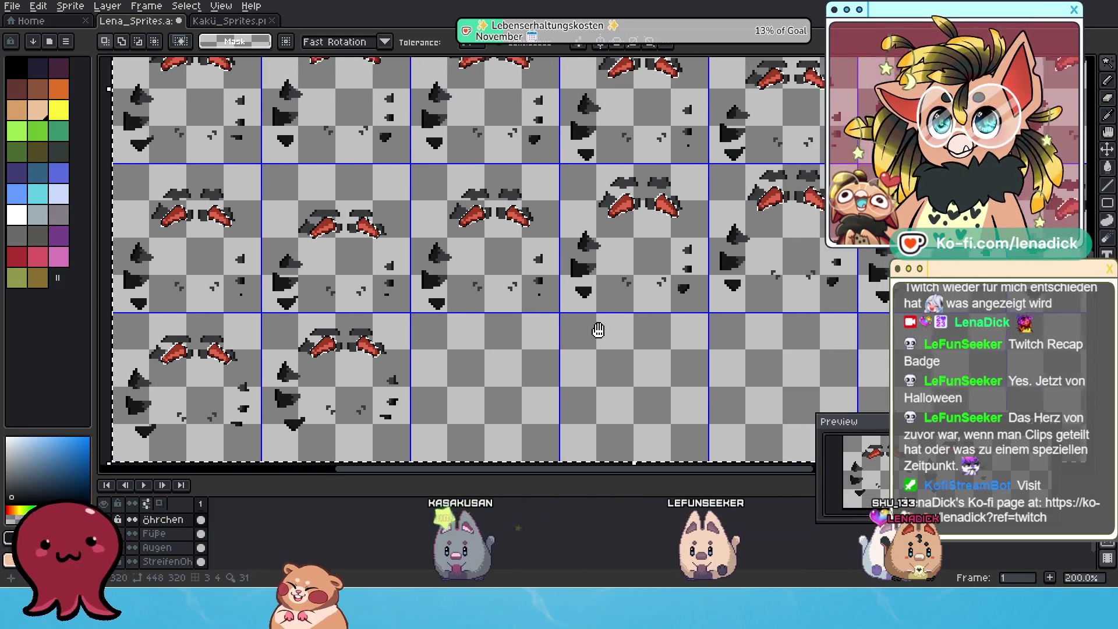
Invert the selection onto the red inner-ear pixels, delete them, and hide another layer
click(186, 7)
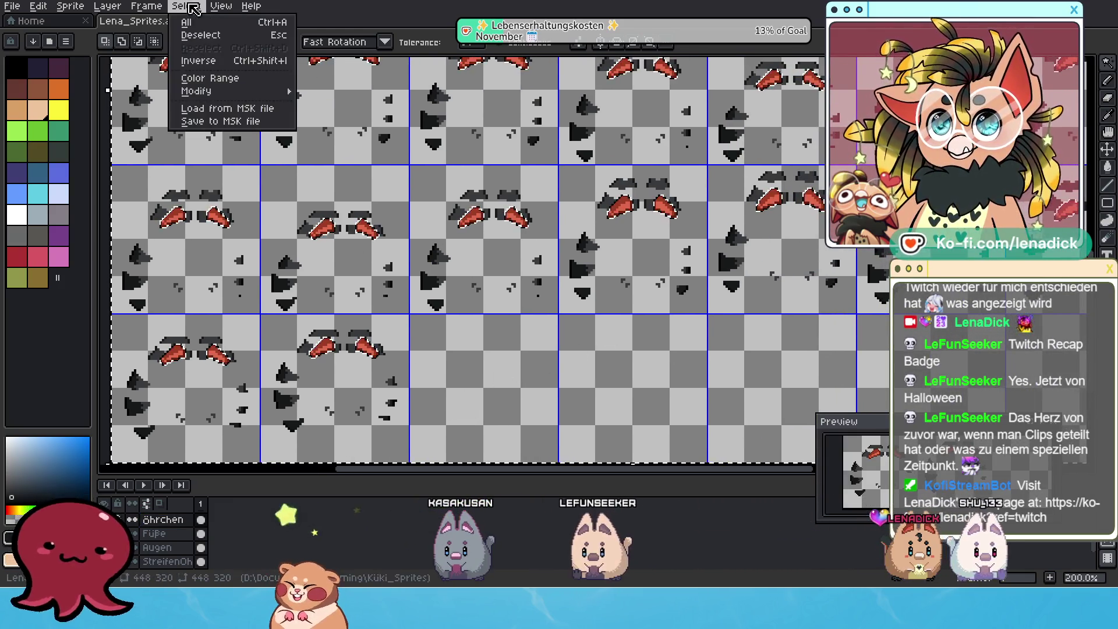
click(212, 61)
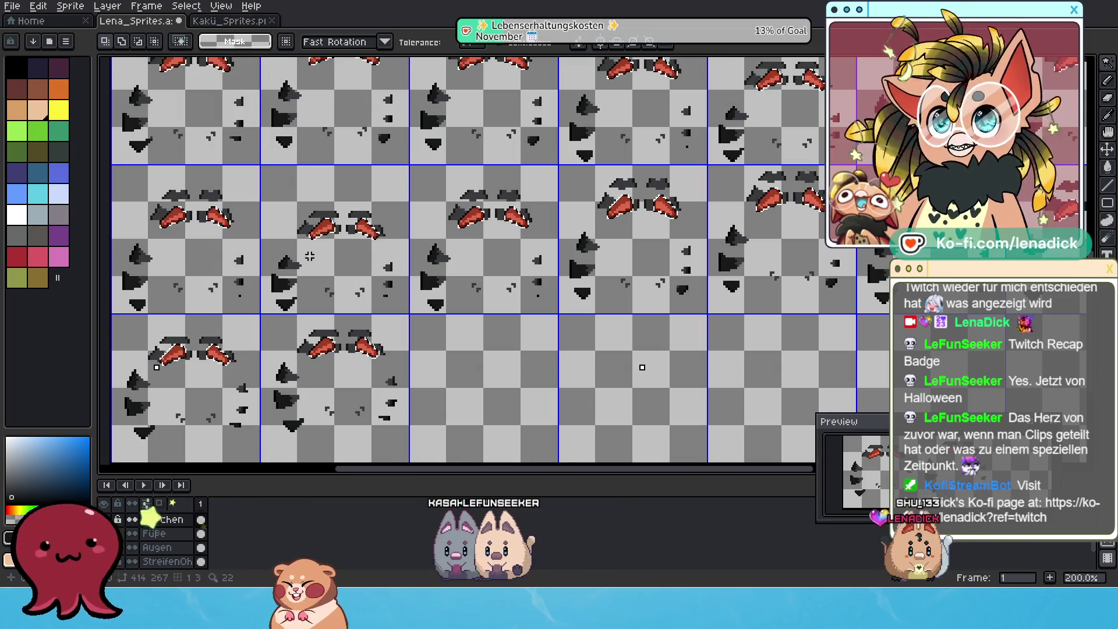
key(Delete)
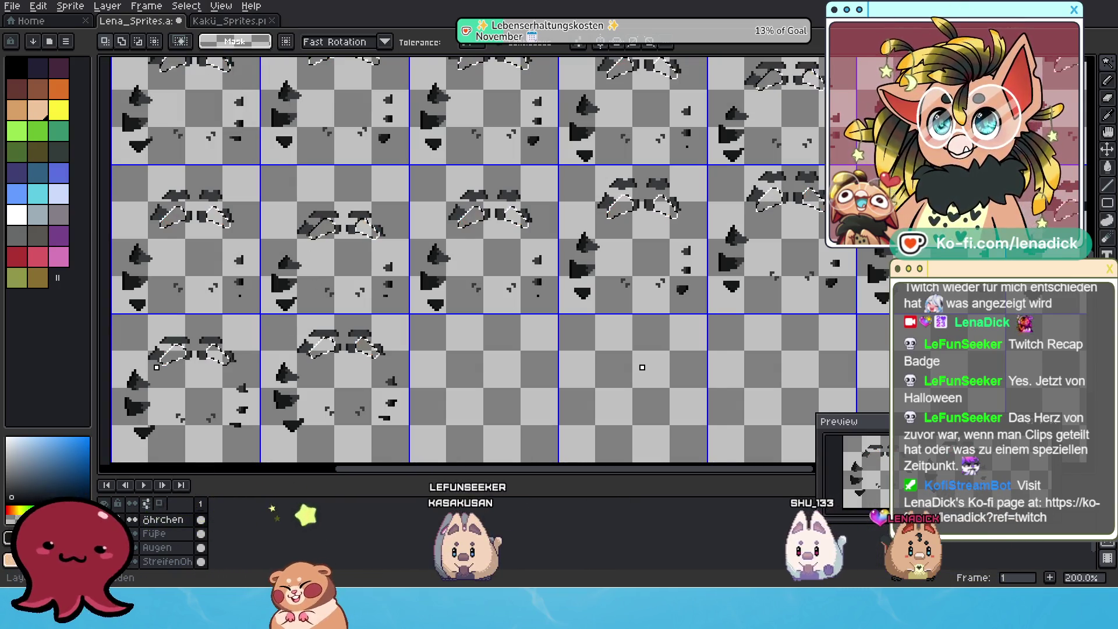
scroll(321, 408, up, 2)
scroll(371, 367, up, 2)
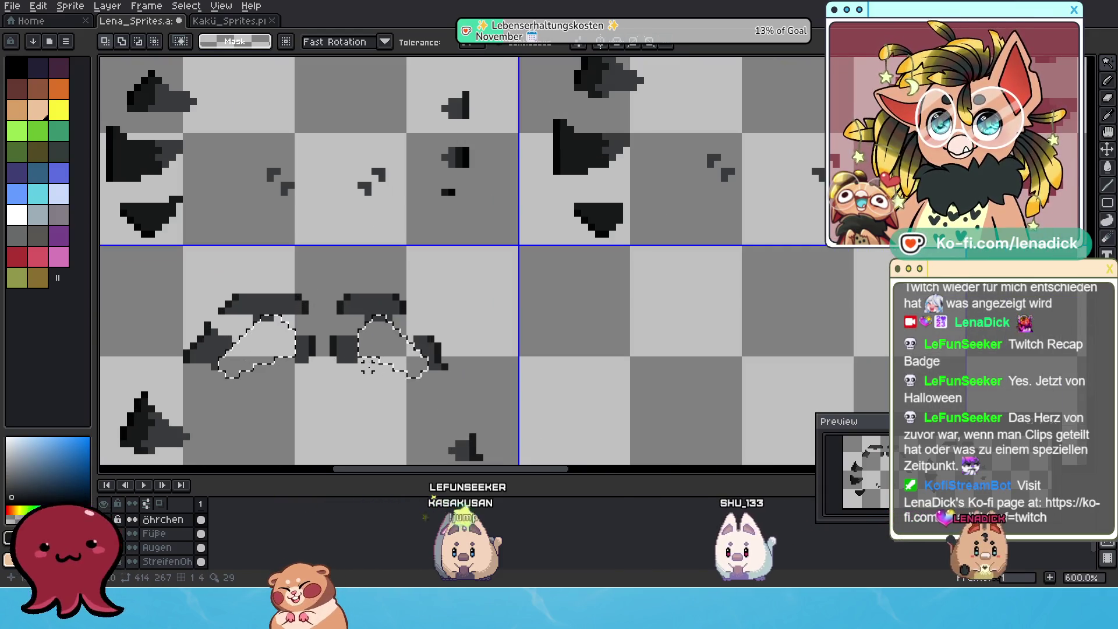
scroll(369, 368, up, 1)
scroll(262, 315, up, 1)
scroll(257, 300, up, 1)
scroll(352, 218, up, 1)
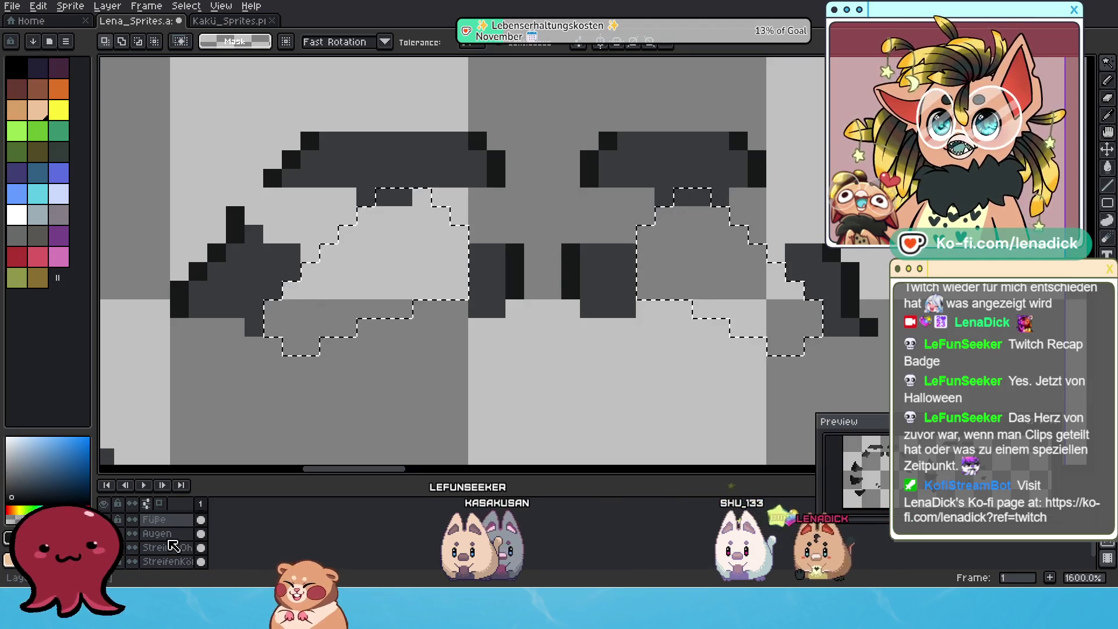
scroll(169, 538, up, 1)
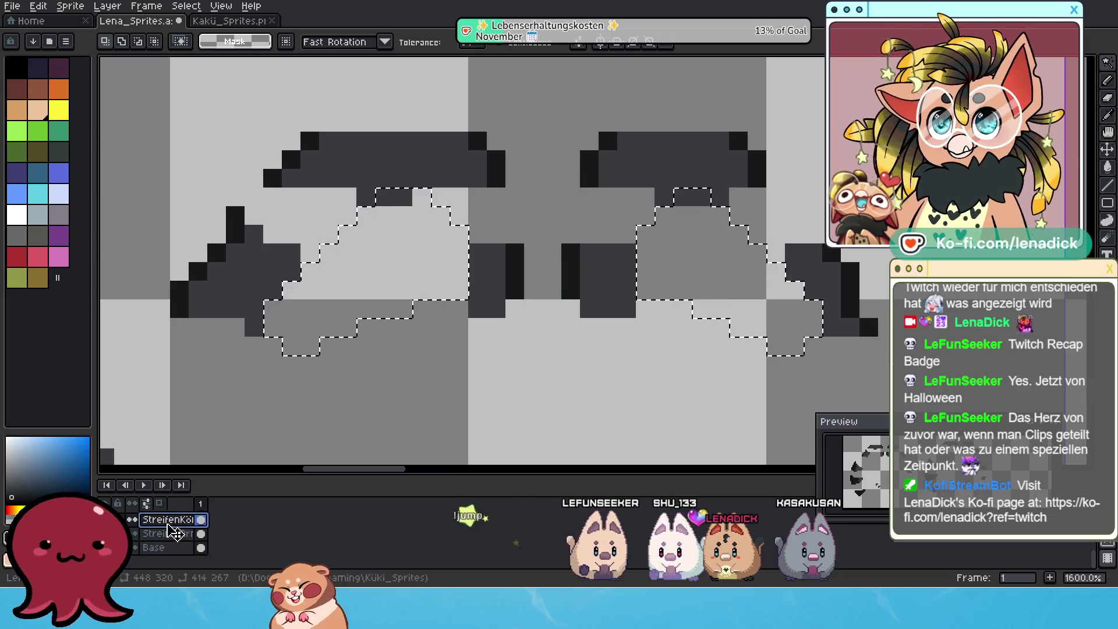
scroll(172, 528, up, 1)
click(131, 533)
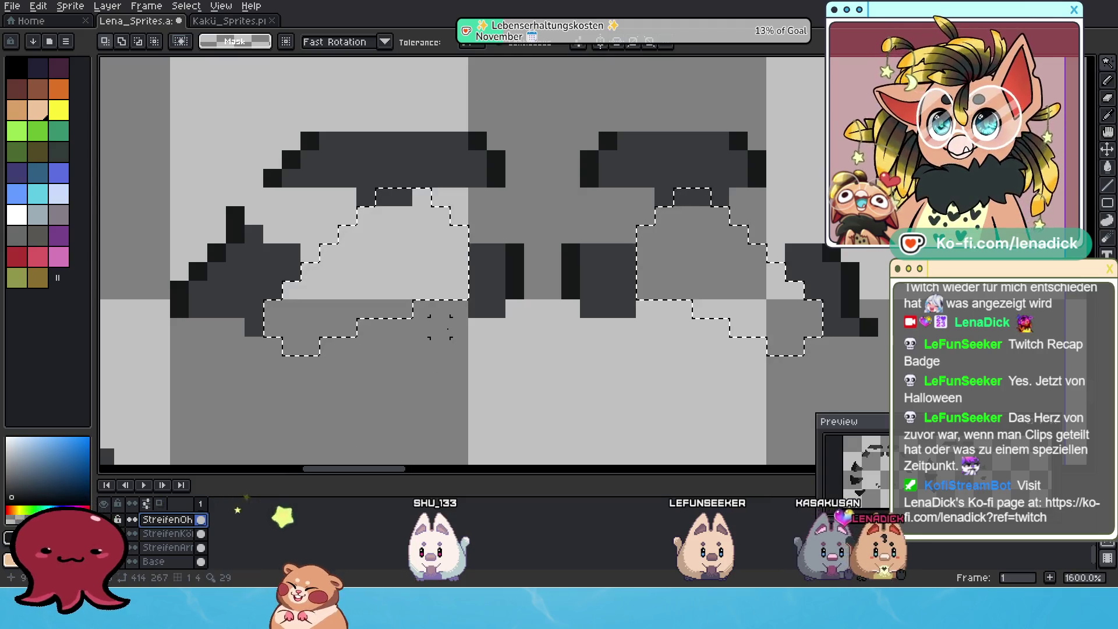
scroll(440, 326, down, 4)
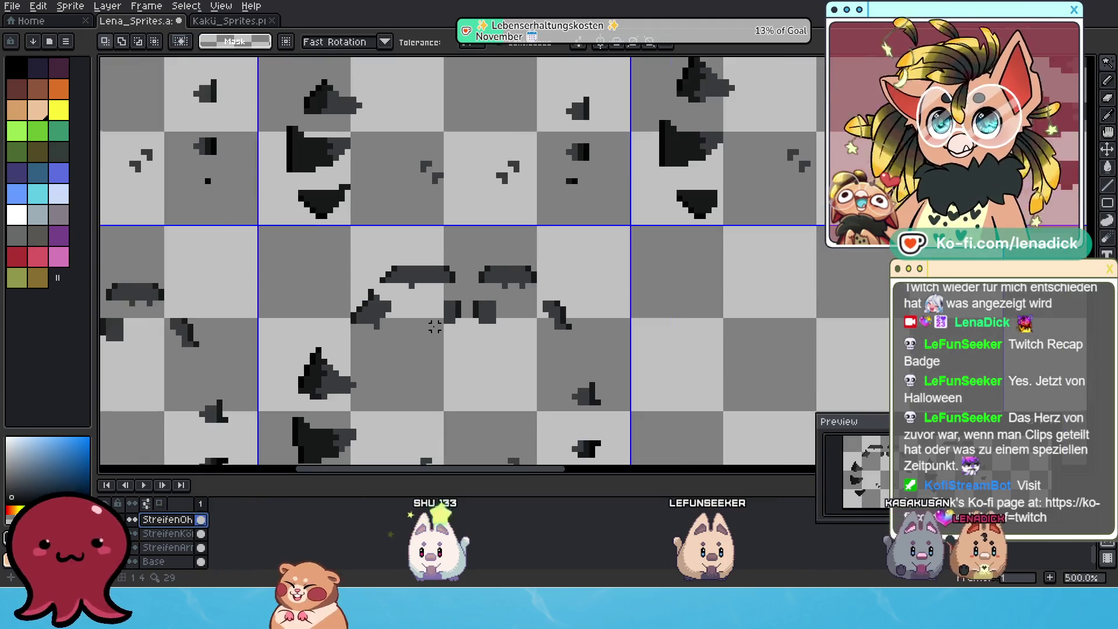
scroll(435, 326, down, 2)
scroll(434, 326, down, 1)
scroll(434, 326, down, 1)
Save the sprite file and hide the remaining non-ear stripe layer
drag(541, 291, 477, 359)
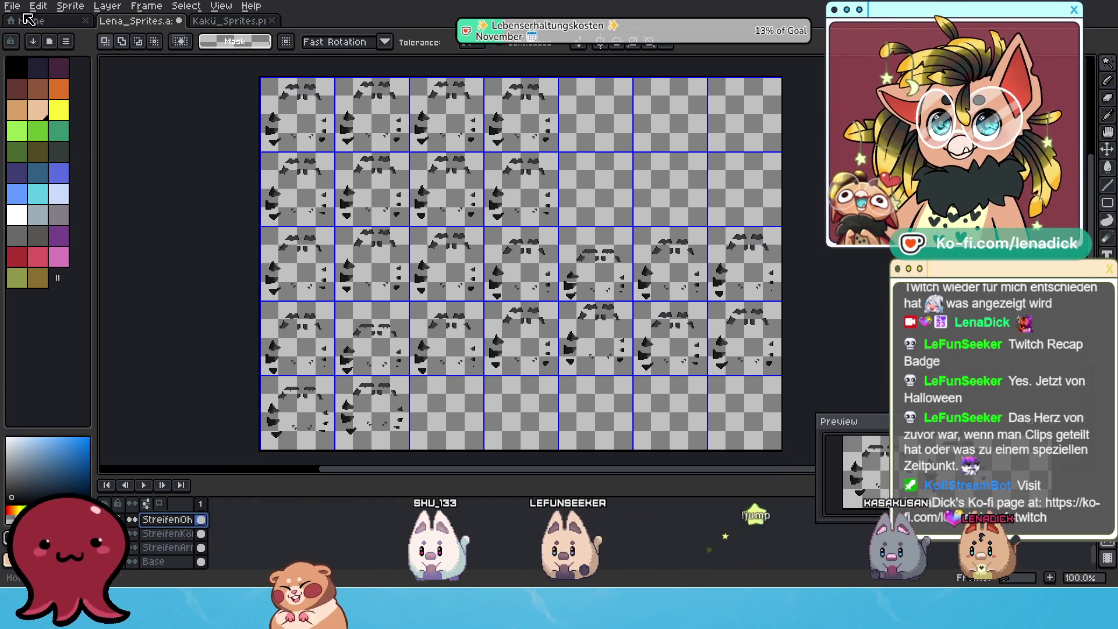
click(12, 6)
click(44, 70)
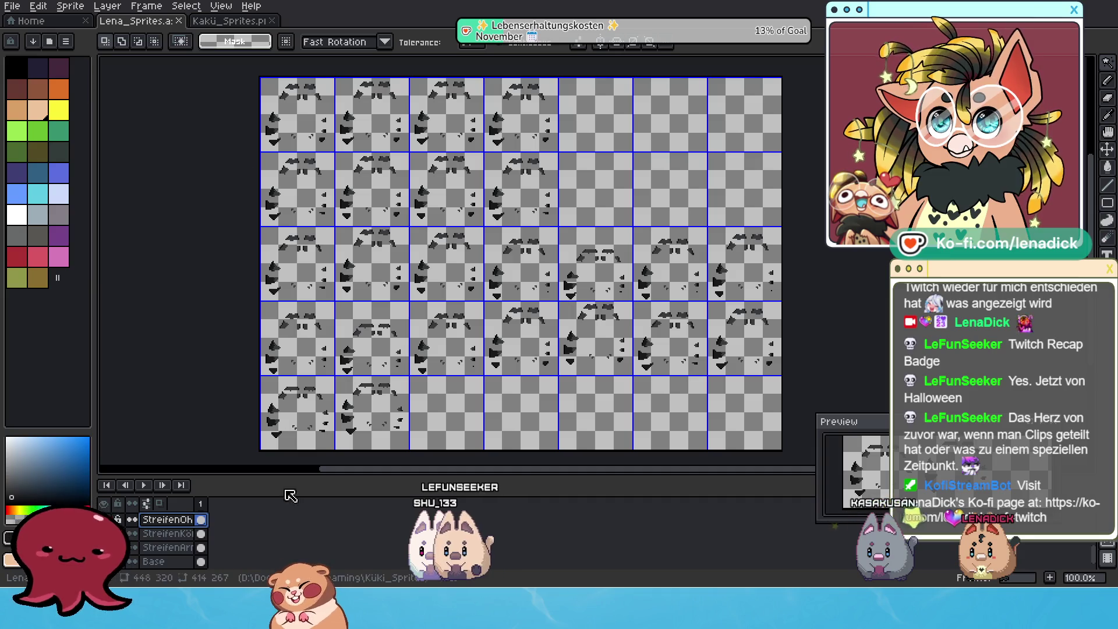
scroll(186, 560, down, 1)
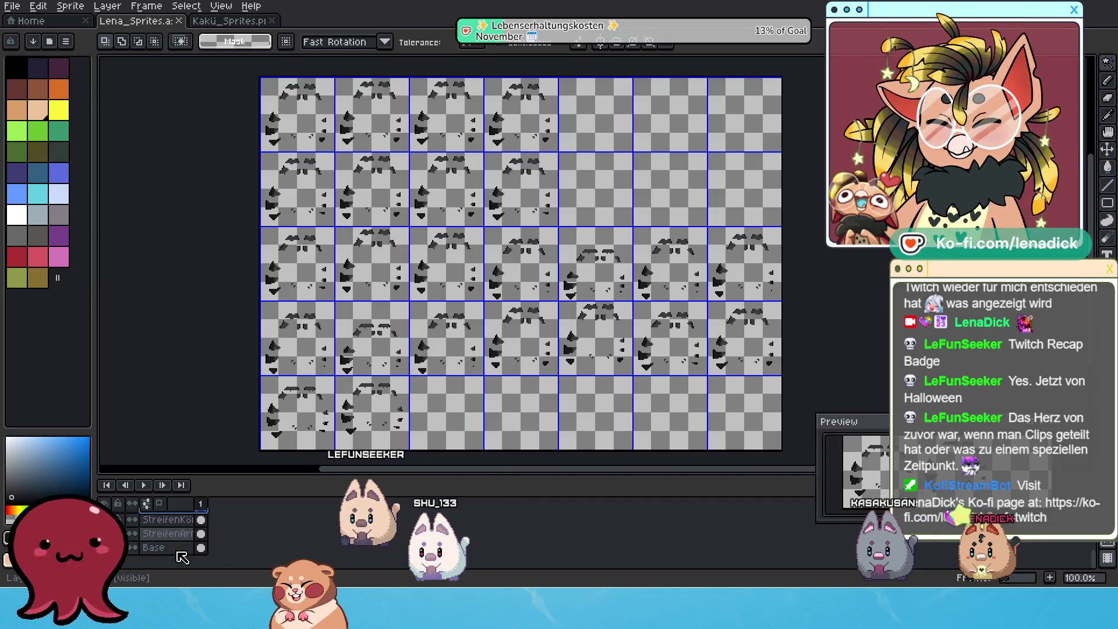
scroll(179, 557, up, 1)
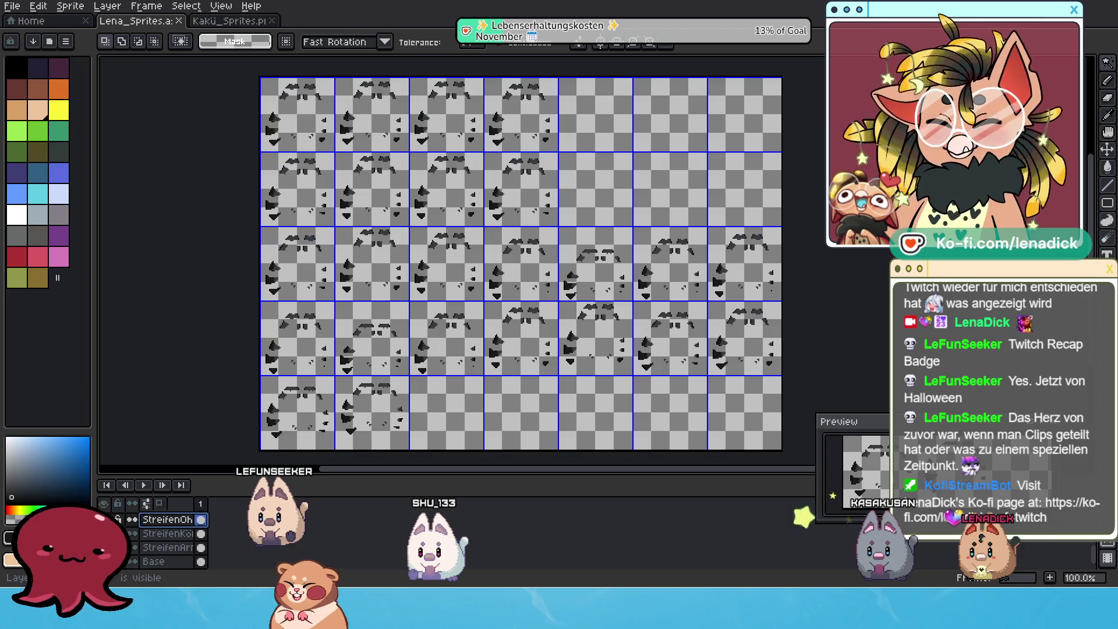
click(132, 547)
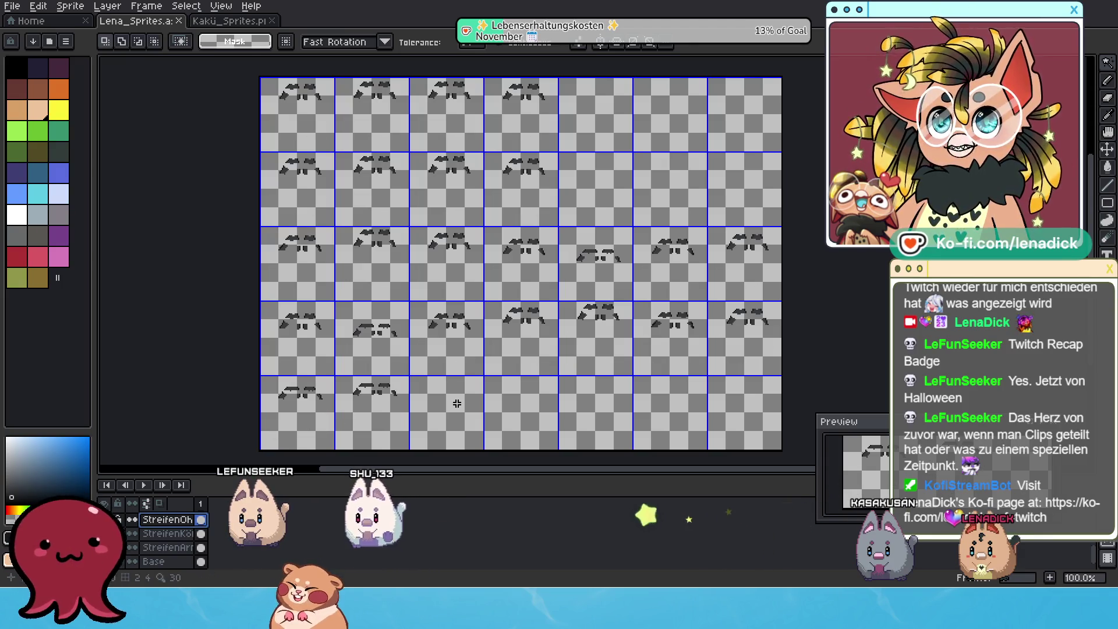
click(12, 6)
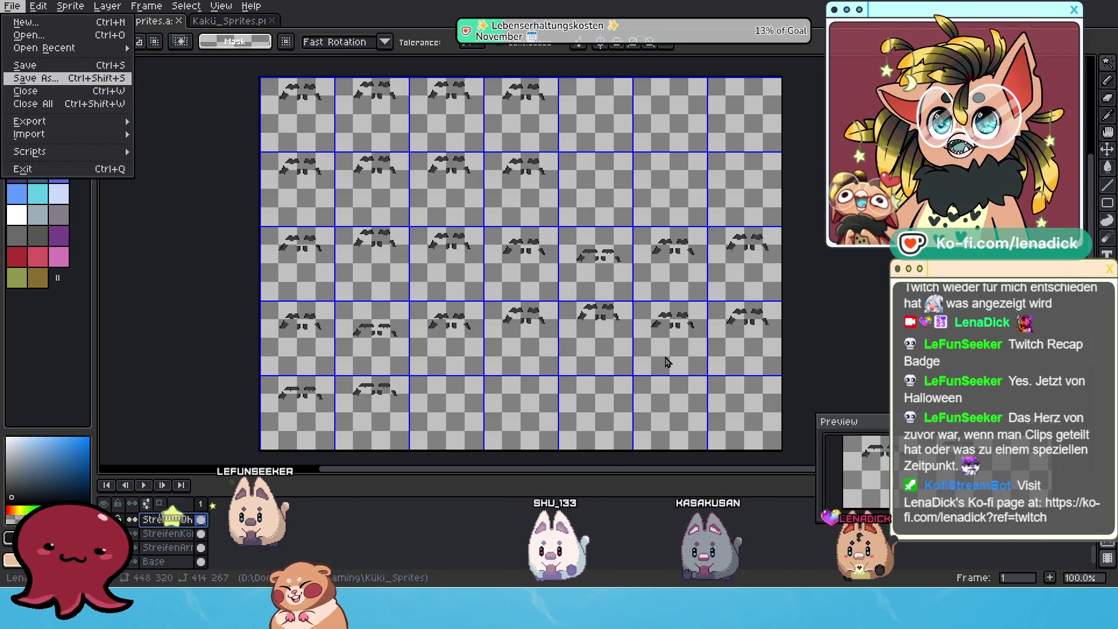
Set up Export As with the output file renamed to Küki_StreifenOhren.png
click(35, 64)
click(12, 6)
mouse_move(30, 120)
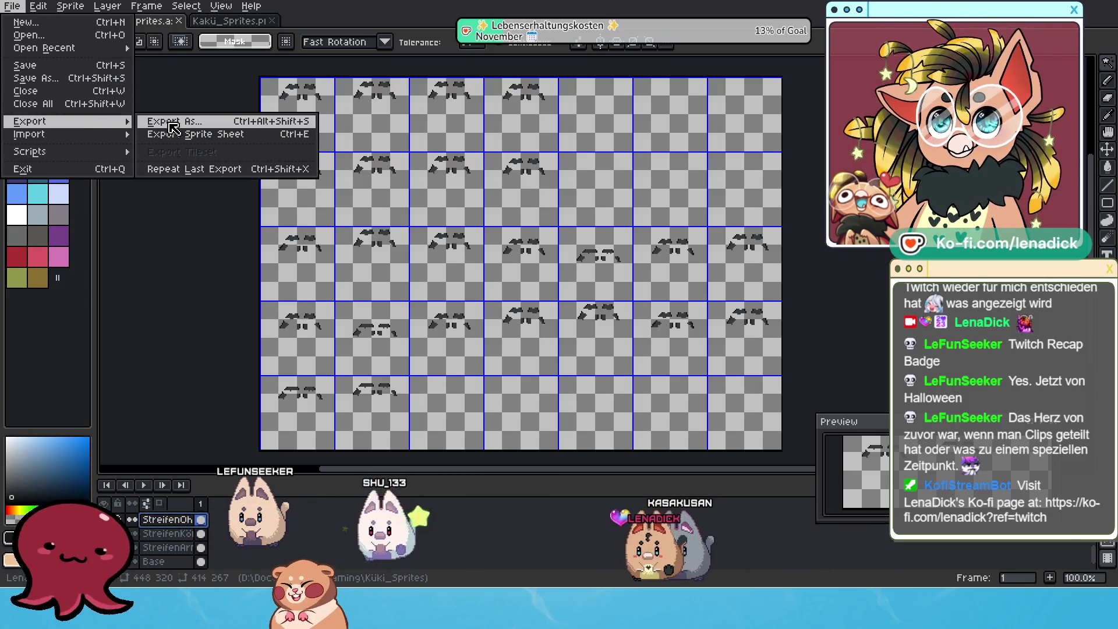
click(174, 122)
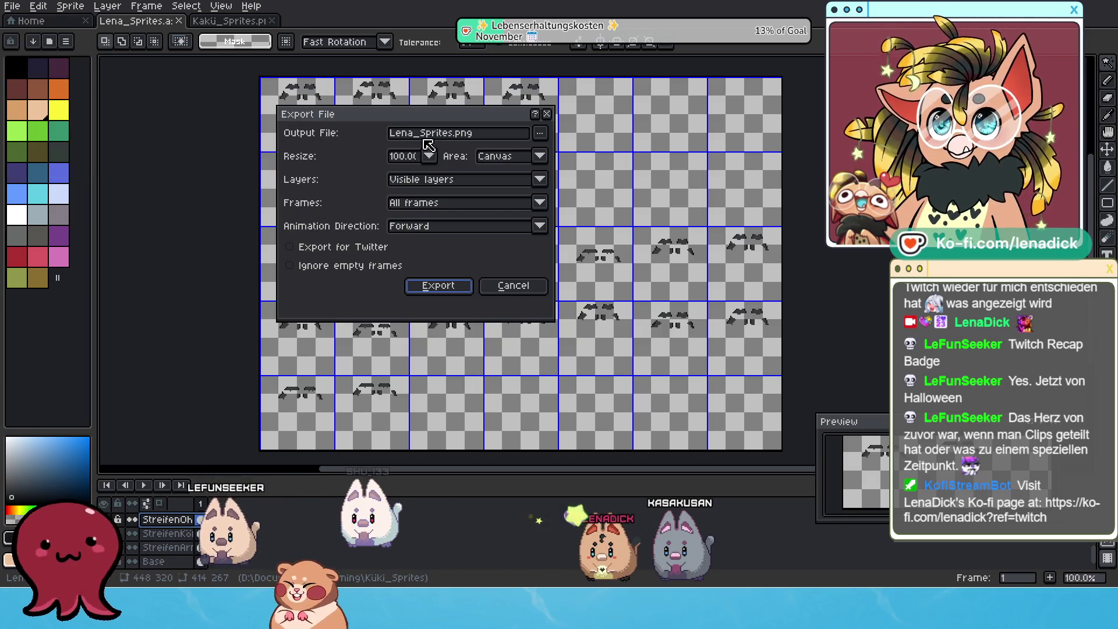
click(453, 137)
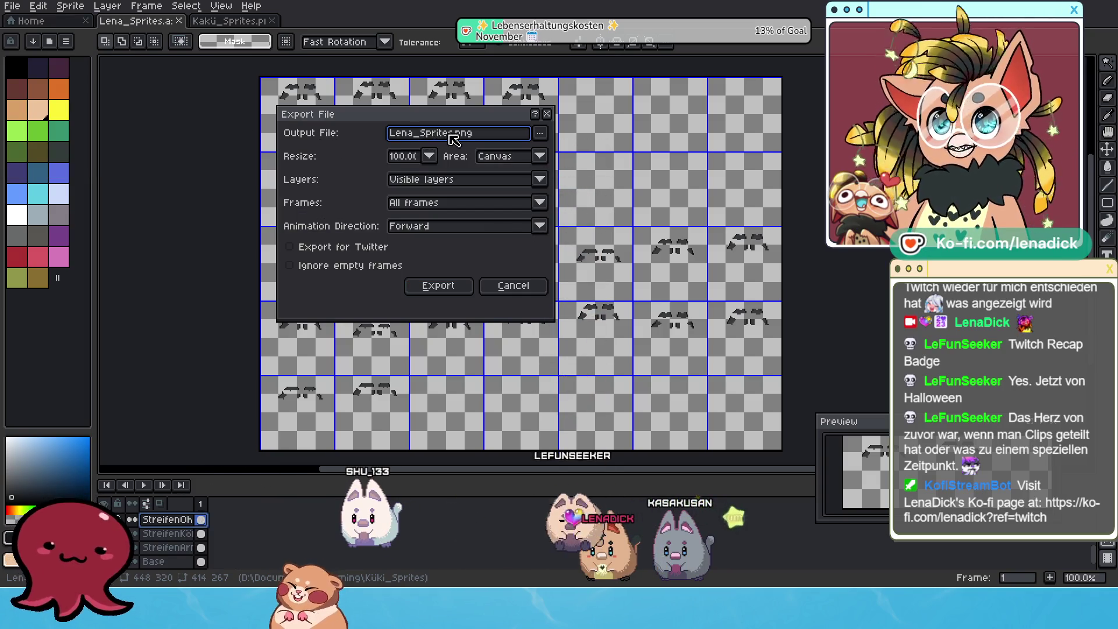
drag(450, 136, 374, 140)
key(BackSpace)
key(Delete)
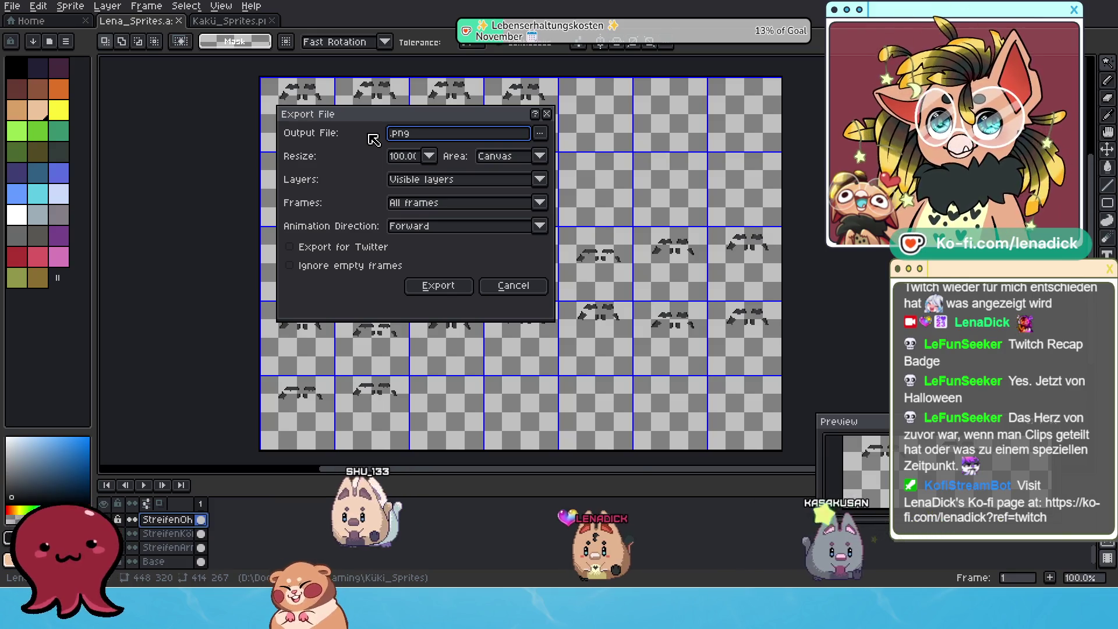
text(Küki_Ohr)
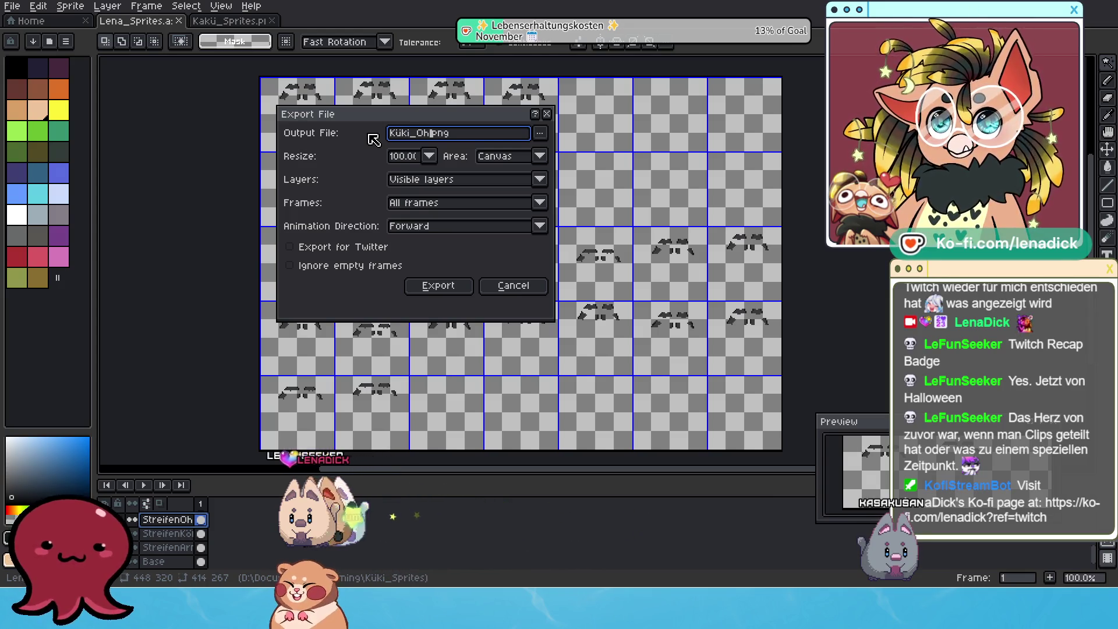
text(Stre)
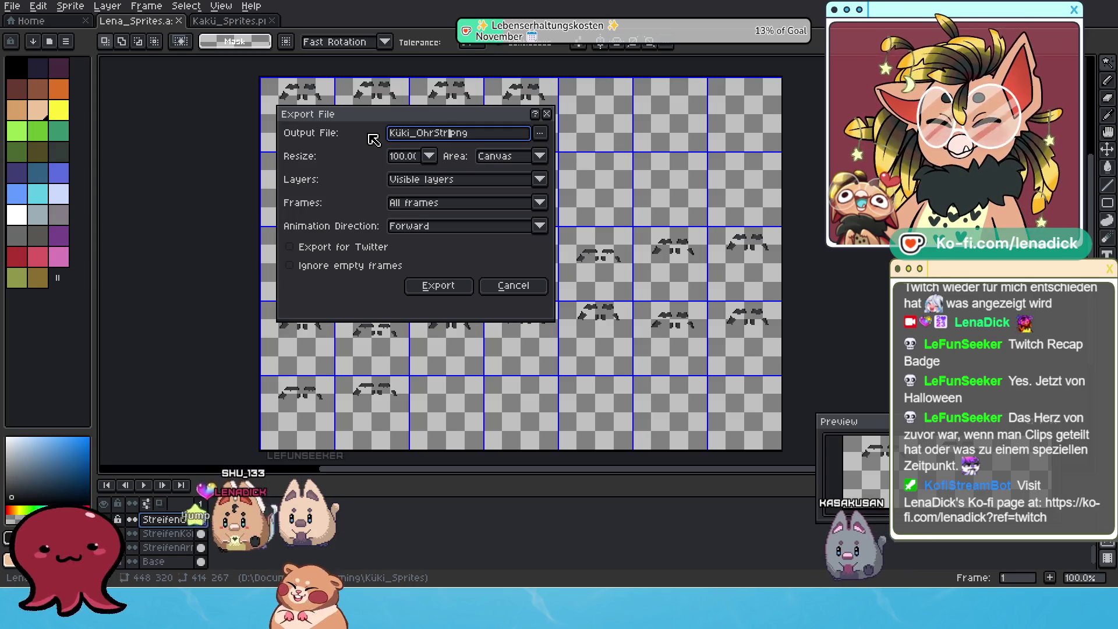
key(BackSpace)
key(BackSpace)
key(BackSpace)
key(BackSpace)
key(BackSpace)
key(BackSpace)
key(BackSpace)
text(Streifen)
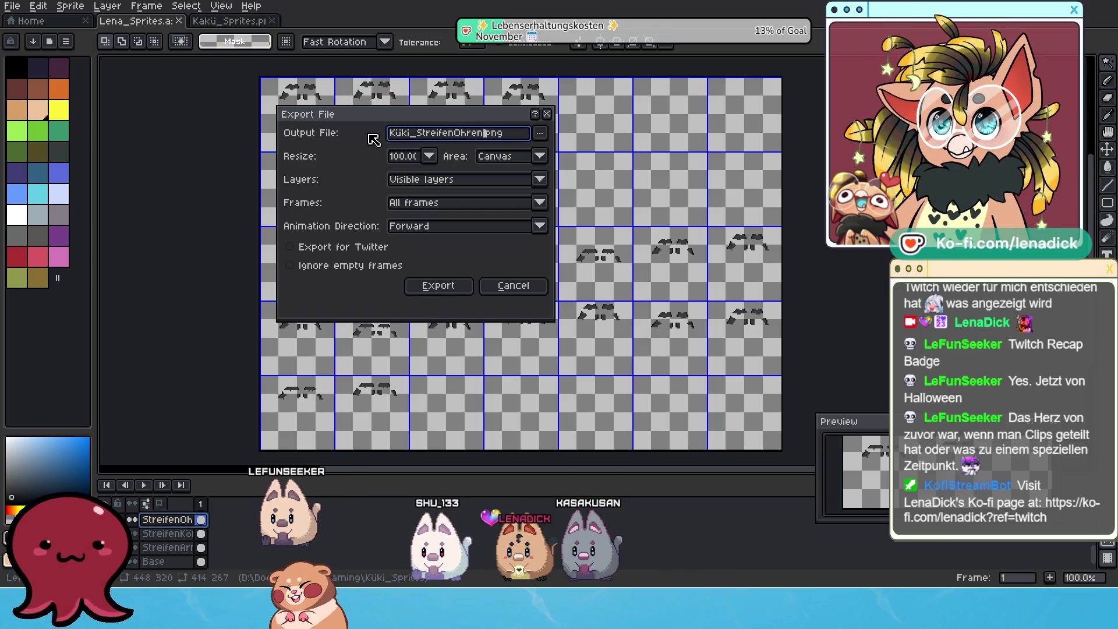
Export the PNG, accepting the layers-not-supported warning
click(444, 292)
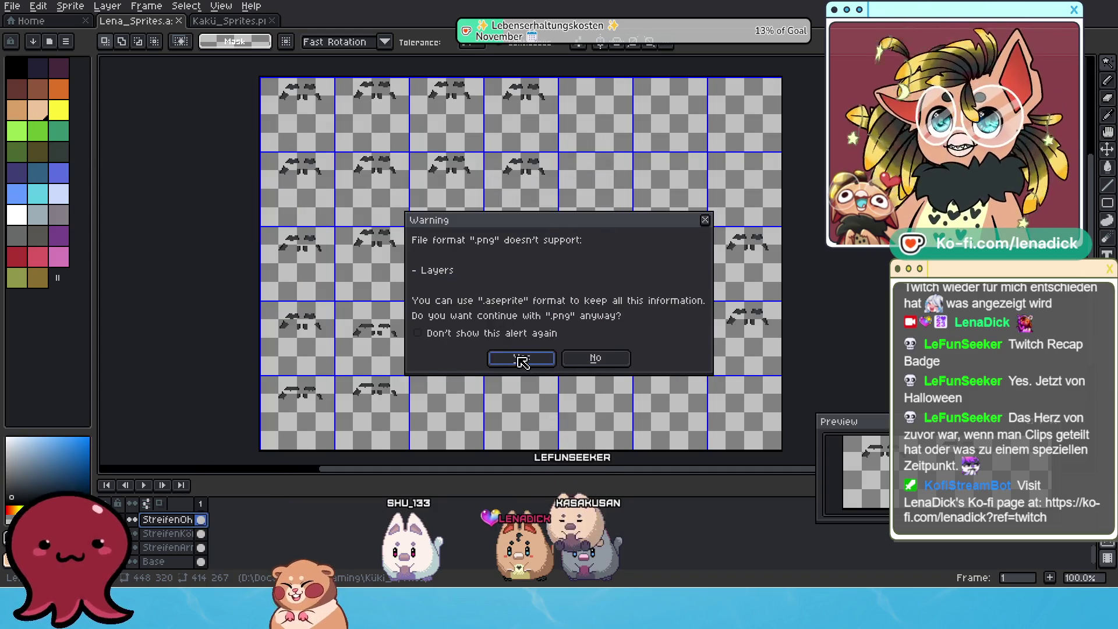
click(522, 360)
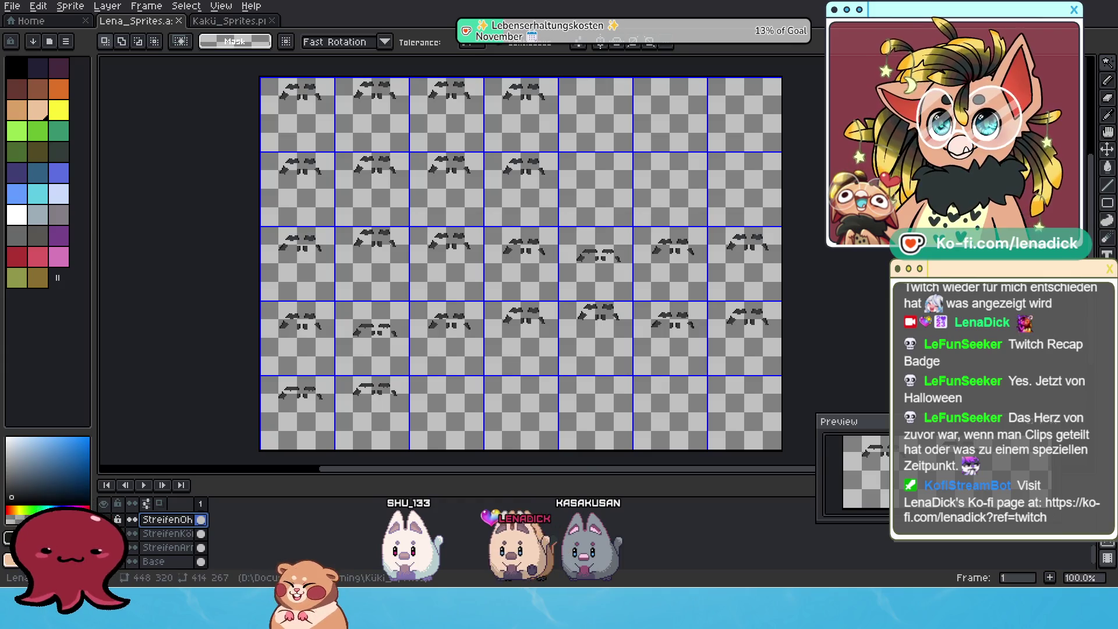